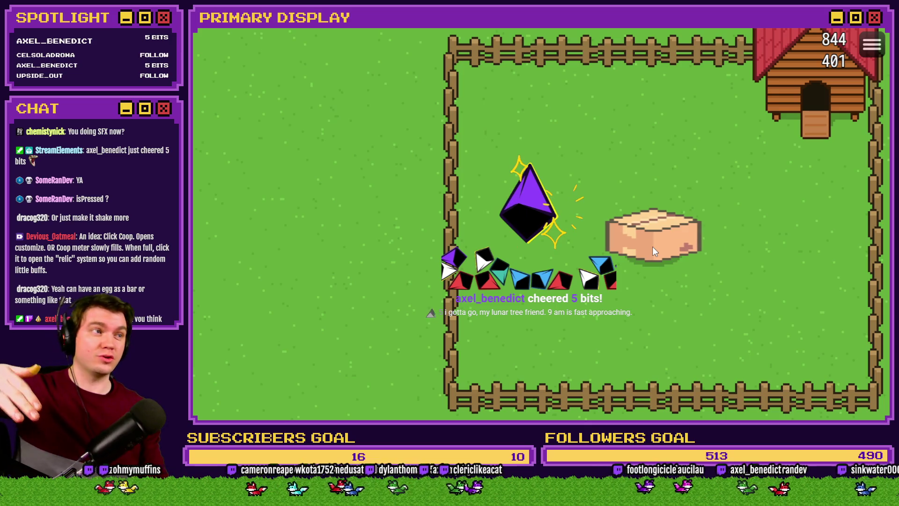
Step: Squash the box in the playtest, then close the game window to return to the editor
left_click(653, 246)
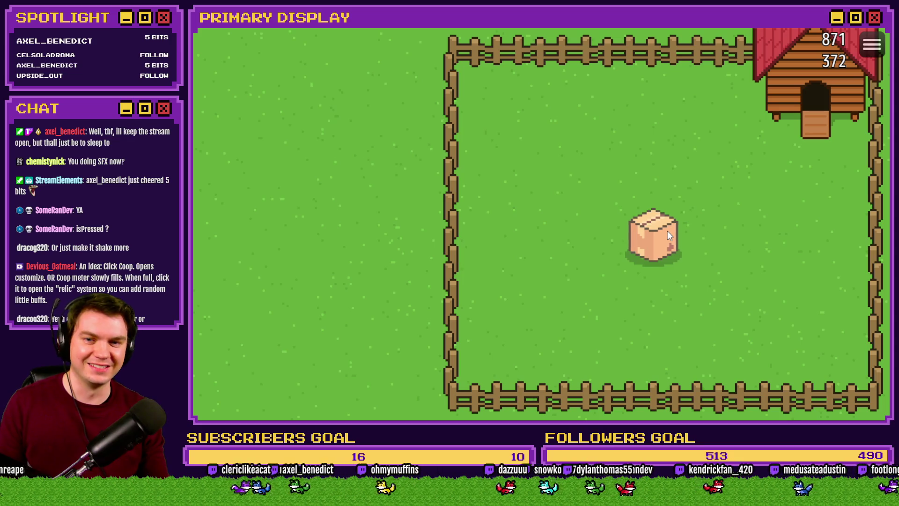
left_click(876, 36)
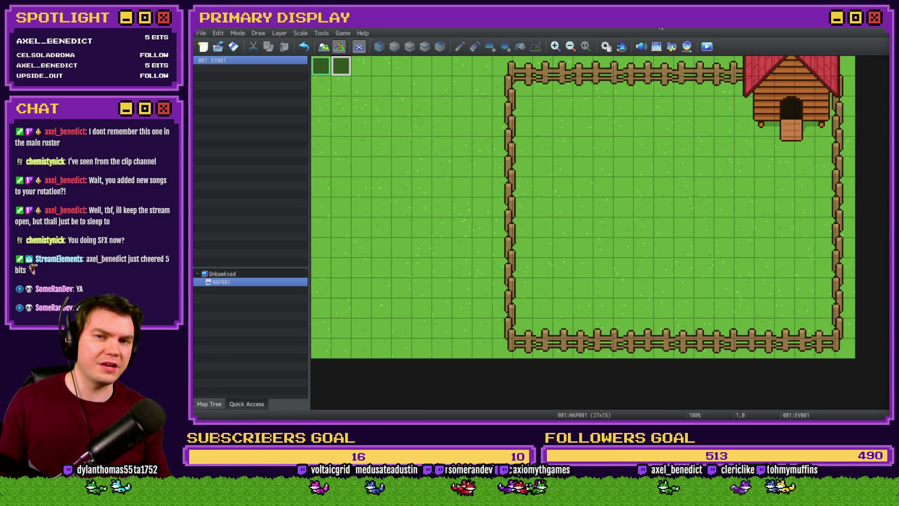
Step: Open Common Events, select openBox's scaleX = 100 script line, then switch to BoxSpawn
left_click(606, 46)
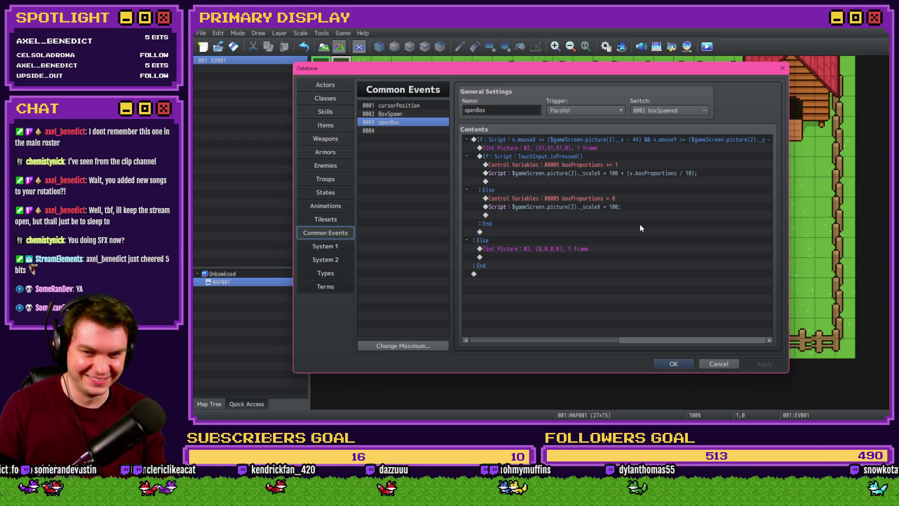
left_click(621, 201)
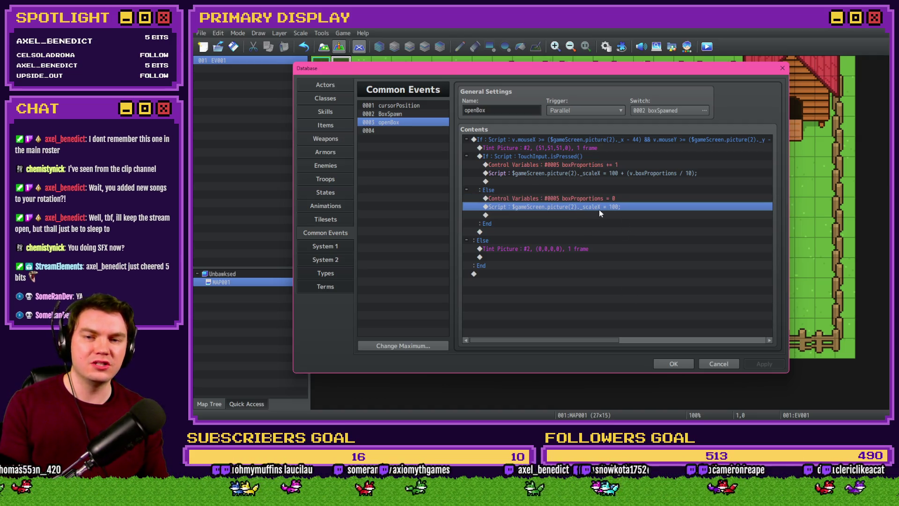
left_click(397, 114)
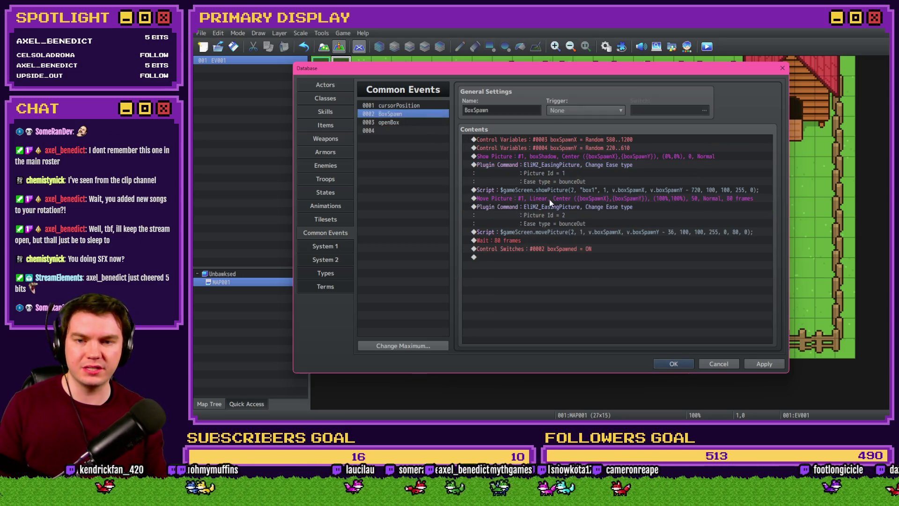
Step: Copy BoxSpawn's movePicture script line and paste it into openBox's Else branch
left_click(567, 231)
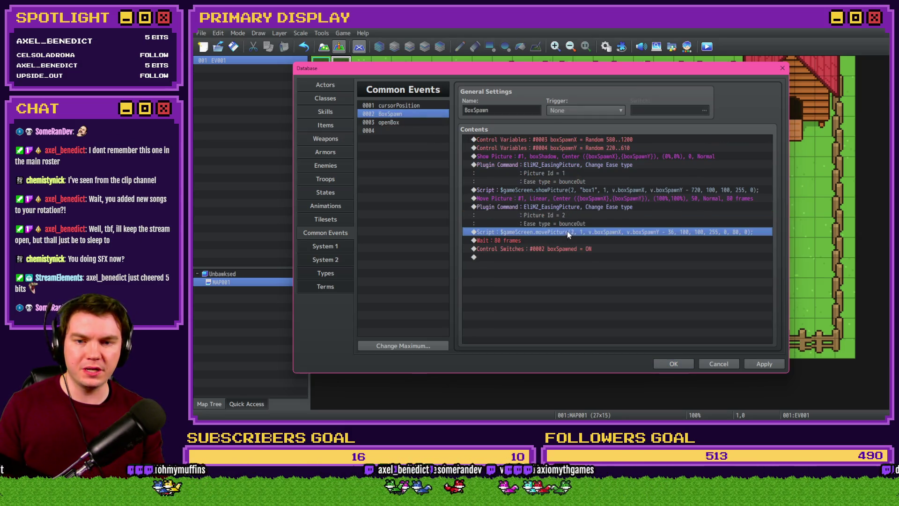
left_click(416, 124)
left_click(574, 197)
key("ctrl+v")
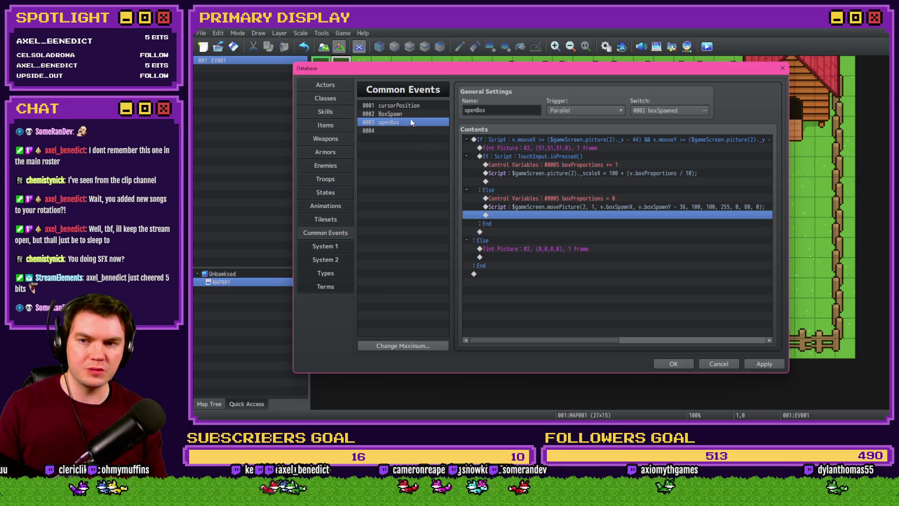
Step: Compare BoxSpawn's picture 2 easing settings, then open the pasted movePicture script for editing
left_click(404, 114)
left_click(571, 216)
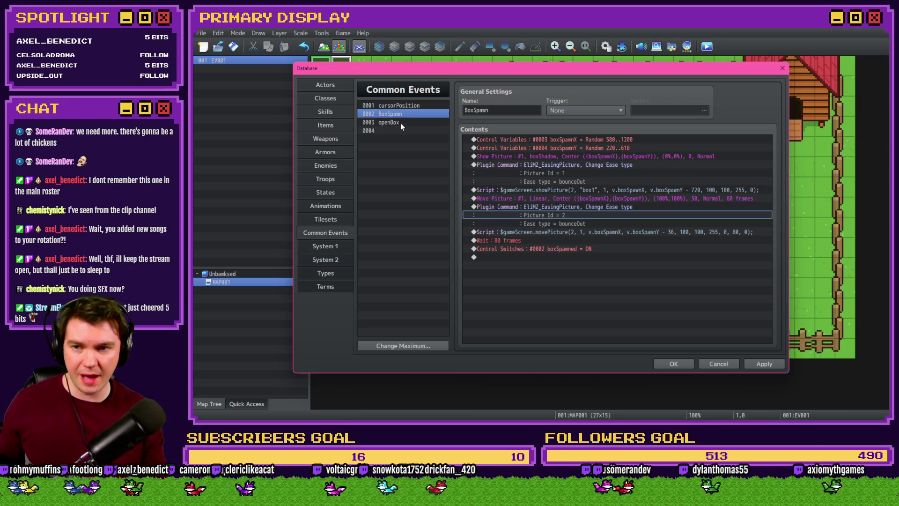
left_click(400, 122)
double_click(562, 208)
left_click(553, 164)
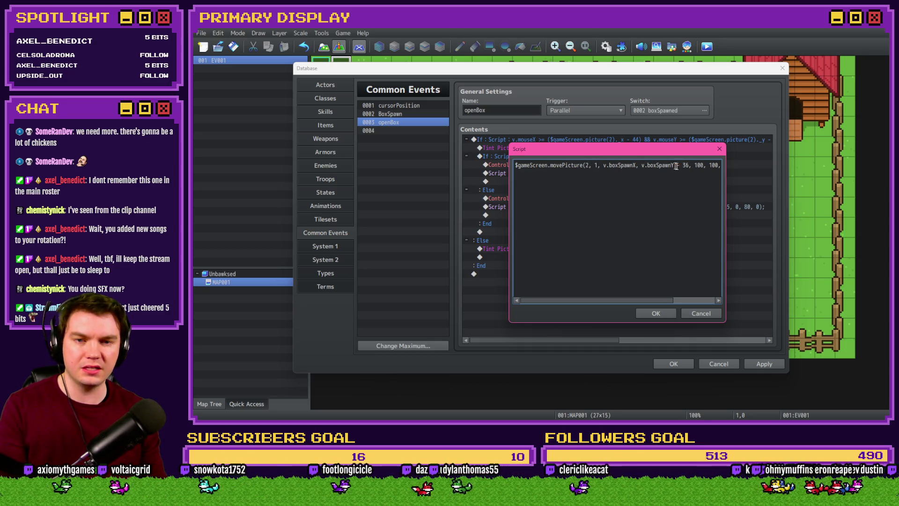
Step: Replace boxSpawnX/Y with $gameScreen.picture(2)._x/._y and set the duration to 20 frames
left_click_drag(635, 165, 610, 165)
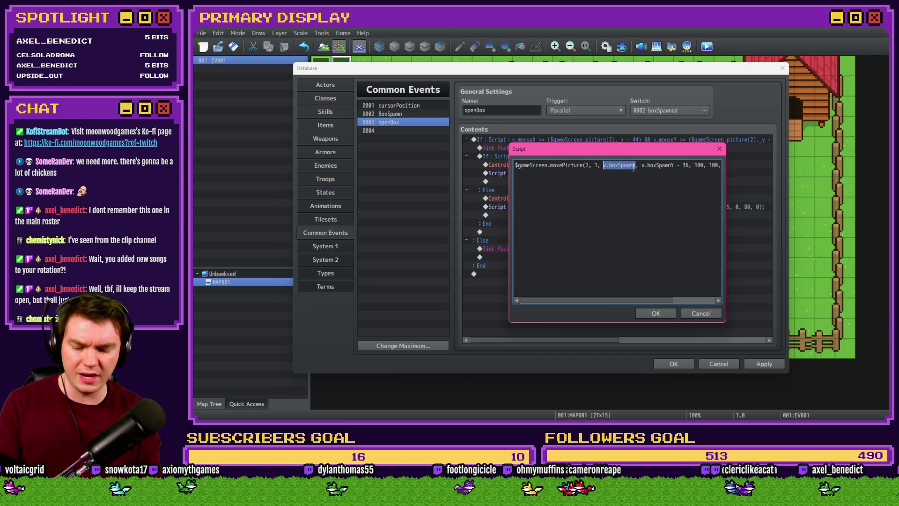
type("$gam")
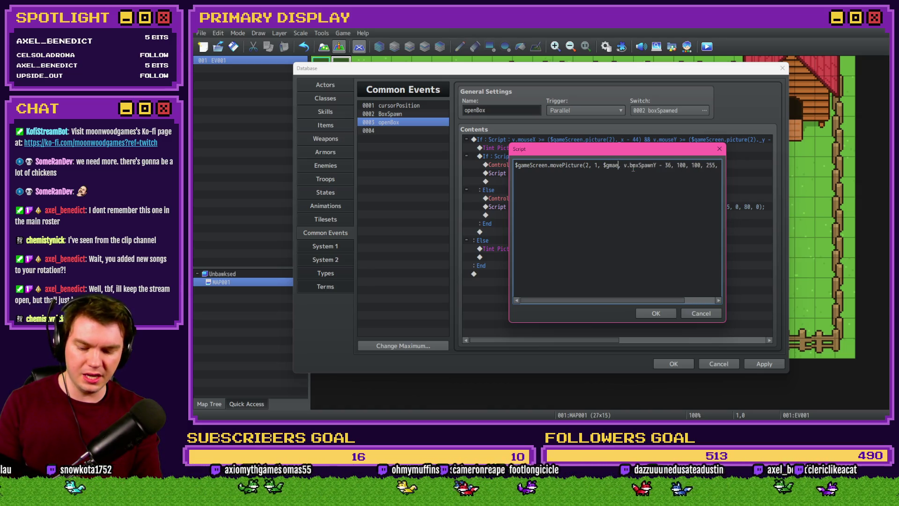
type("eScreen.picture")
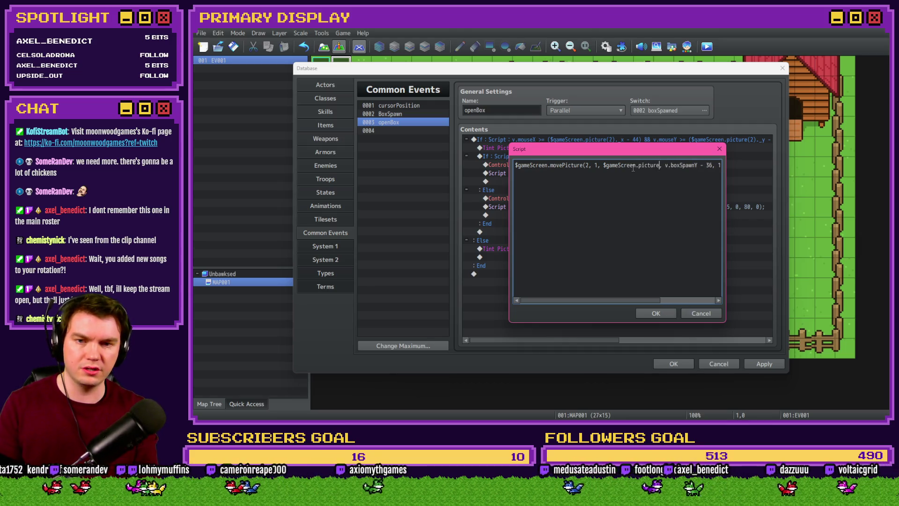
type("()")
type("2")
type("._x")
key("ctrl+shift+Left")
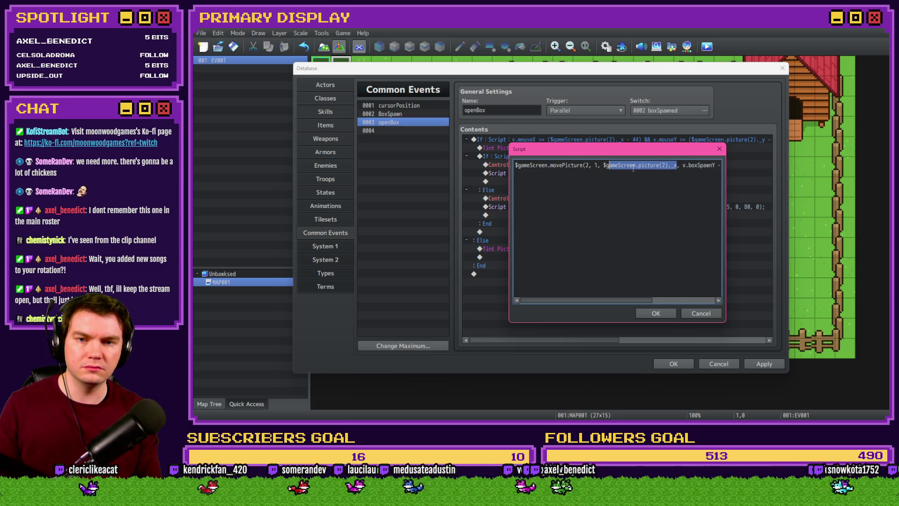
key("Right")
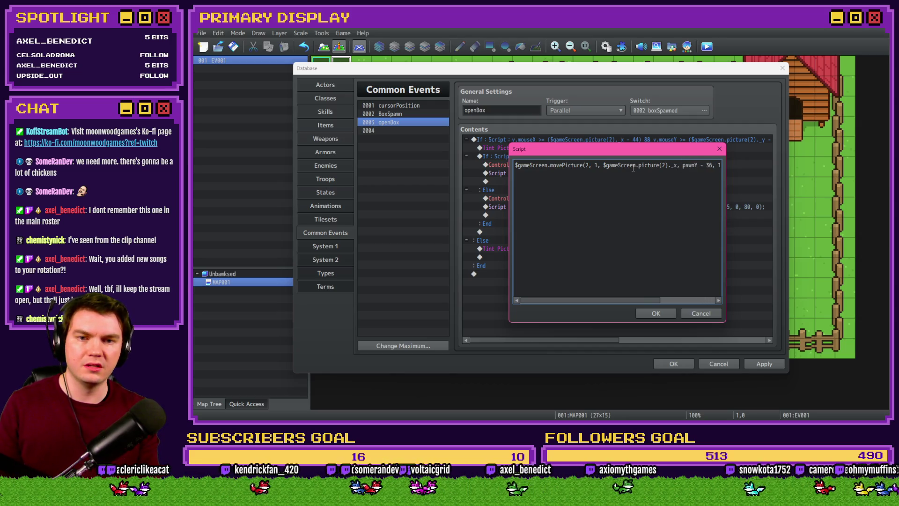
type("$gameScreen.picture(2)._x")
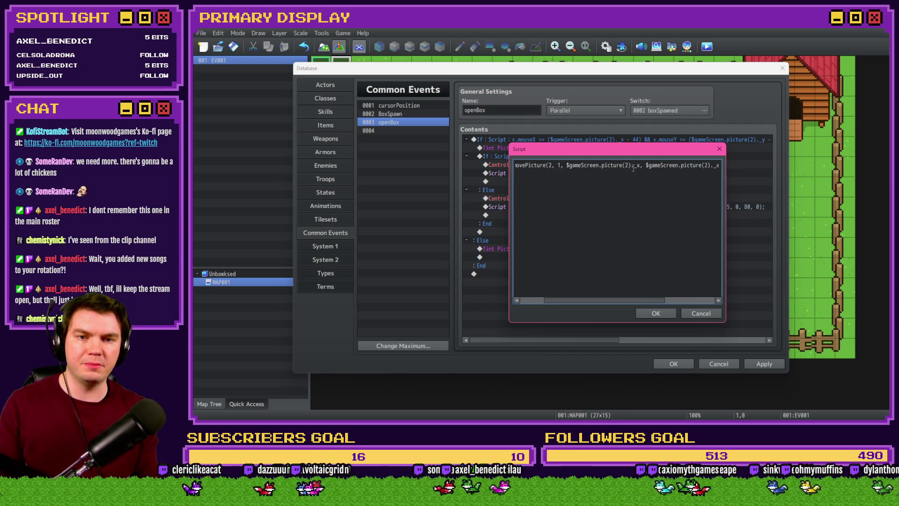
key("ctrl+Right")
key("ctrl+Right")
key("ctrl+Right")
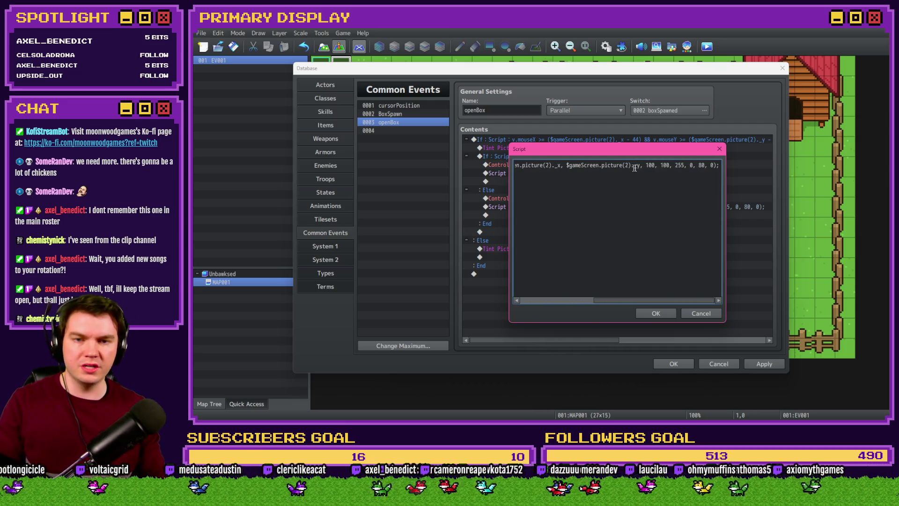
key("shift+Right")
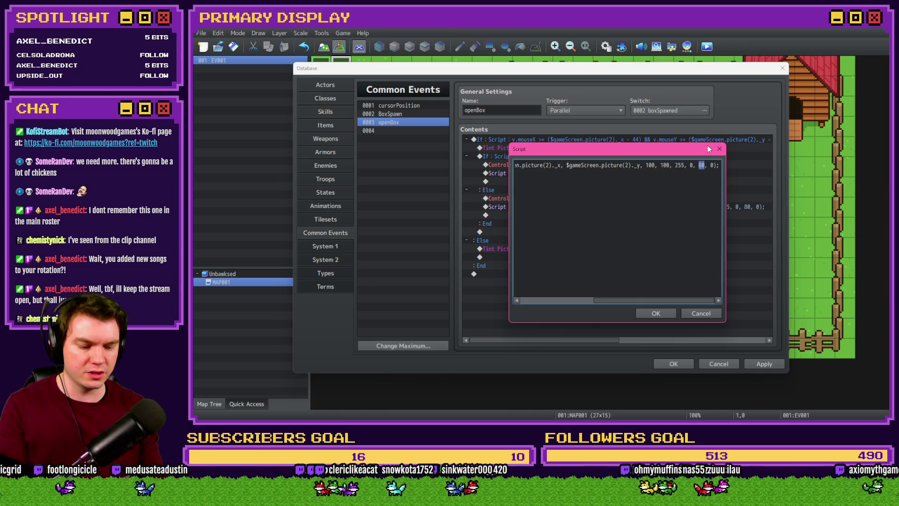
left_click(664, 312)
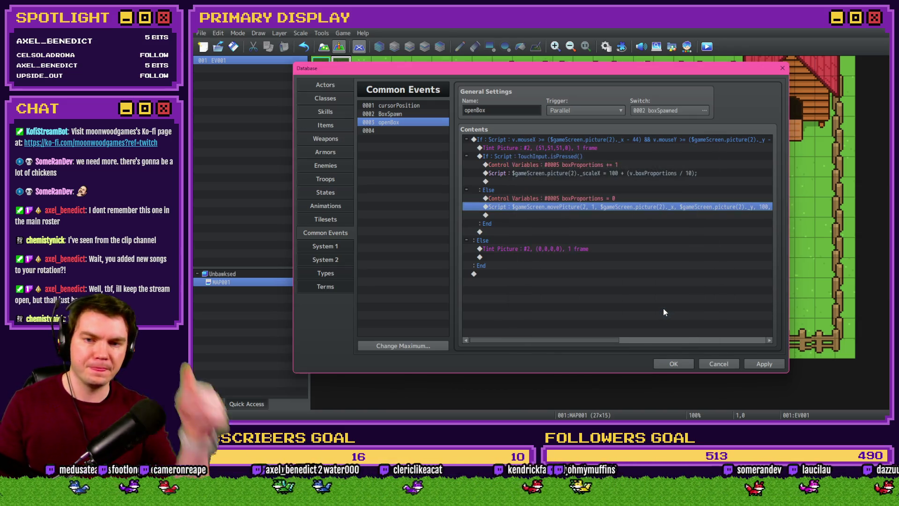
Step: Apply the changes and insert a 20-frame Wait after the movePicture script in openBox's Else branch
left_click(763, 364)
left_click(613, 206)
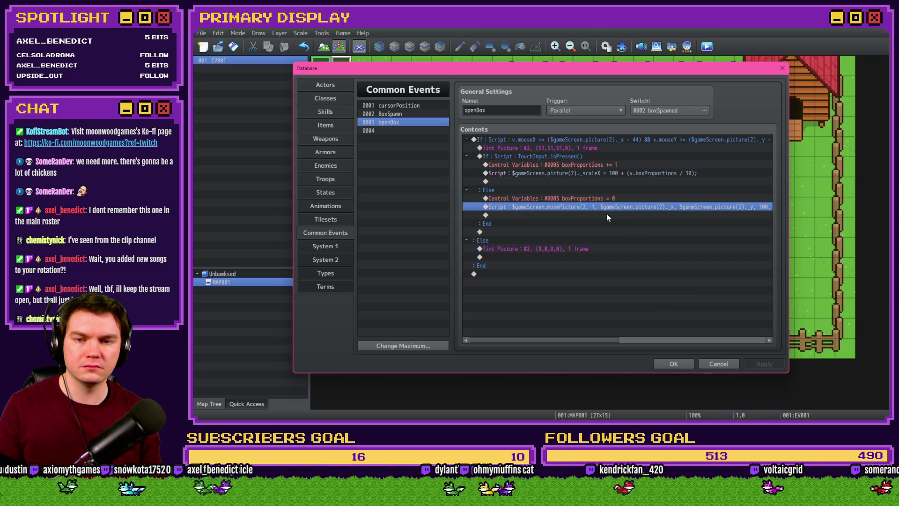
double_click(607, 215)
left_click(524, 110)
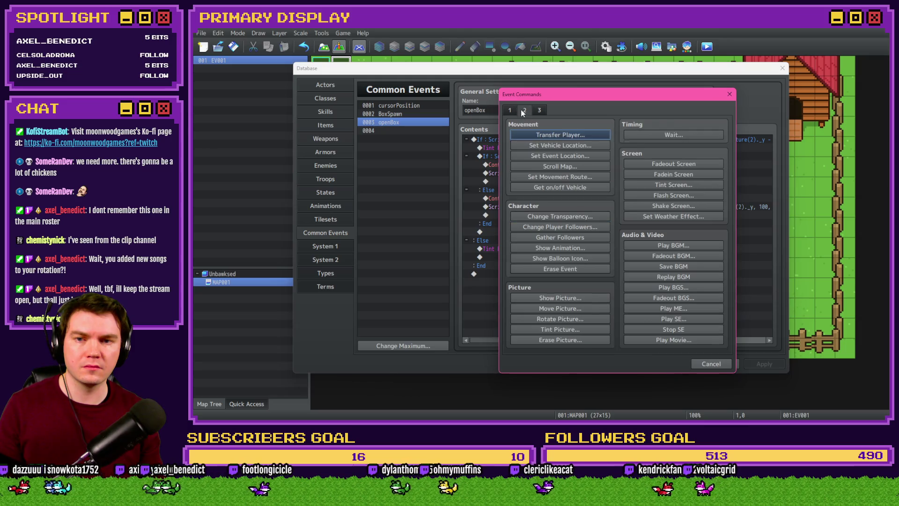
left_click(643, 136)
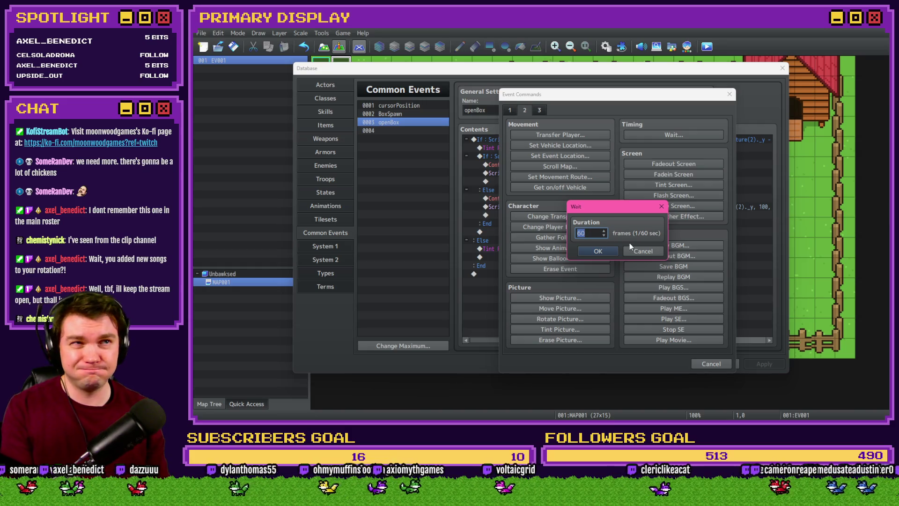
type("20")
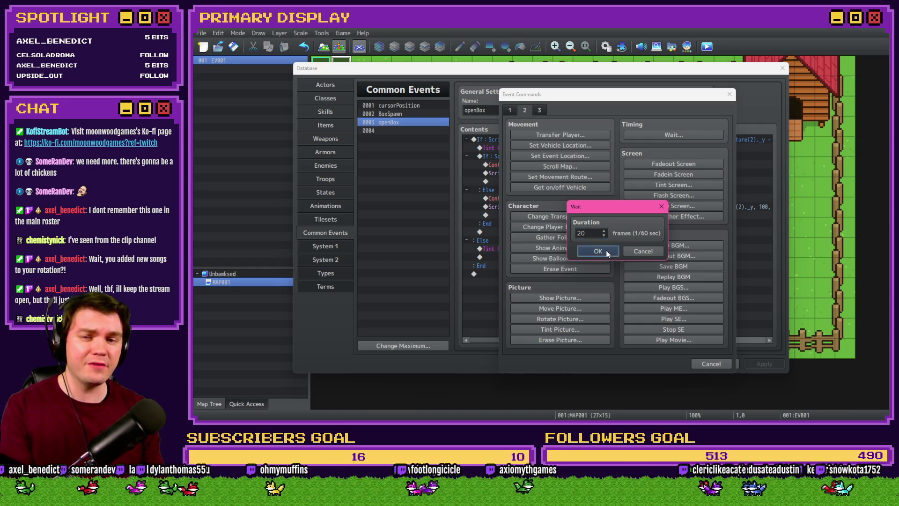
left_click(606, 250)
left_click_drag(625, 203, 610, 218)
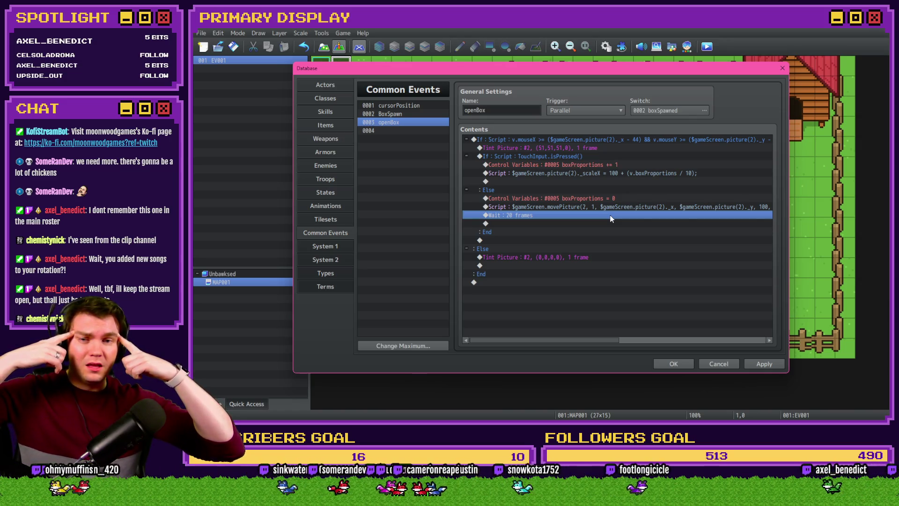
left_click(596, 198)
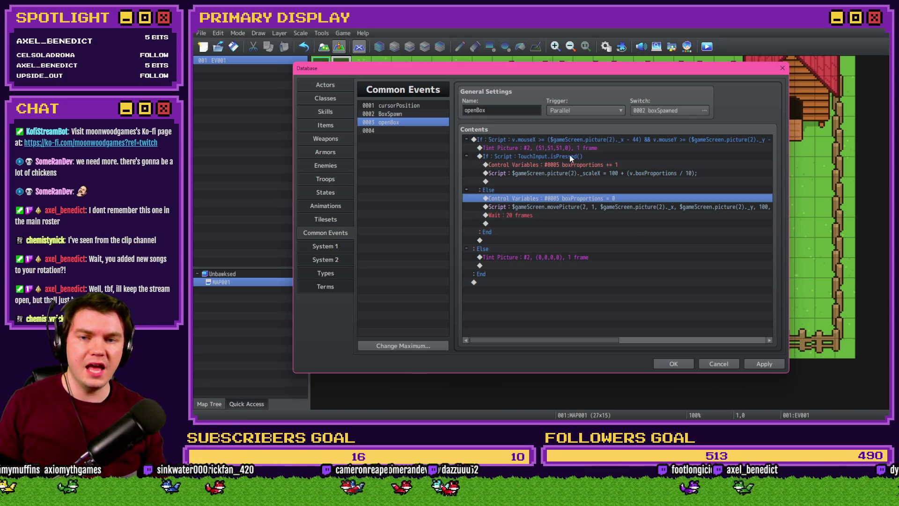
Step: Review the touch-pressed condition's settings and start a new command below the scale script
left_click(571, 158)
key("Return")
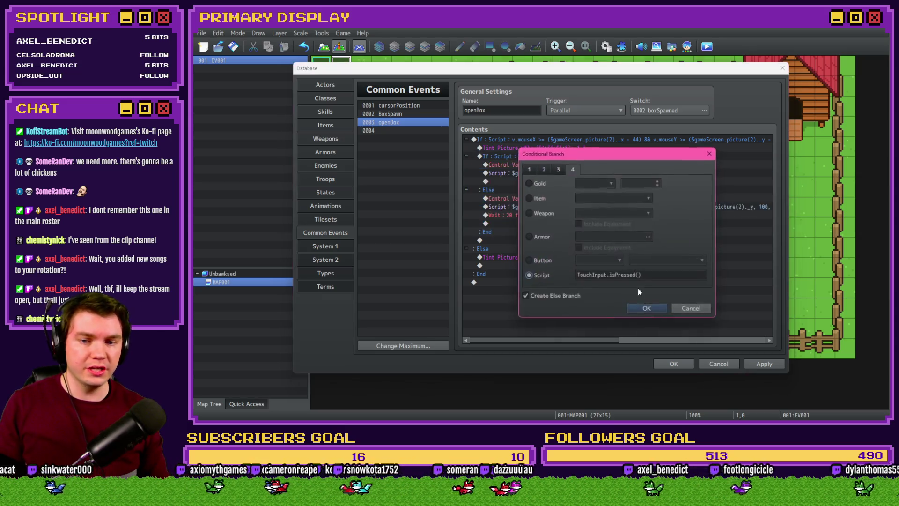
left_click(635, 309)
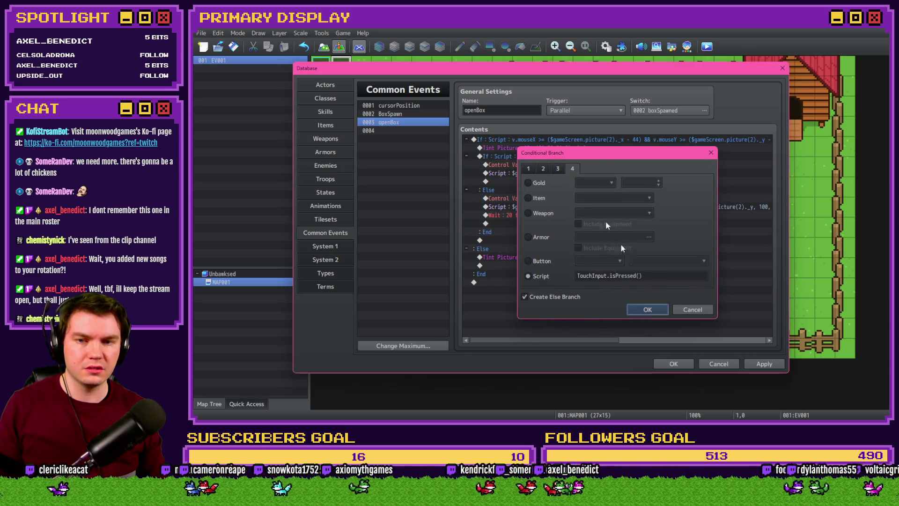
left_click(552, 173)
double_click(552, 182)
left_click(510, 110)
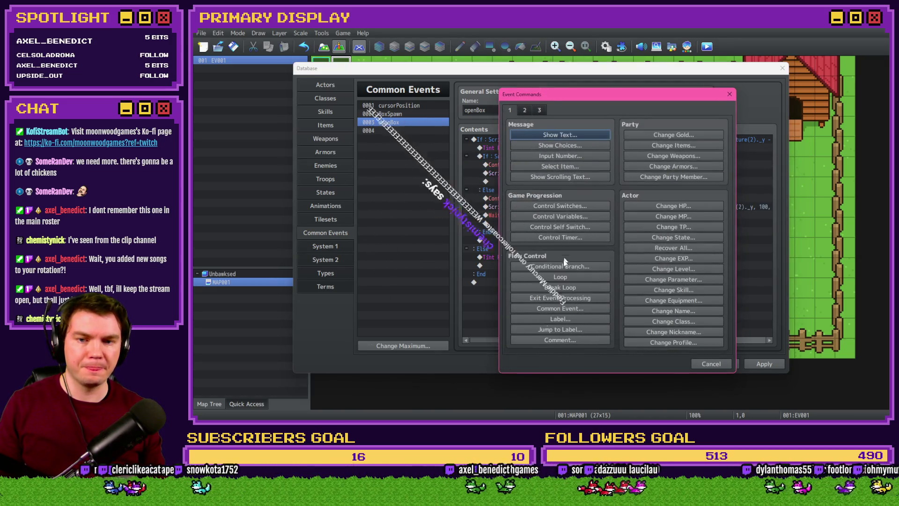
Step: Add a script Conditional Branch checking TouchInput.isReleased() with no Else branch
left_click(559, 267)
left_click(540, 274)
type("TouchInput.isPressed()")
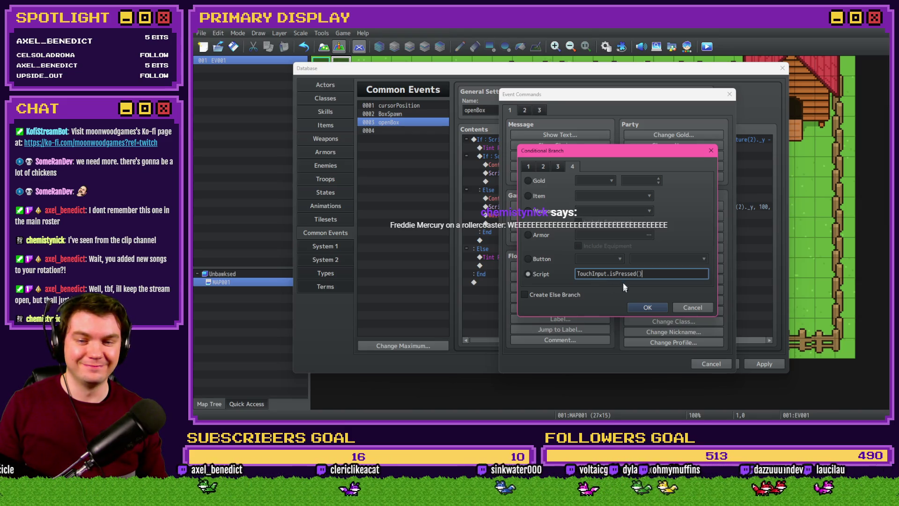
left_click_drag(616, 274, 638, 274)
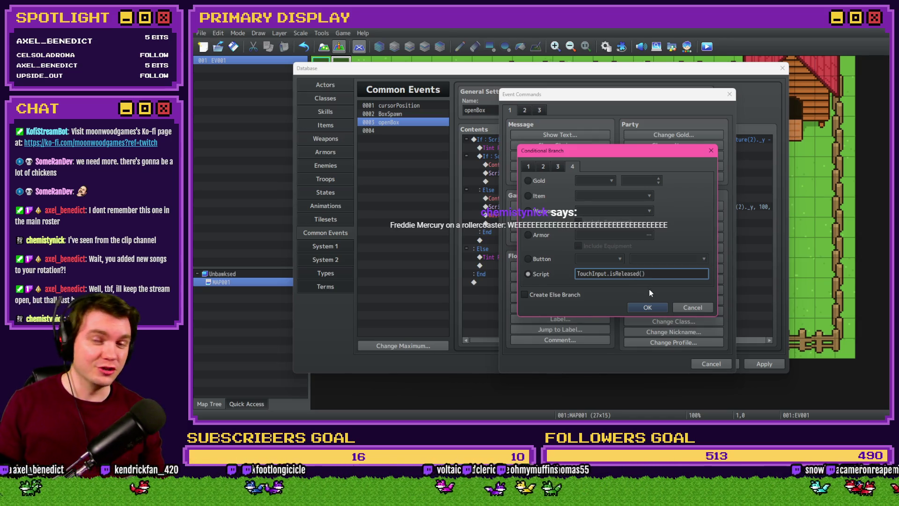
left_click(647, 307)
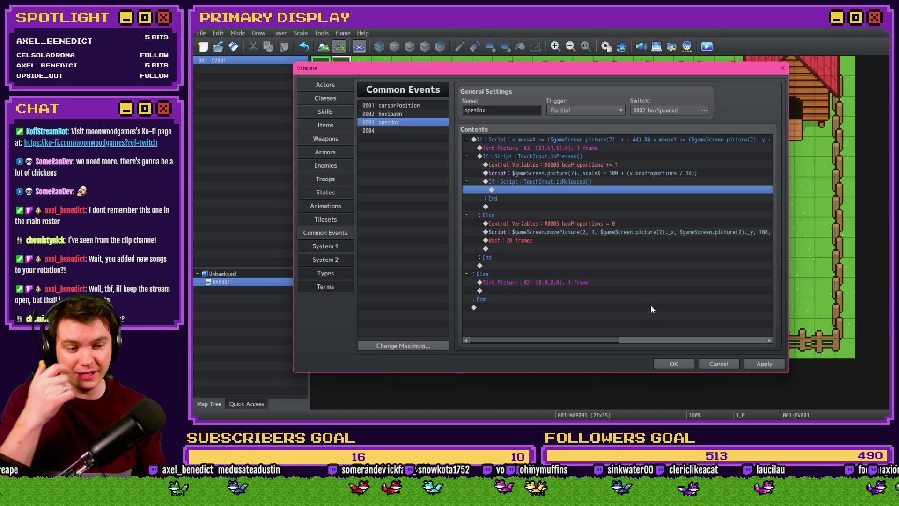
Step: Move the boxProportions reset and movePicture script into the isReleased branch and delete the 20-frame wait
left_click(620, 223)
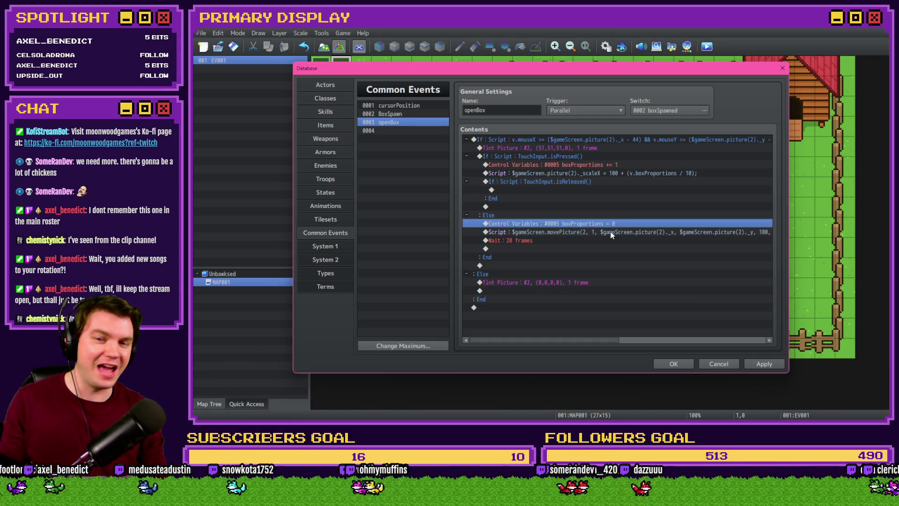
left_click(601, 234, "shift")
key("ctrl+x")
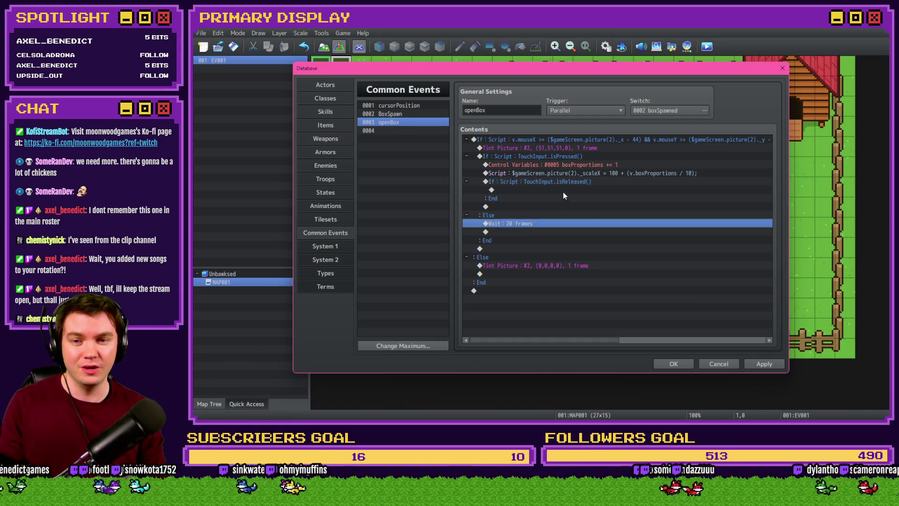
left_click(562, 192)
key("ctrl+v")
left_click(548, 241)
key("Delete")
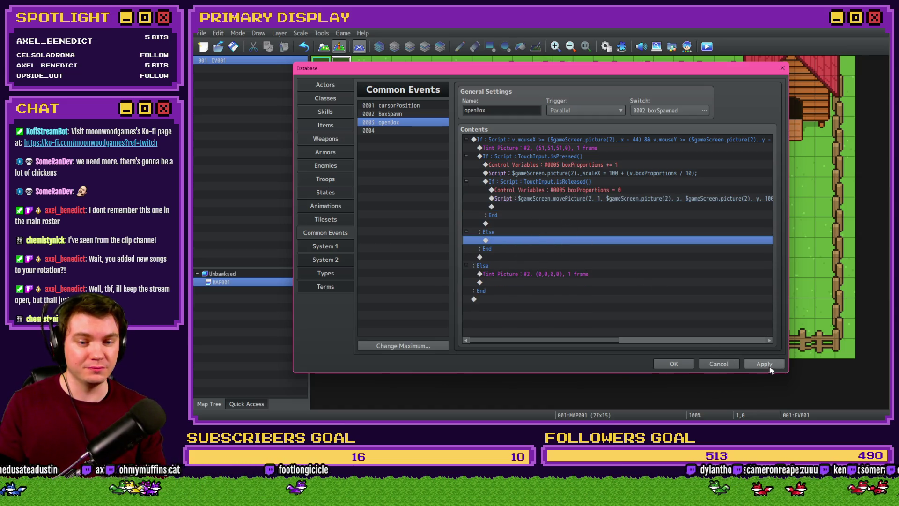
Step: Apply the openBox edits, close the database and launch a playtest
left_click(768, 366)
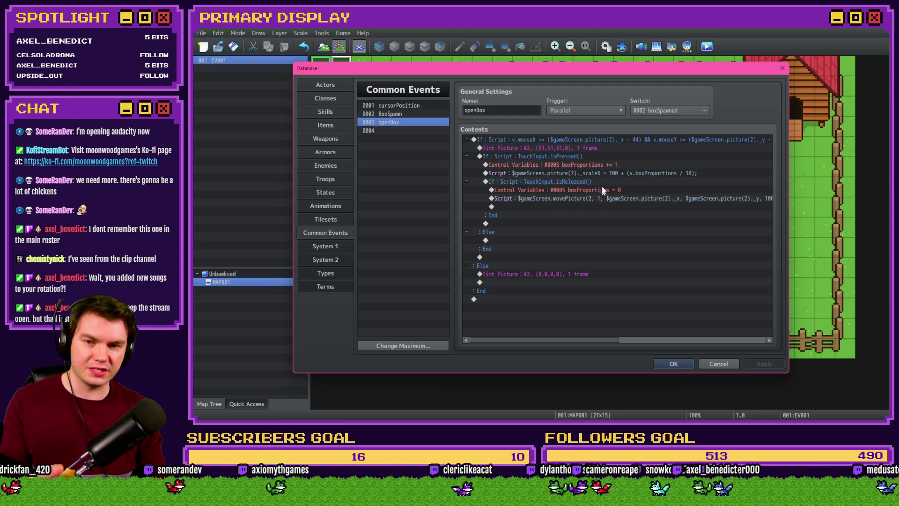
left_click(673, 362)
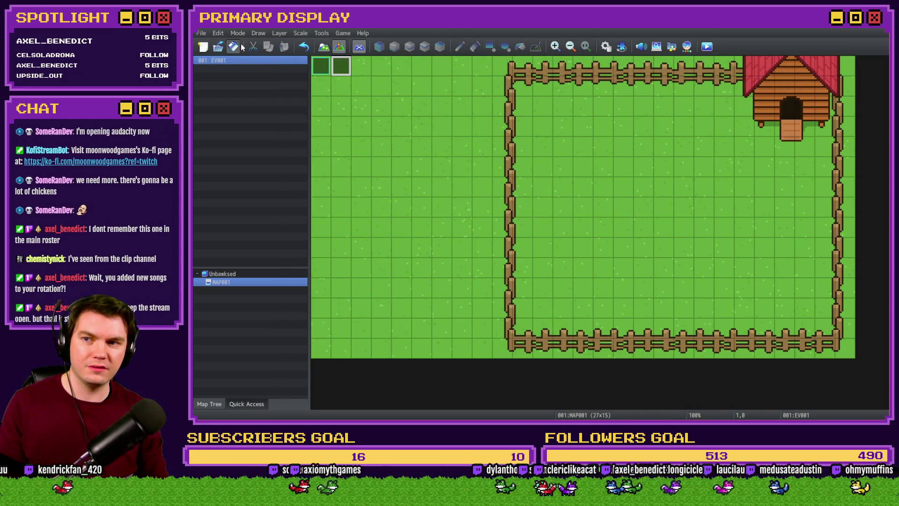
left_click(707, 47)
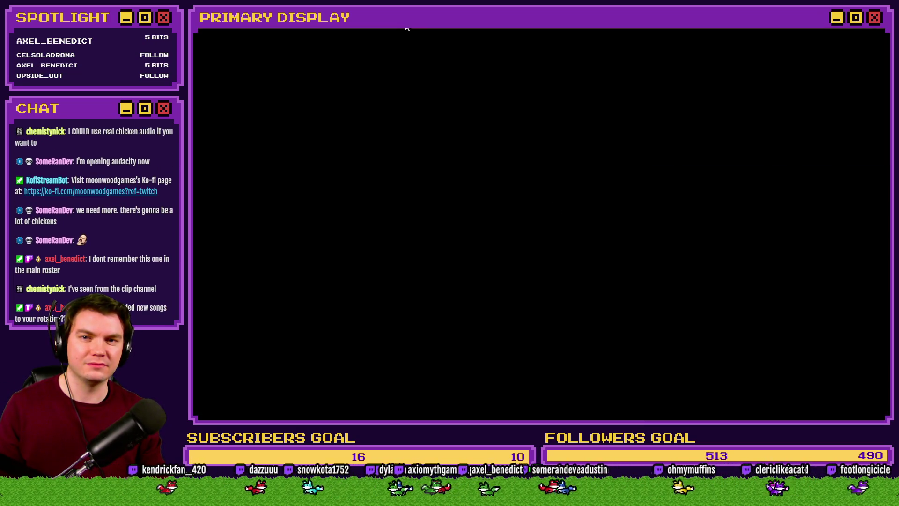
Step: Quit the playtest and change openBox's scaleX script to divide boxProportions by 5 instead of 10
key("alt+F4")
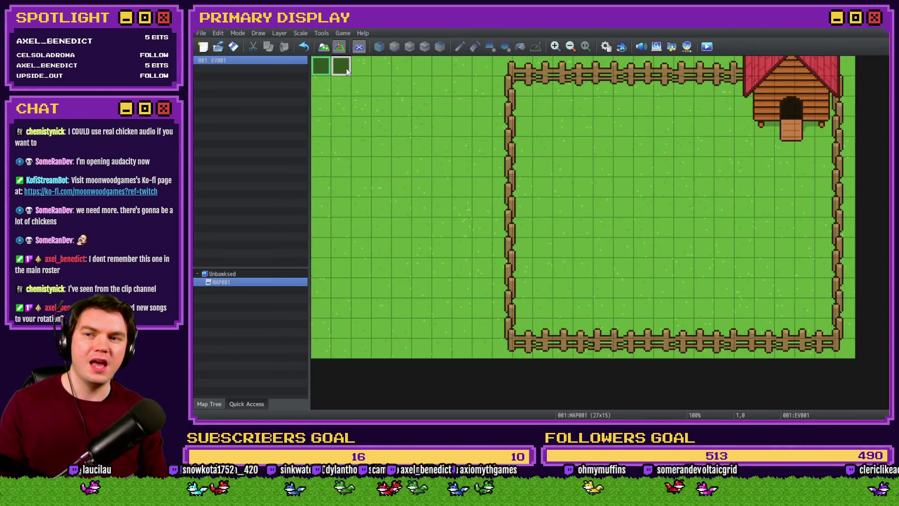
double_click(341, 67)
key("Escape")
left_click(606, 47)
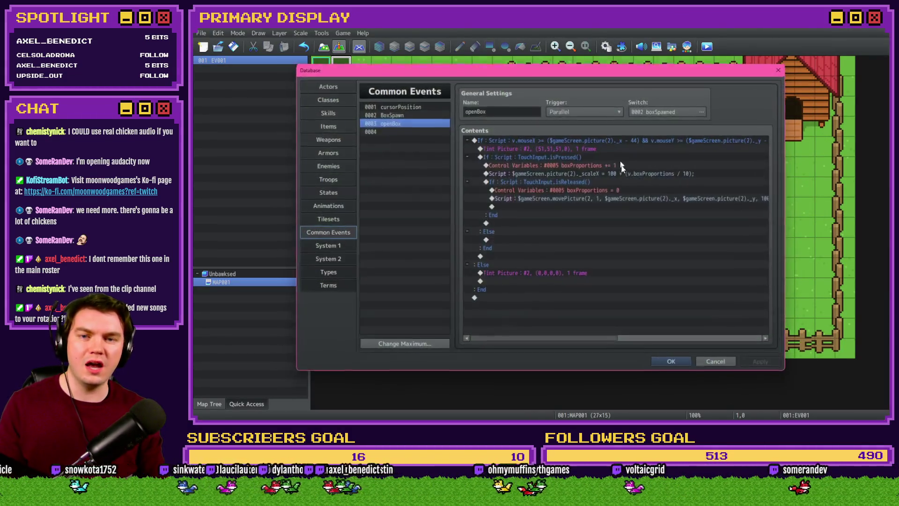
double_click(640, 174)
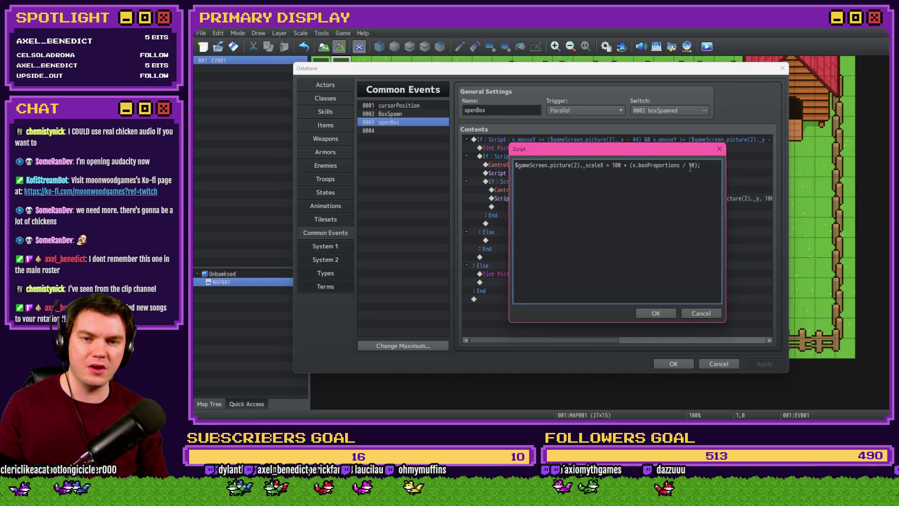
left_click(656, 313)
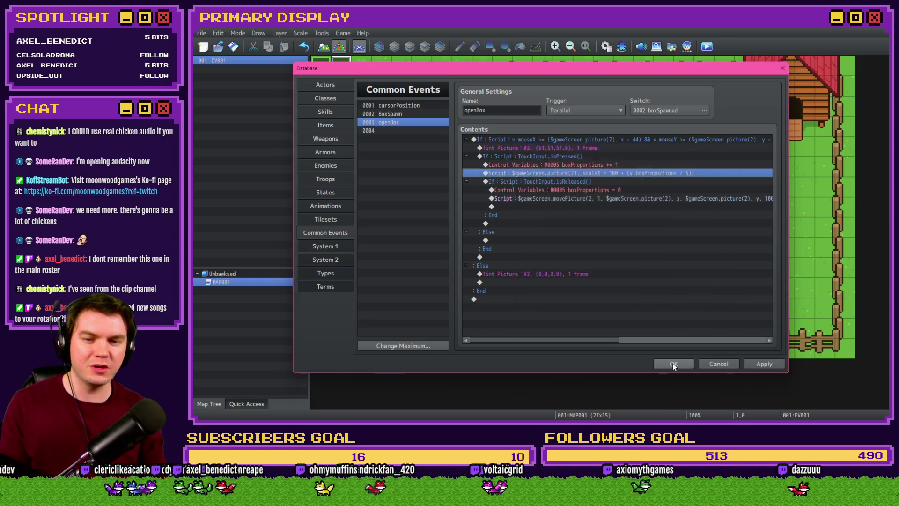
Step: Close the database, launch a playtest and save changes when prompted
left_click(672, 364)
left_click(706, 46)
left_click(523, 236)
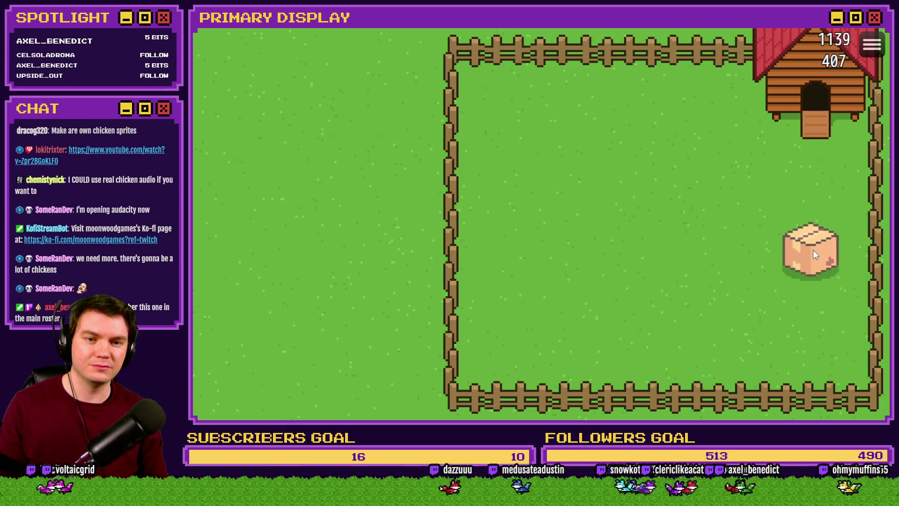
Step: Quit the playtest game after watching the box return to full size
key("alt+F4")
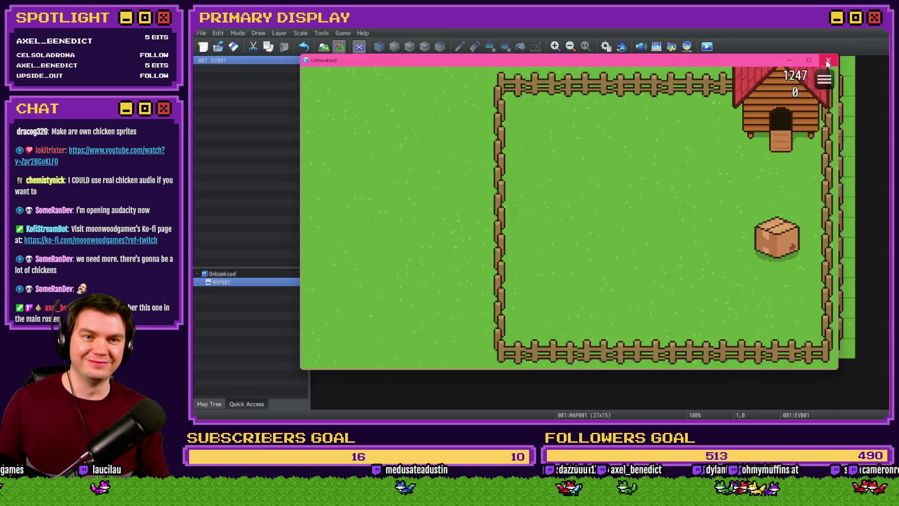
Step: Open the common events database and review openBox's isPressed branch commands
left_click(606, 46)
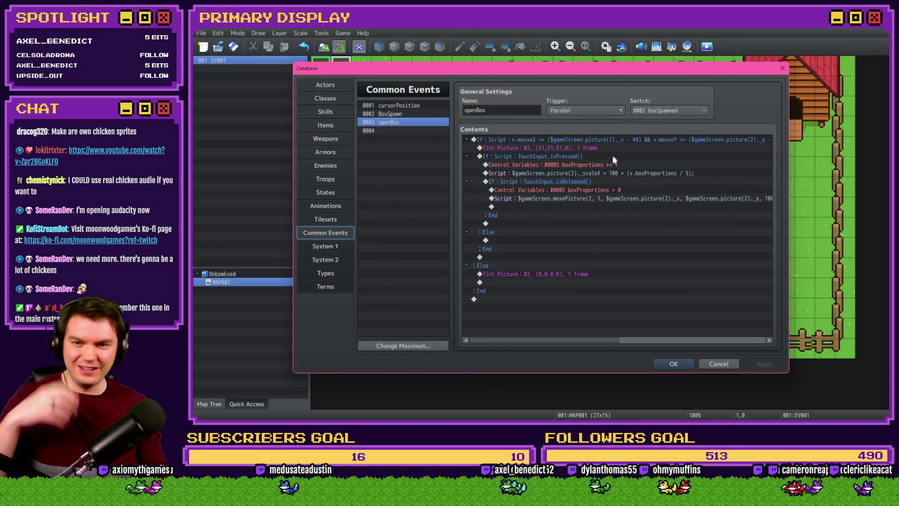
left_click(598, 163)
key("Insert")
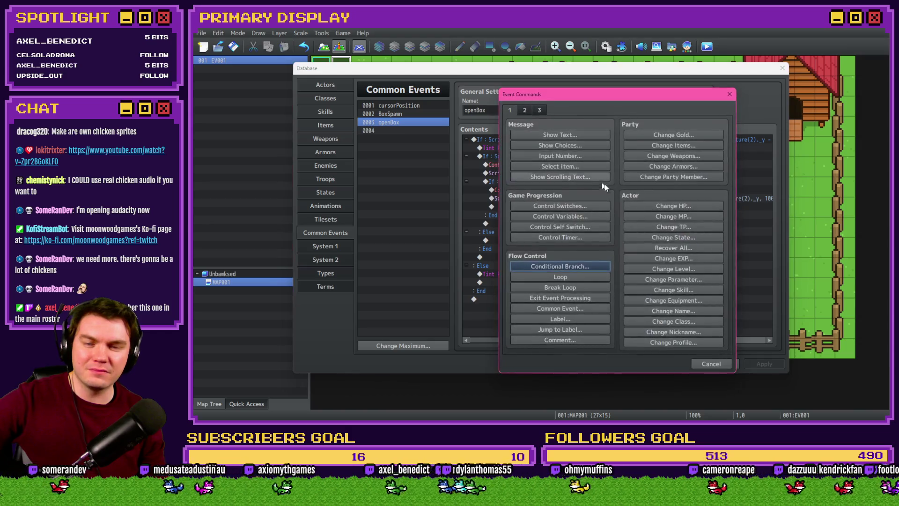
key("Escape")
left_click(588, 156)
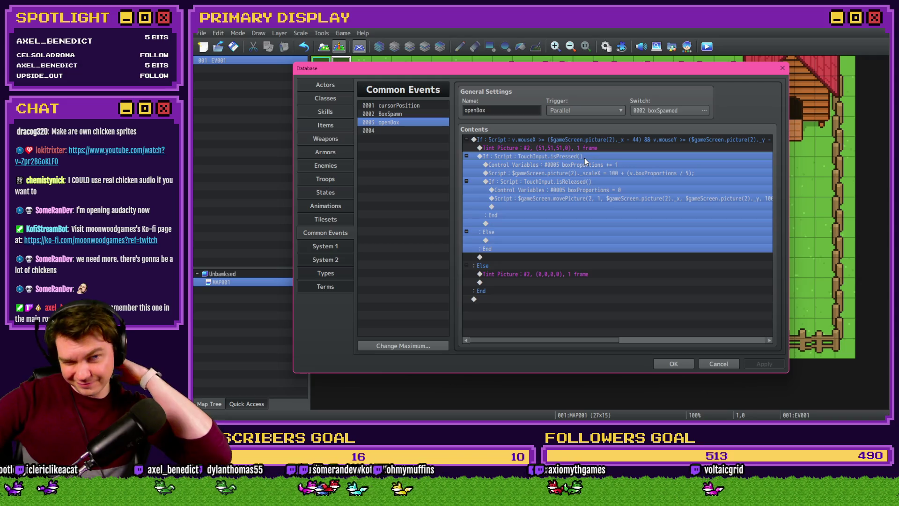
Step: Delete the isReleased block with its reset commands and inspect the remaining tint commands
left_click(584, 180)
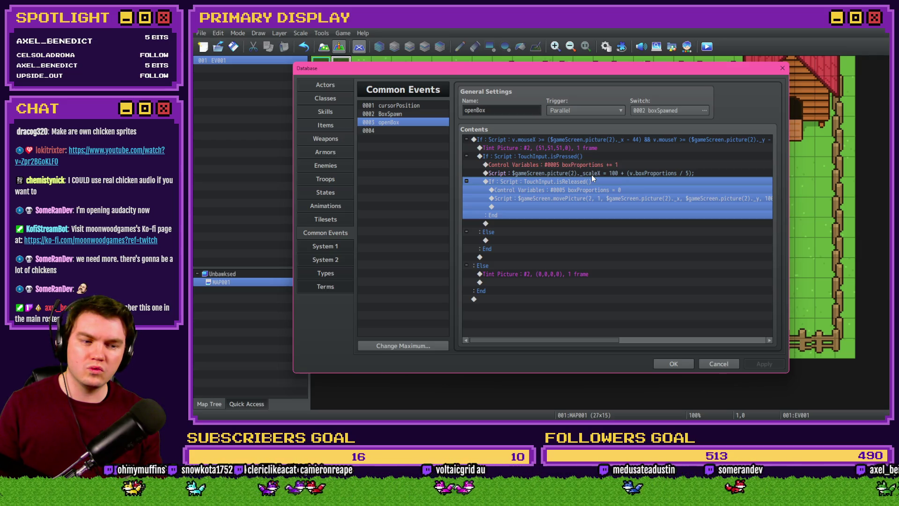
key("Delete")
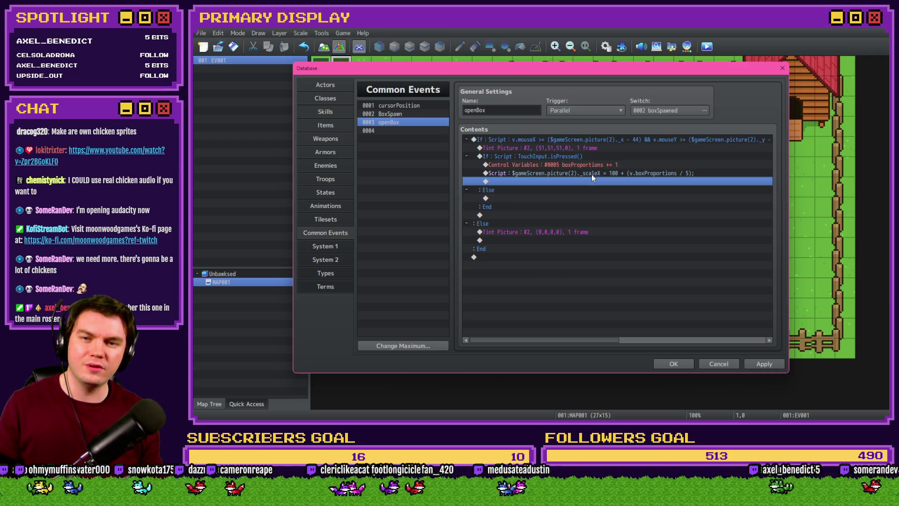
left_click(592, 160)
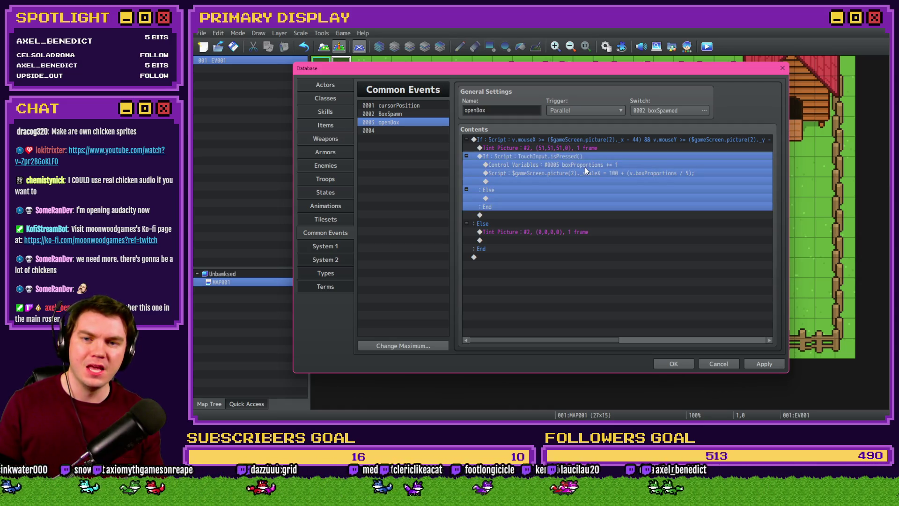
left_click(550, 214)
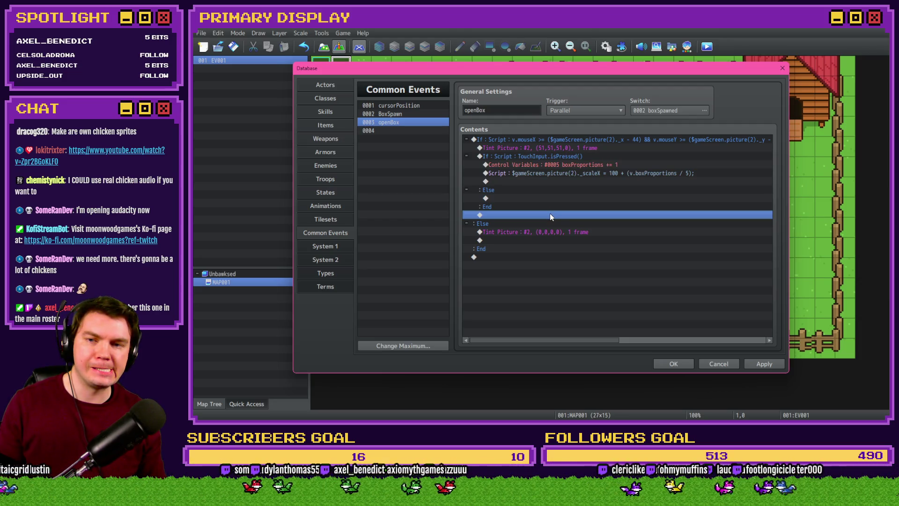
left_click(539, 232)
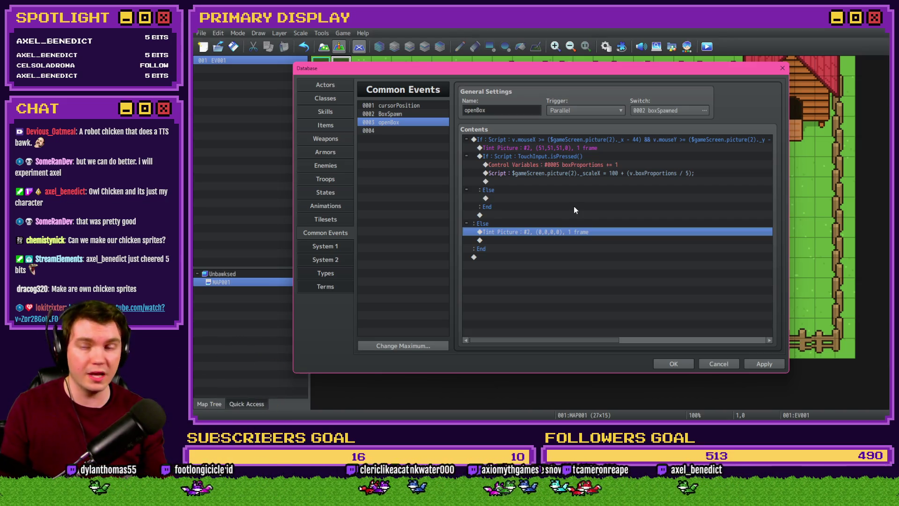
Step: Under Else, wrap the movePicture reset in a boxProportions > 0 branch and set scaleX divisor to 3
left_click_drag(578, 215, 589, 241)
left_click(592, 236)
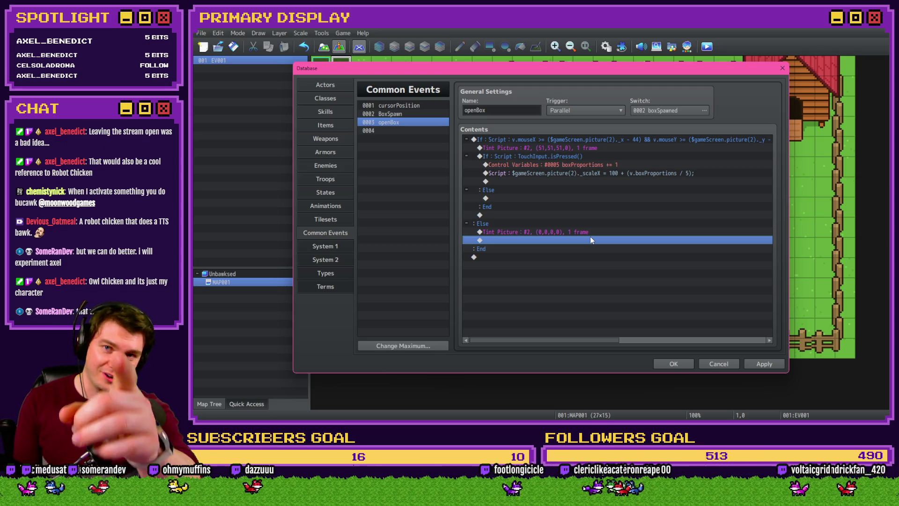
left_click(586, 231)
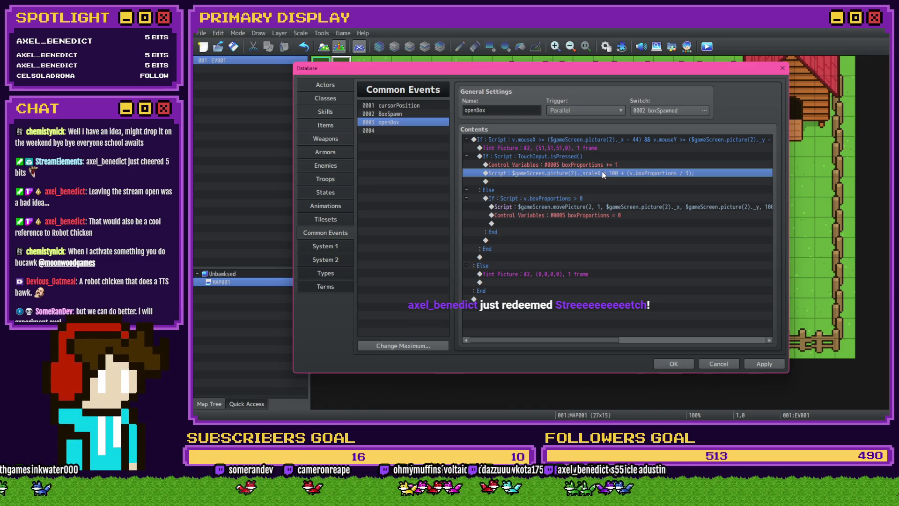
Step: Add a scaleY line of 100 + boxProportions / 2 to the script, apply it and close the database
double_click(618, 173)
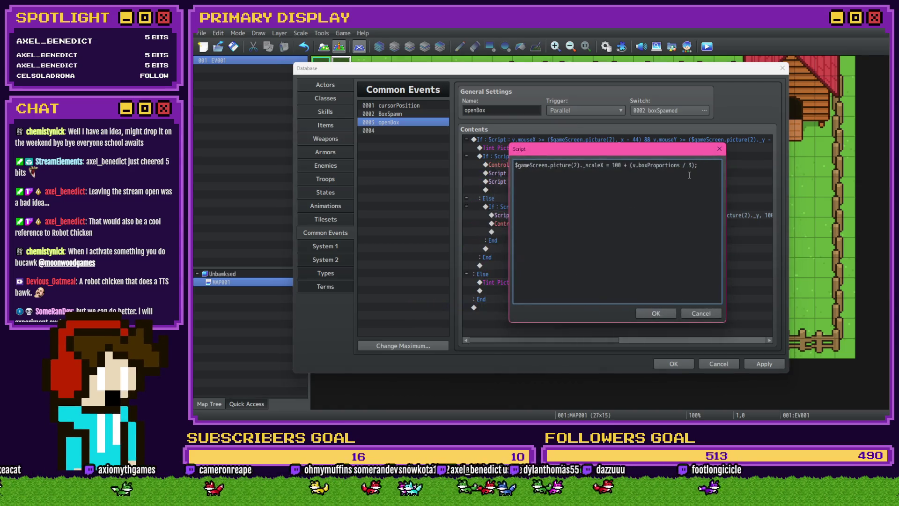
left_click_drag(583, 166, 496, 165)
left_click(601, 167)
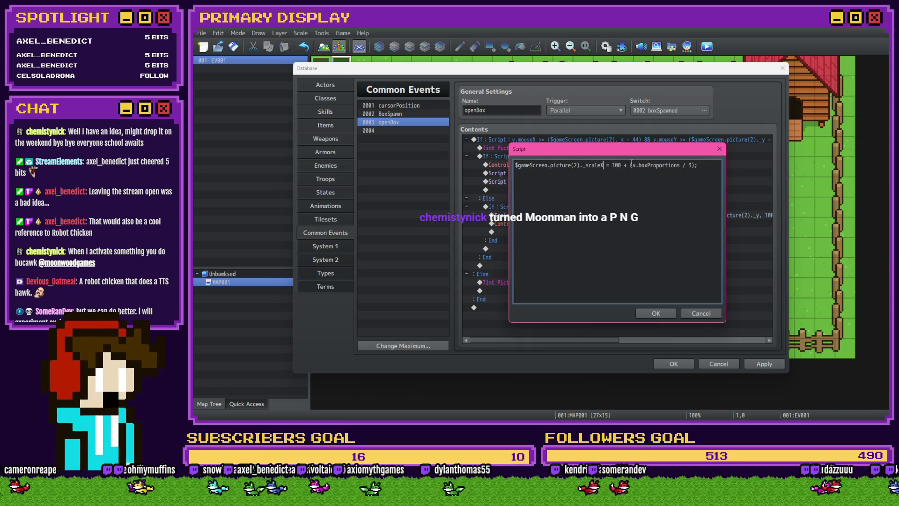
type("Y")
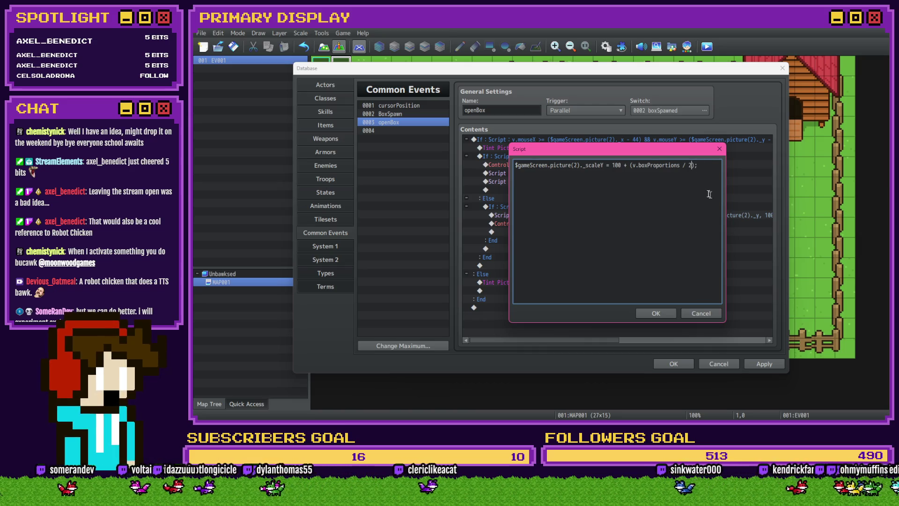
left_click(656, 315)
left_click(764, 363)
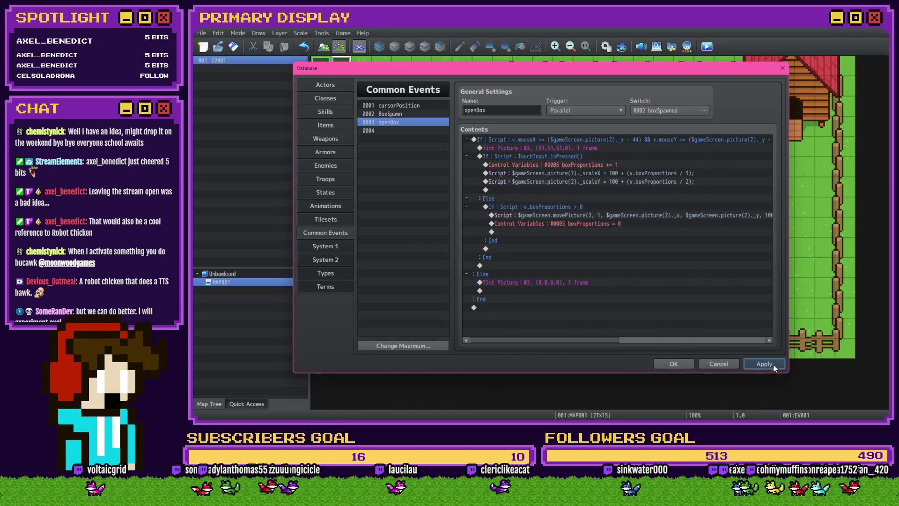
left_click(668, 364)
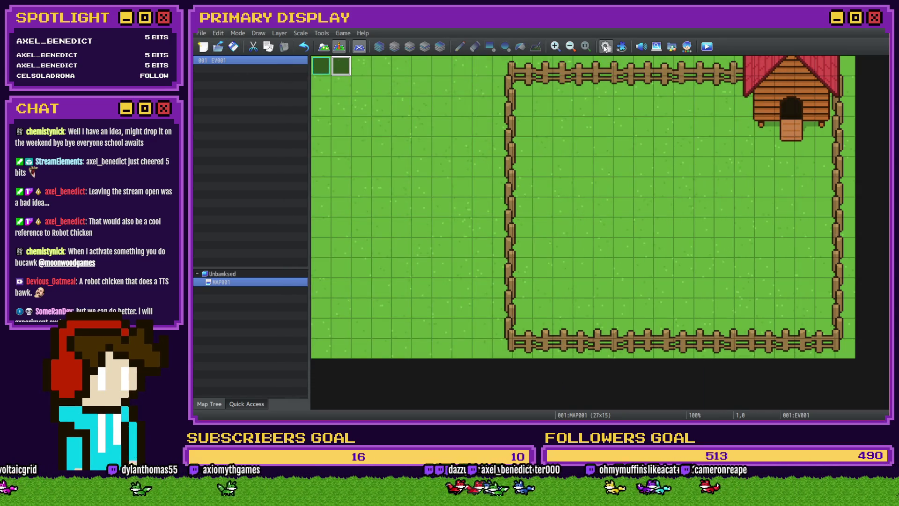
Step: Save and playtest a new game, hold the box to watch it stretch, then quit the test
left_click(606, 47)
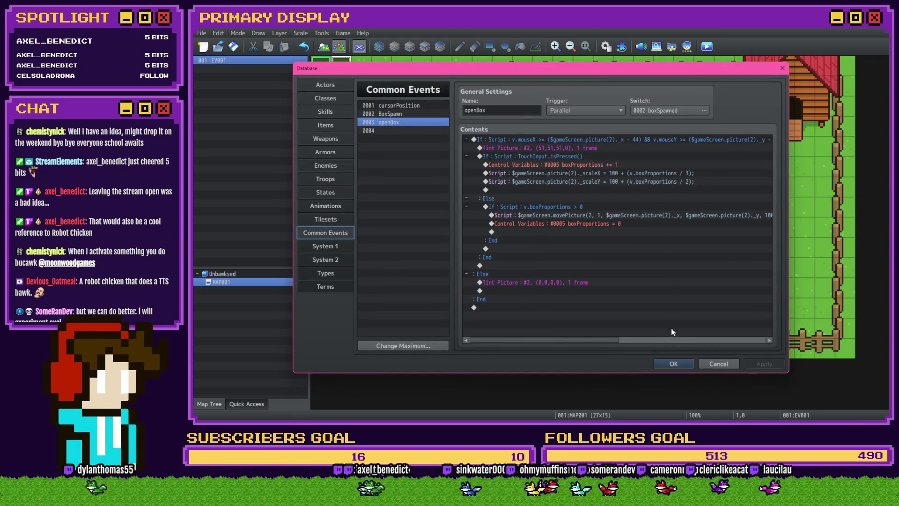
left_click(675, 363)
left_click(706, 46)
left_click(531, 237)
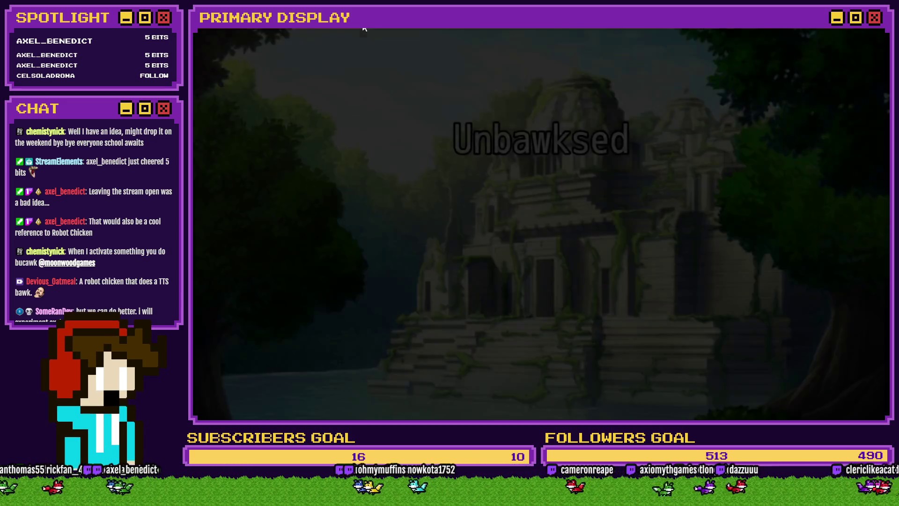
key("Return")
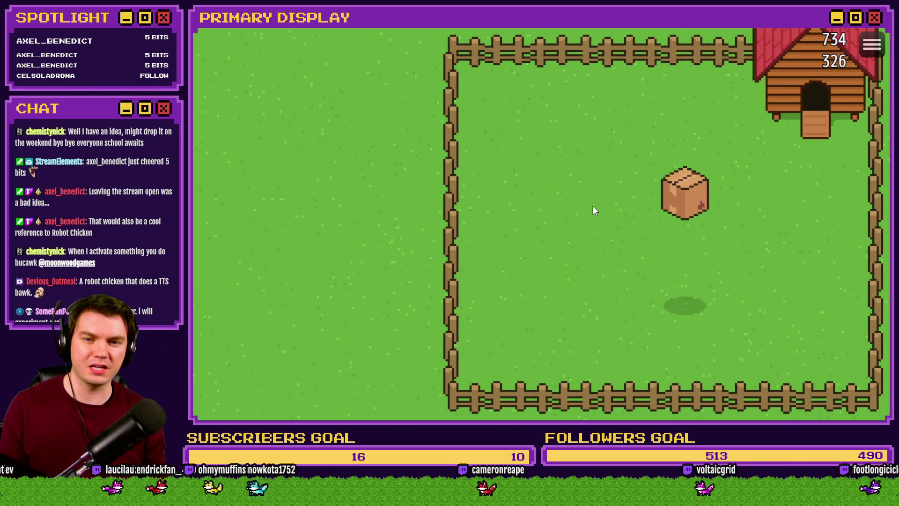
left_click(689, 294)
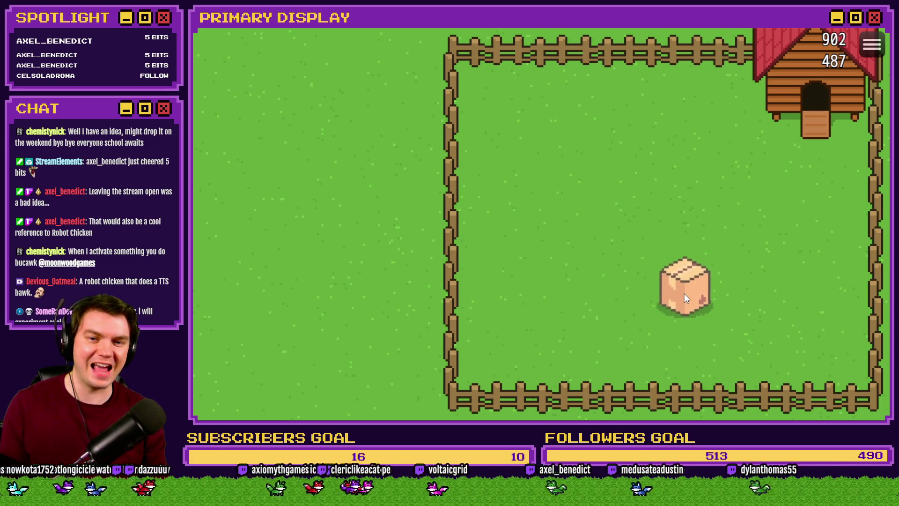
left_click(880, 30)
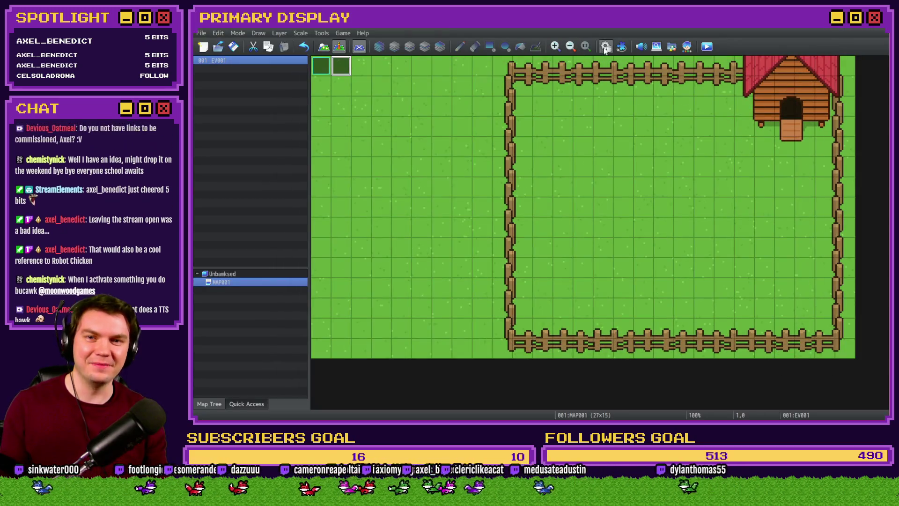
Step: Remove the separate scaleY script row from openBox in Common Events
left_click(606, 46)
left_click_drag(646, 168, 649, 177)
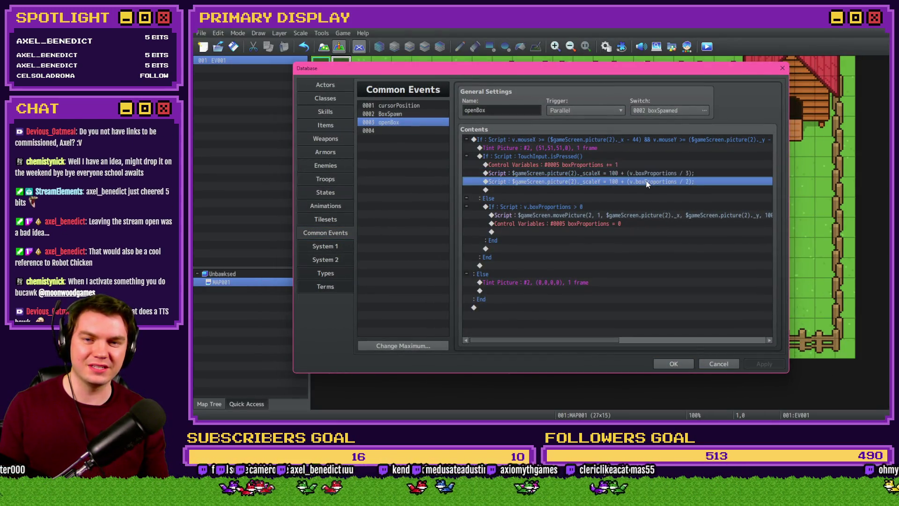
double_click(648, 181)
key("ctrl+a")
key("ctrl+c")
key("Delete")
key("Return")
key("Delete")
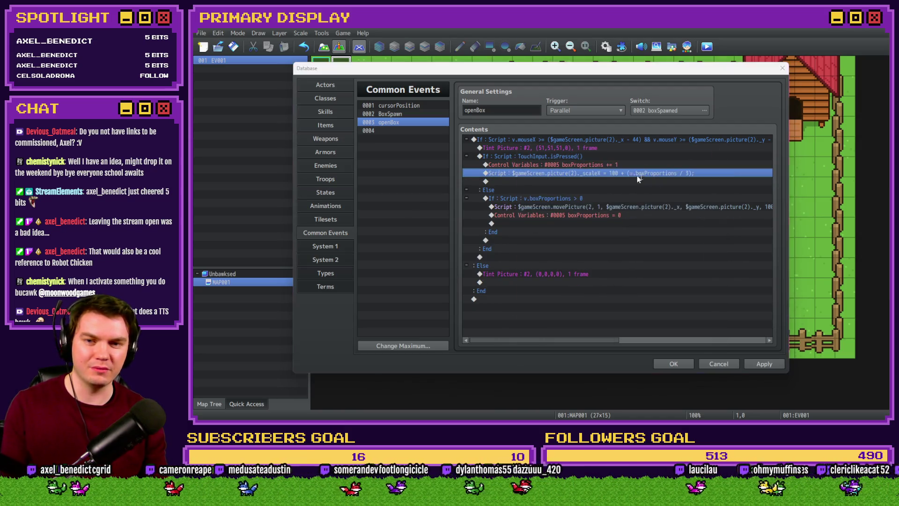
Step: Make the scaleX script two lines with _scaleY = 100 - (v.boxProportions / 5), confirm, save and launch a playtest
double_click(636, 174)
key("Return")
key("ctrl+v")
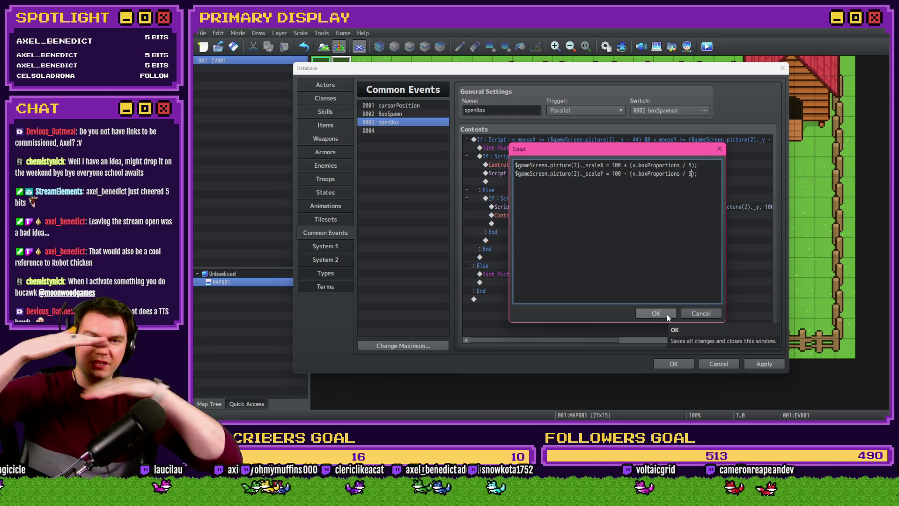
left_click(653, 314)
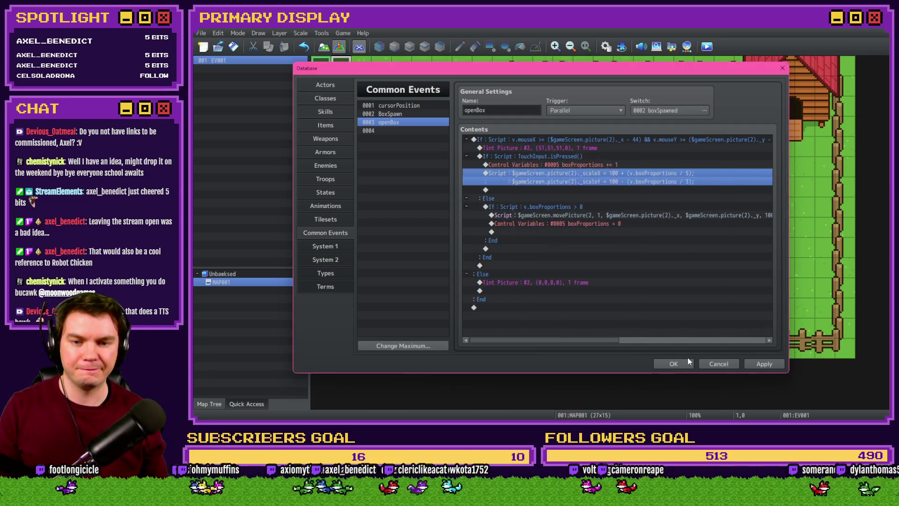
key("Return")
left_click(539, 235)
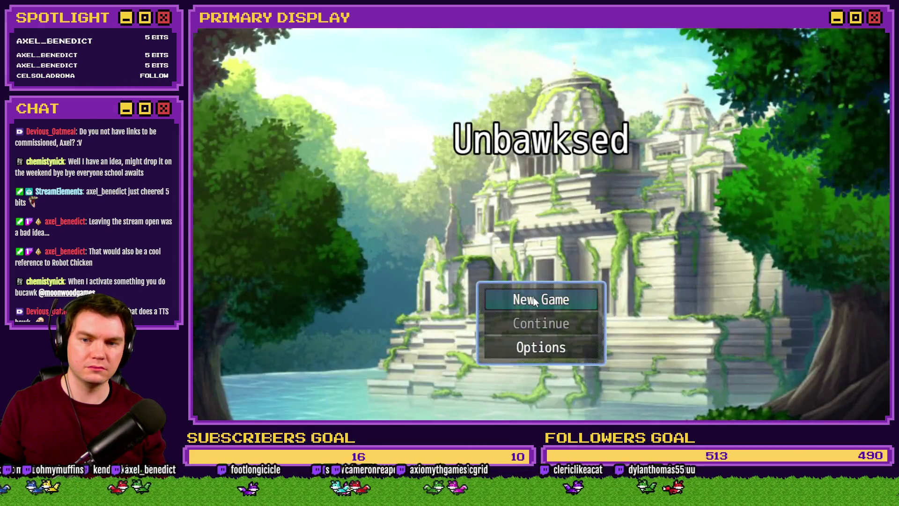
Step: Start a new game to try the box, close the playtest and reopen Common Events
left_click(535, 291)
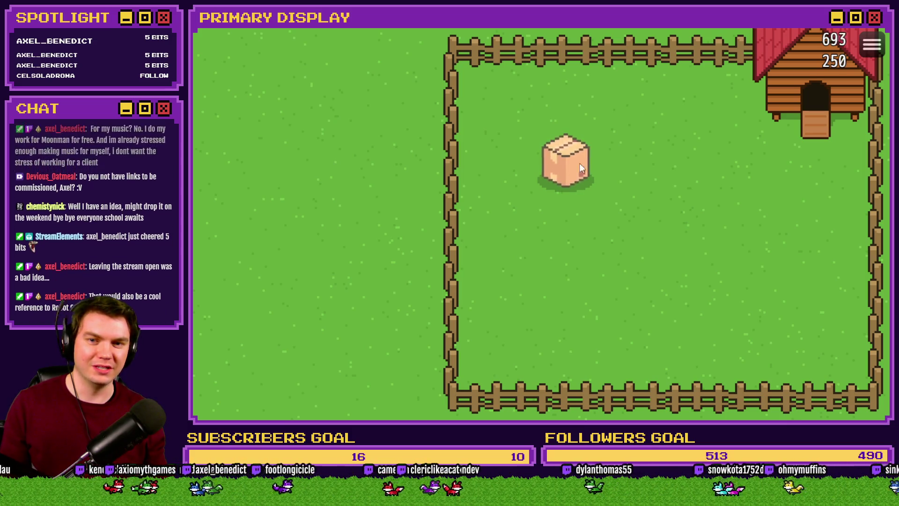
key("alt+F4")
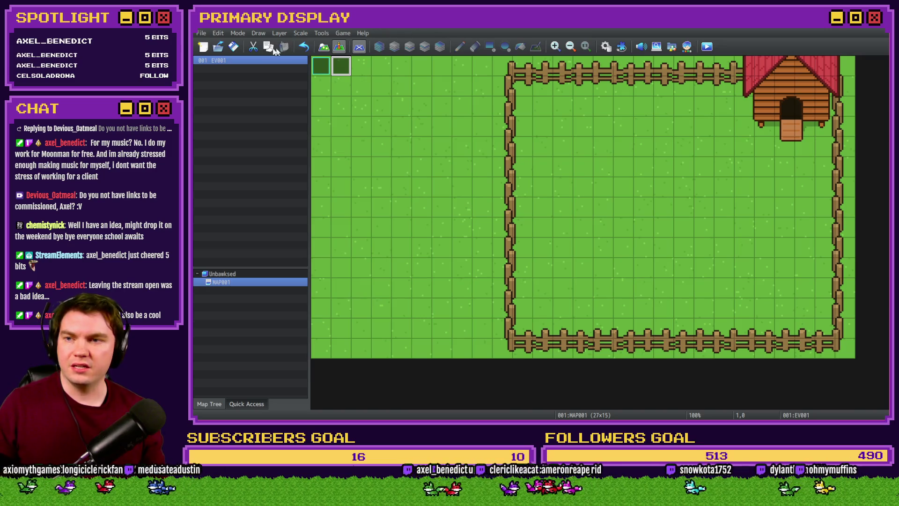
left_click(606, 46)
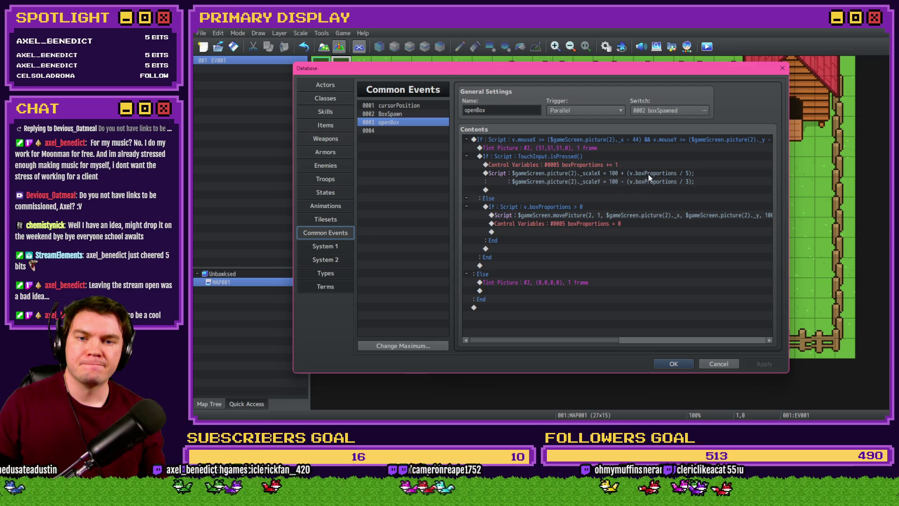
Step: Inspect openBox's movePicture script without changes and apply the event contents
left_click(649, 175)
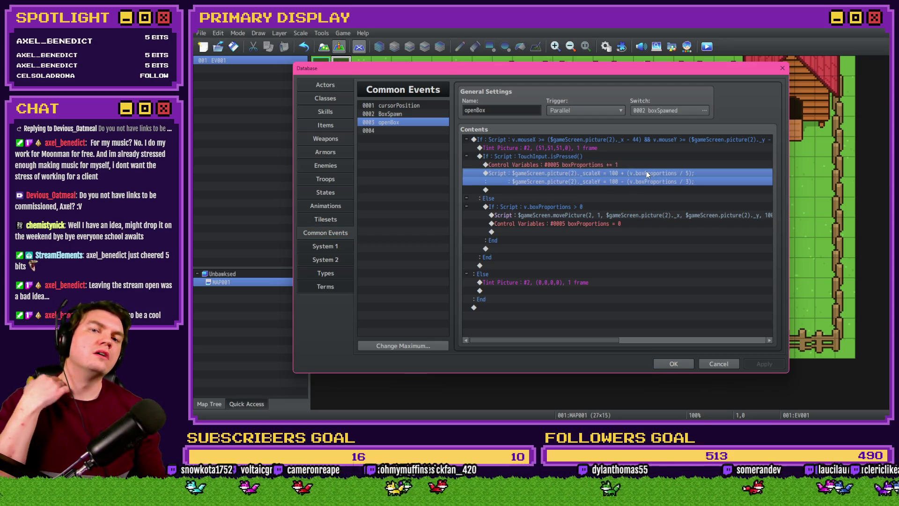
left_click(649, 215)
double_click(666, 216)
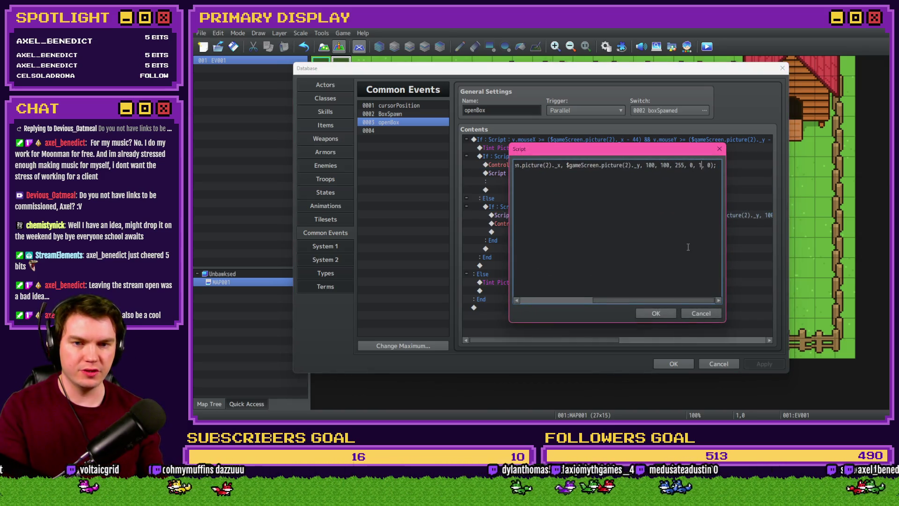
left_click(657, 313)
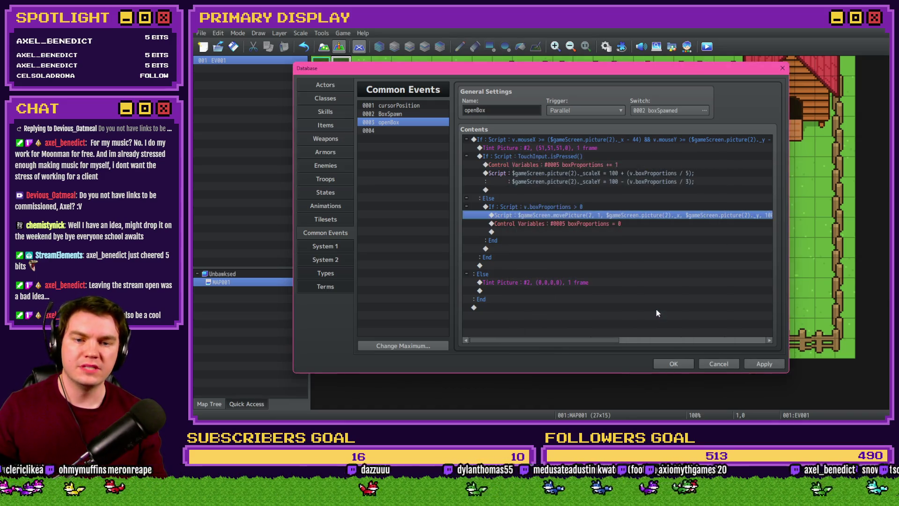
left_click(768, 367)
Step: Reselect the two-line scale script and bring it up for editing
left_click(636, 177)
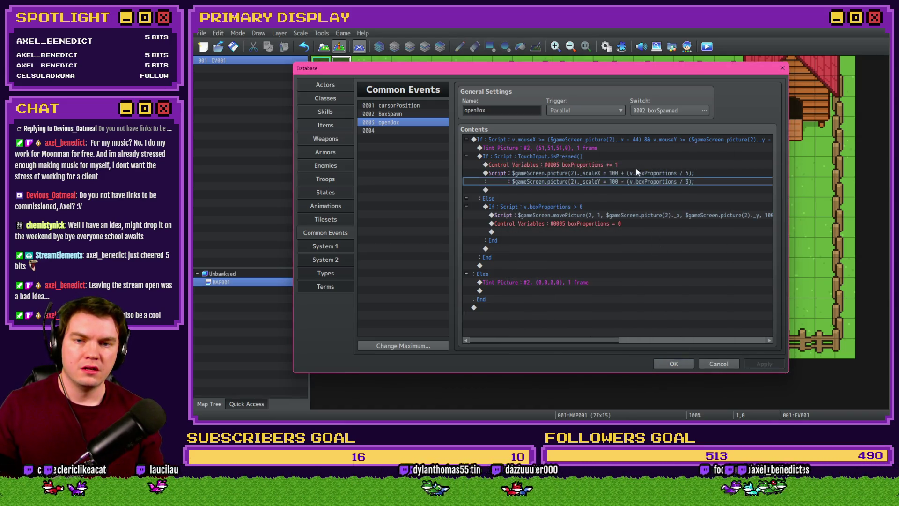
left_click(634, 172)
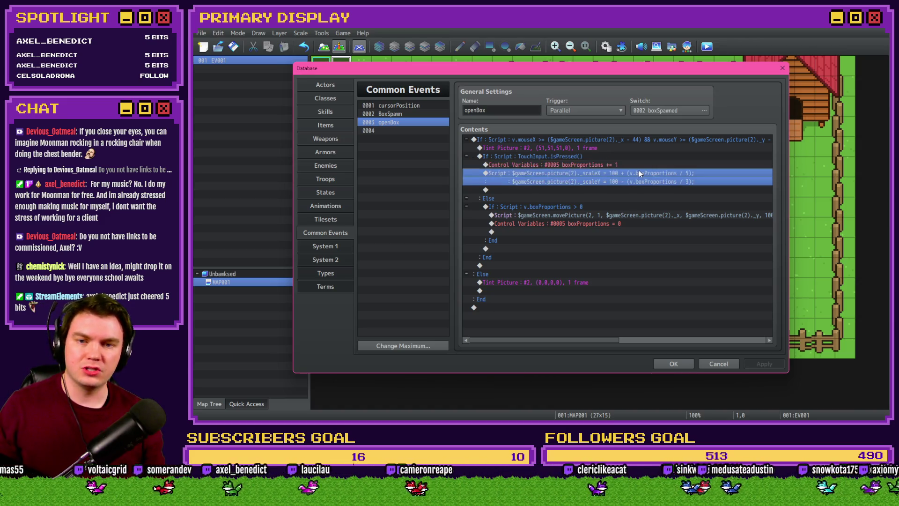
double_click(638, 170)
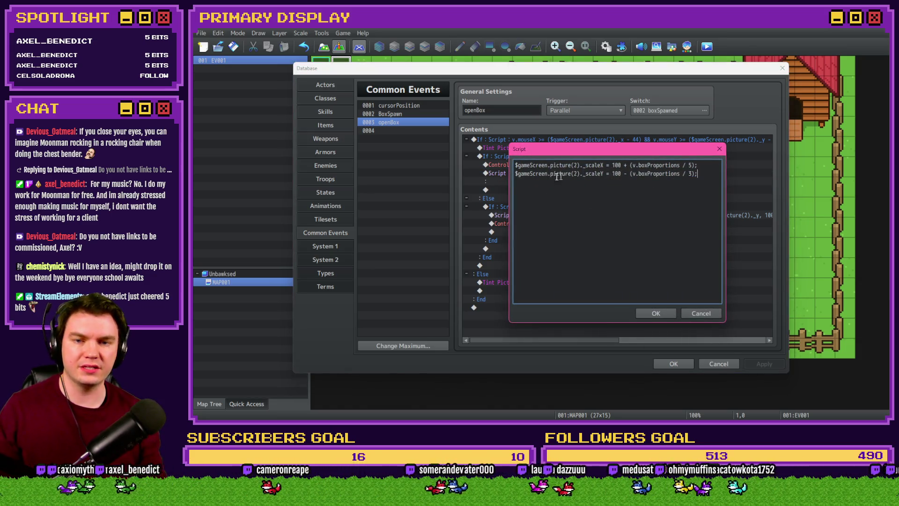
Step: Duplicate the scaleY line as a third script line and strip its 100 base value
key("ctrl+a")
left_click(709, 173)
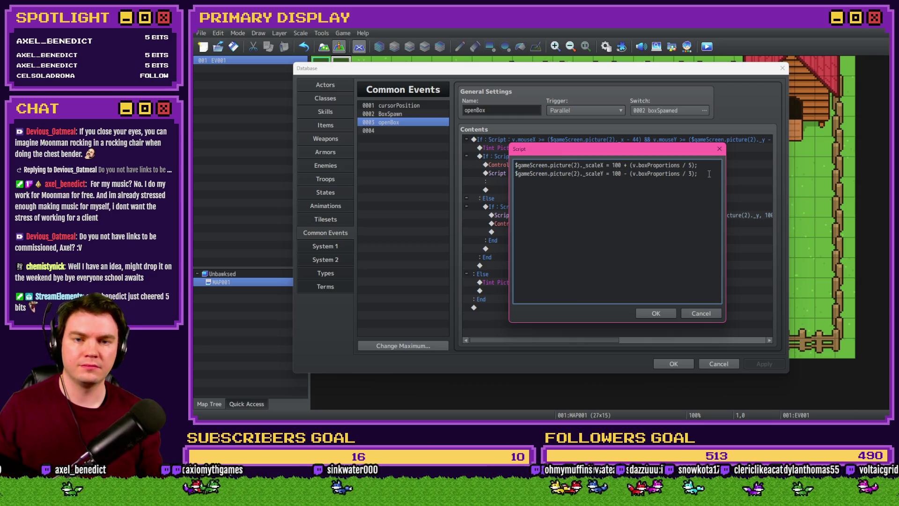
key("Return")
type("$gameScreen.picture(2)._scaleY = 100 - (v.boxProportions / 3);")
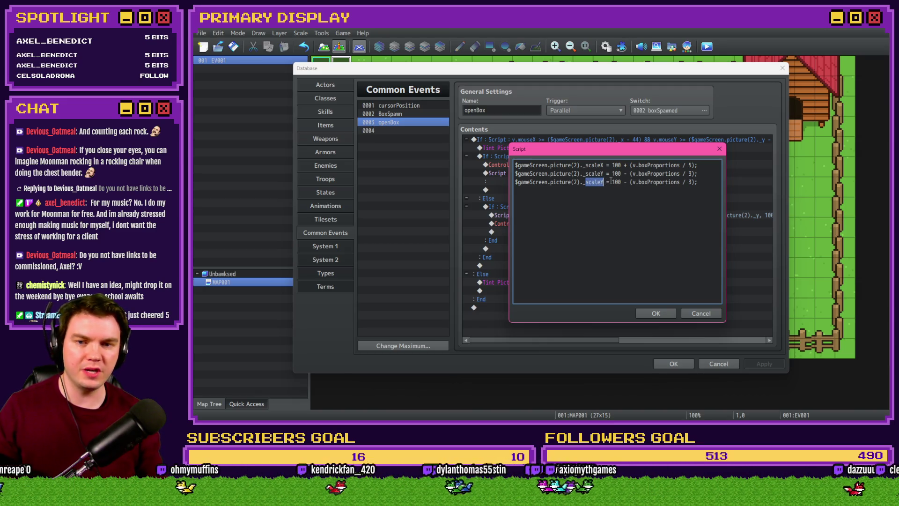
type("x")
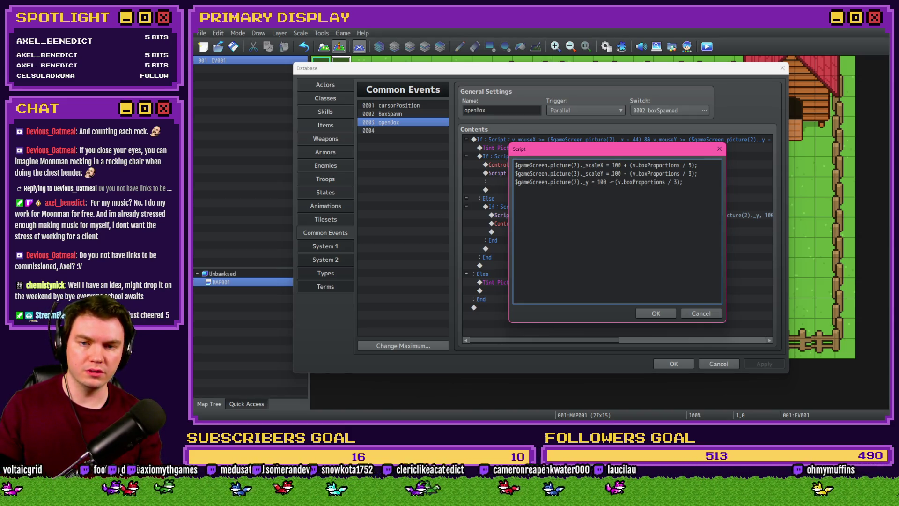
key("BackSpace")
key("BackSpace")
key("BackSpace")
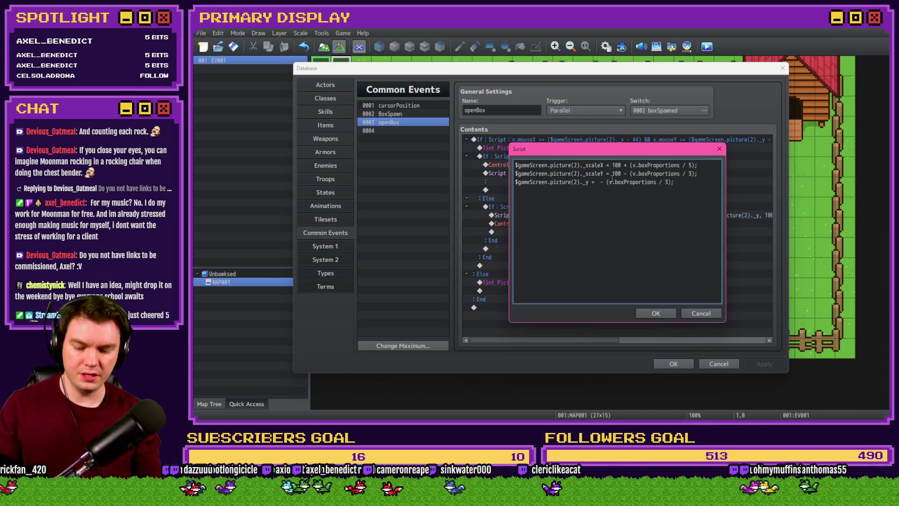
type("$gameScreen.picture()")
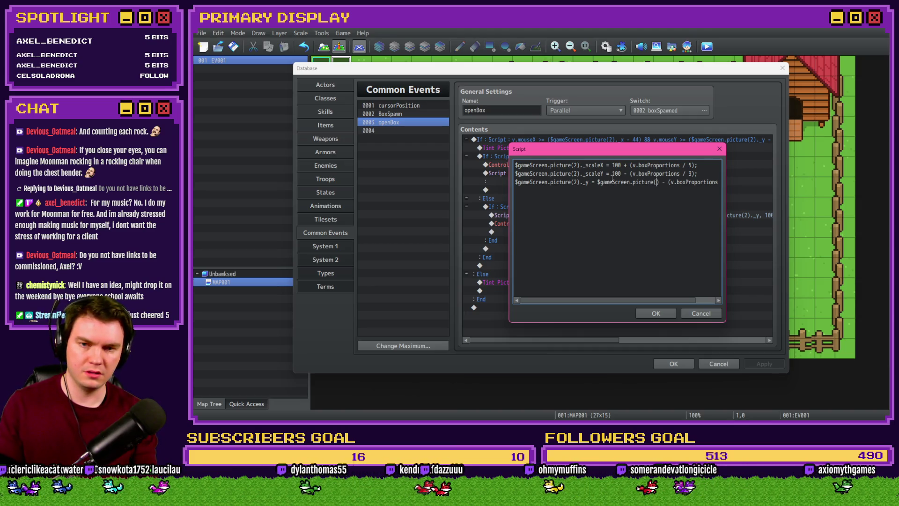
Step: Rewrite line 3 as _y = $gameScreen.picture(2)._y + (v.boxProportions / 3), confirm and close the database
left_click_drag(588, 182, 516, 182)
key("ctrl+c")
left_click(658, 182)
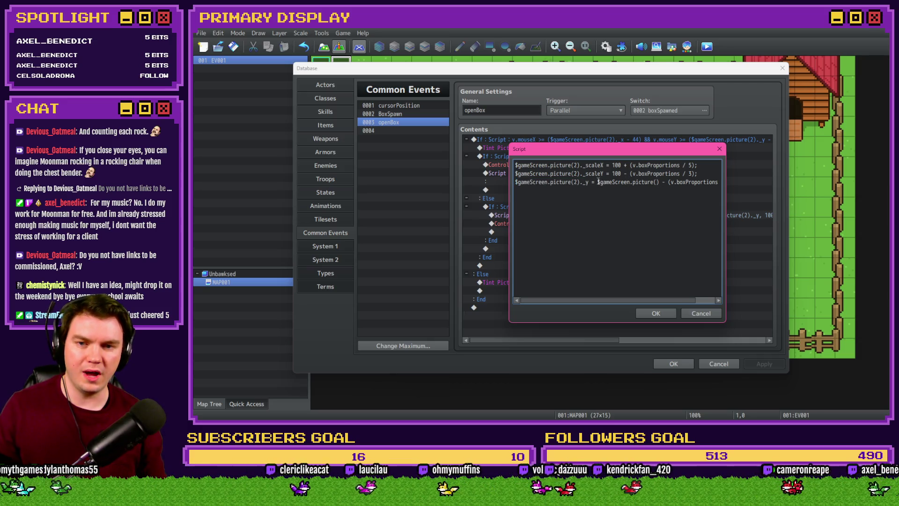
left_click_drag(598, 183, 652, 182)
key("ctrl+v")
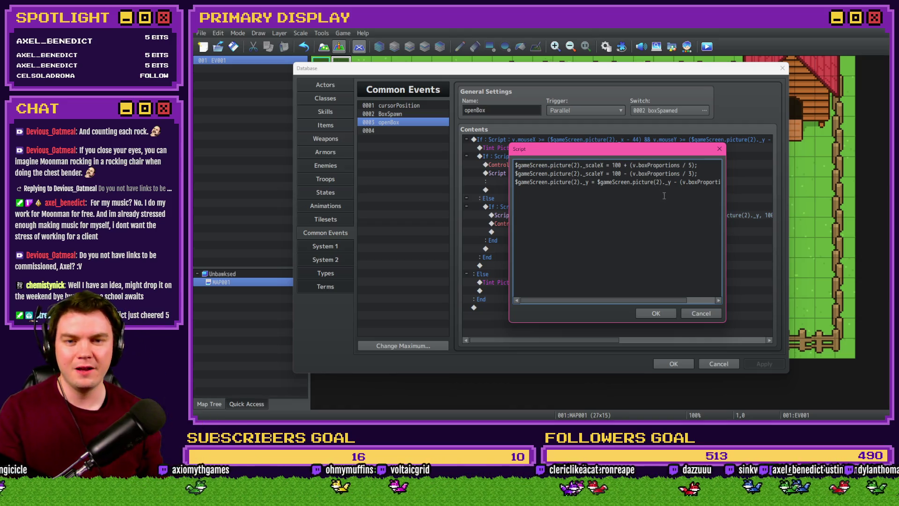
key("End")
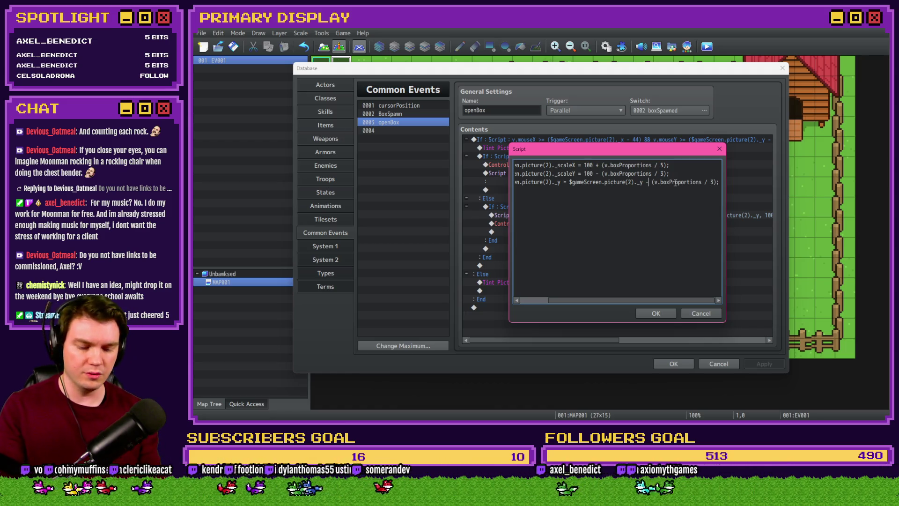
left_click(653, 317)
left_click(673, 364)
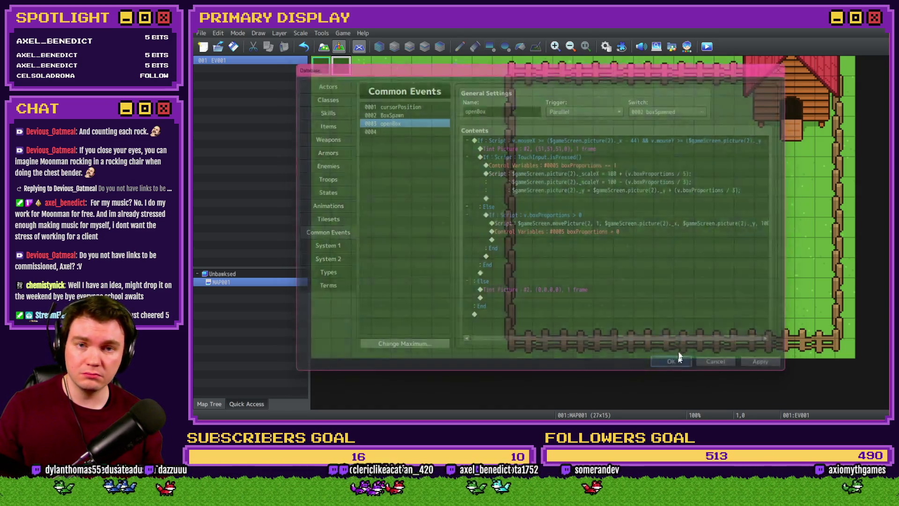
Step: Save and playtest a new game, drag the box to see it slide down, then return and reopen Common Events
key("ctrl+o")
left_click(526, 236)
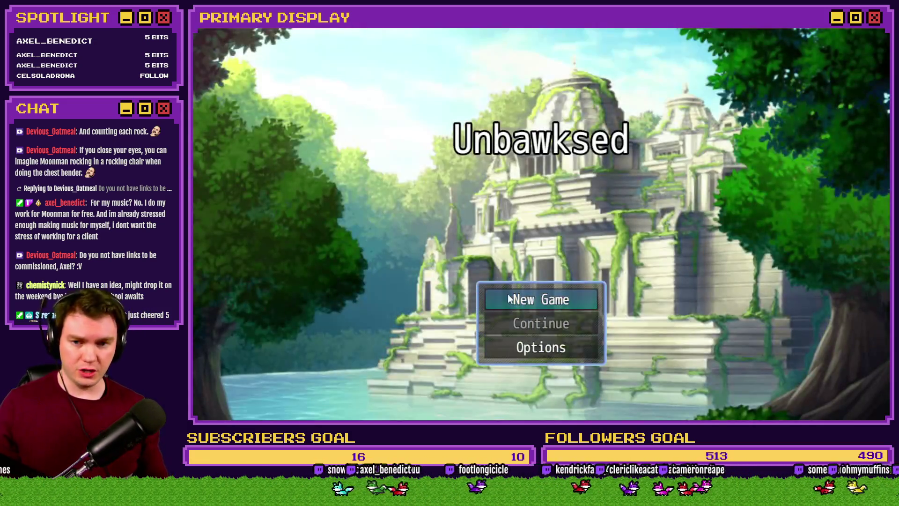
left_click(511, 300)
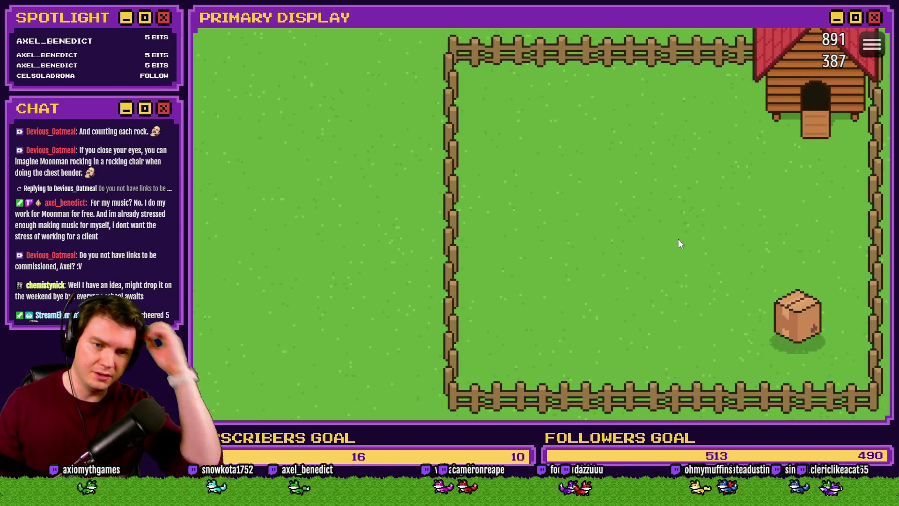
left_click_drag(794, 323, 801, 370)
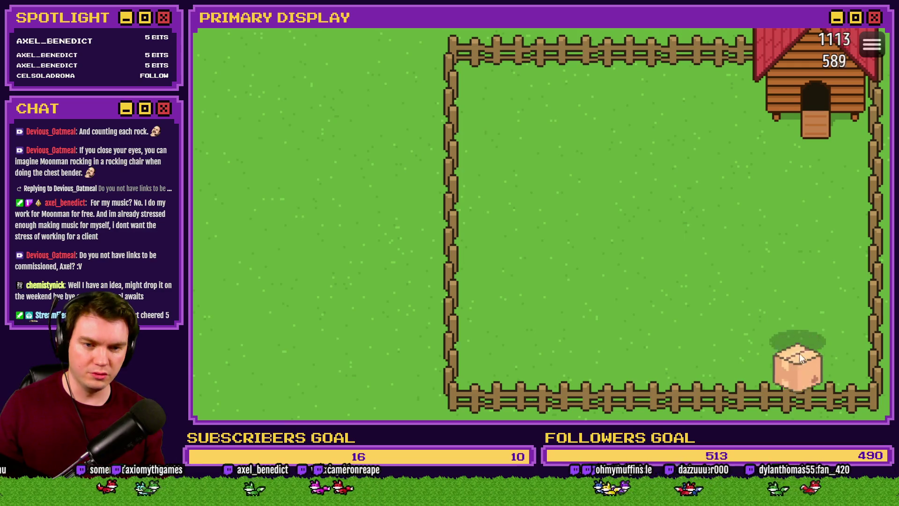
left_click(877, 30)
left_click(606, 47)
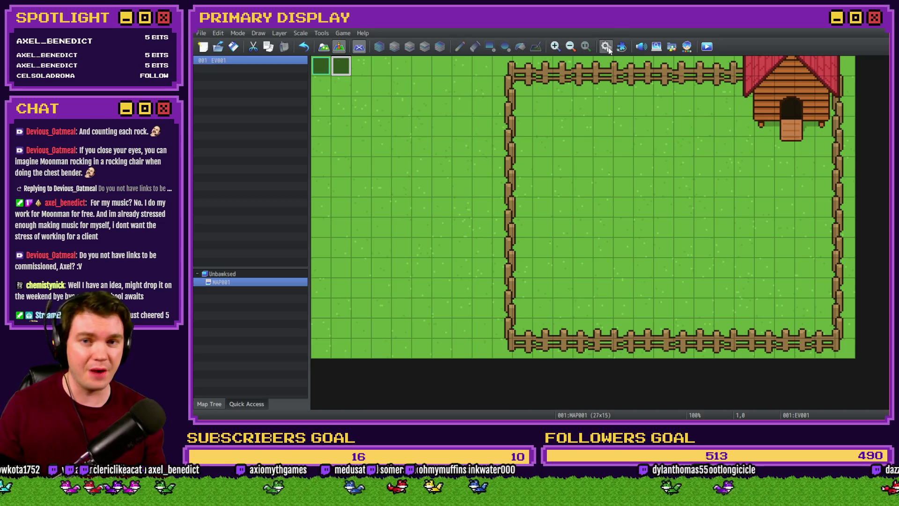
Step: Change the y-shift divisor on script line 3 from 3 to 50, confirm, save and launch a playtest
left_click(624, 176)
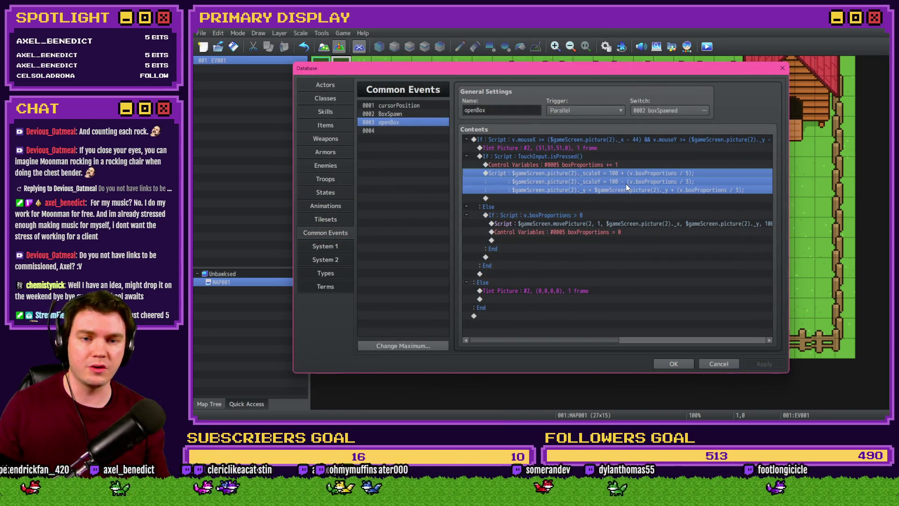
double_click(626, 184)
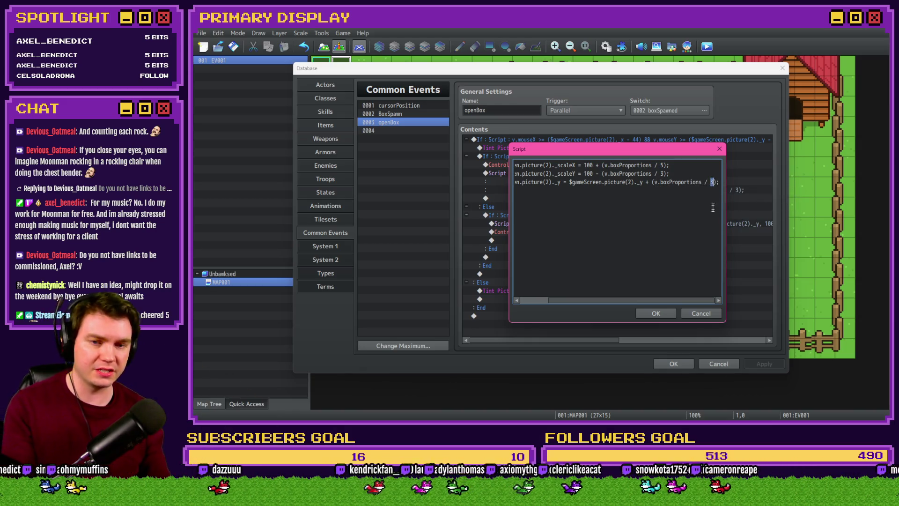
type("0")
left_click(656, 313)
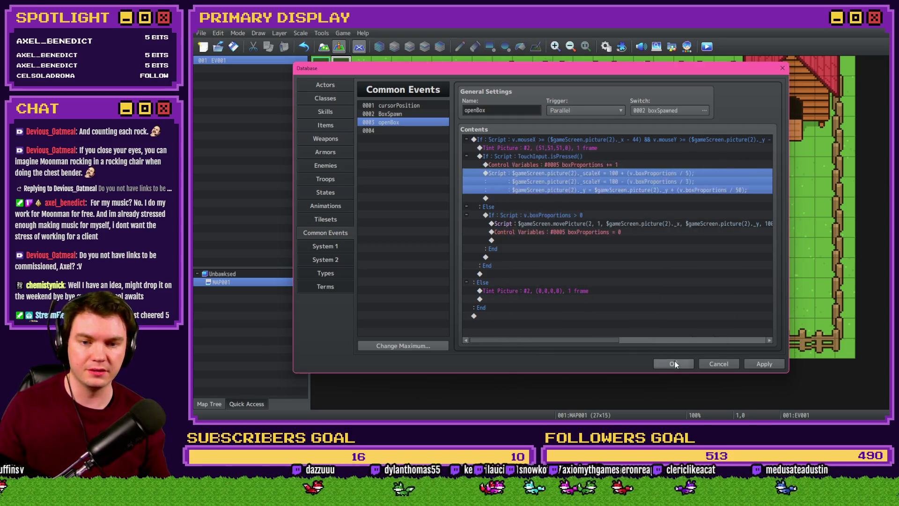
left_click(673, 364)
key("alt+F4")
left_click(529, 236)
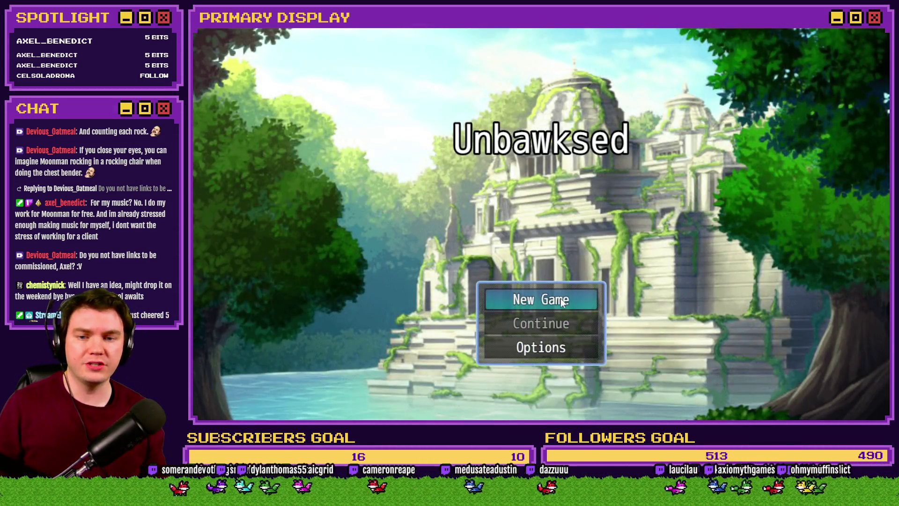
Step: Start a new game, pull the box down to test the /50 shift, then close the playtest
left_click(564, 290)
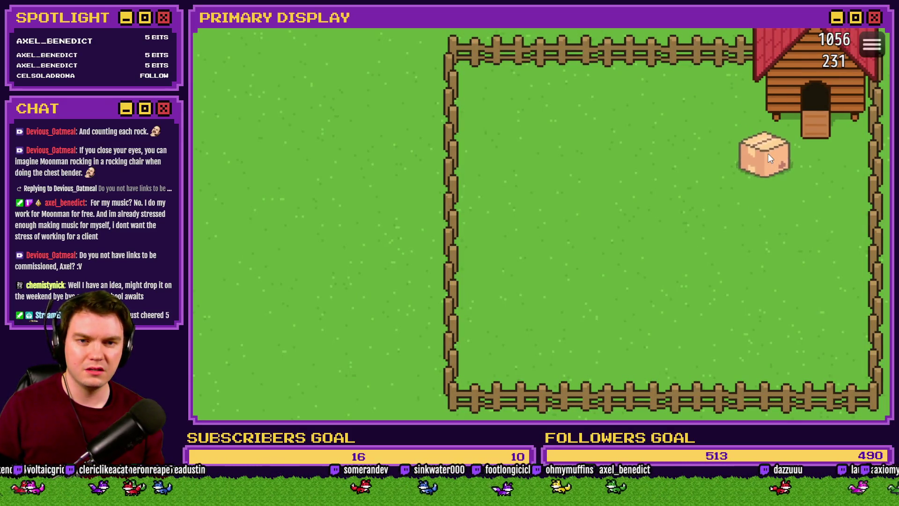
left_click_drag(767, 162, 772, 275)
key("alt+F4")
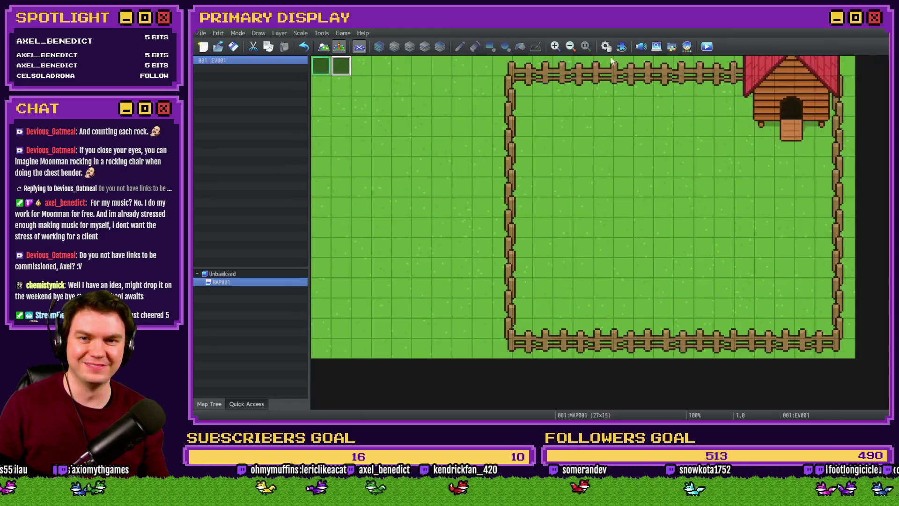
Step: Replace picture 2's current-y expression with v.boxY in openBox's movePicture script and confirm
left_click(608, 47)
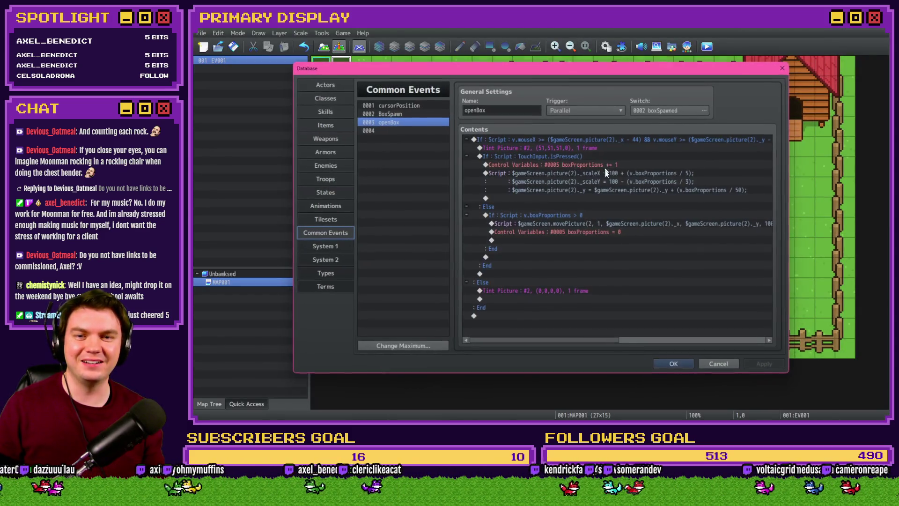
left_click(656, 174)
double_click(688, 226)
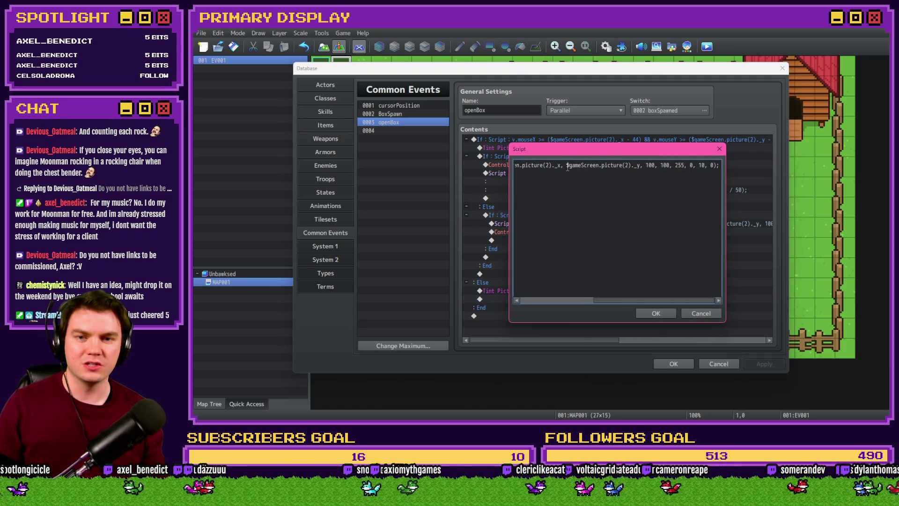
left_click_drag(568, 166, 633, 166)
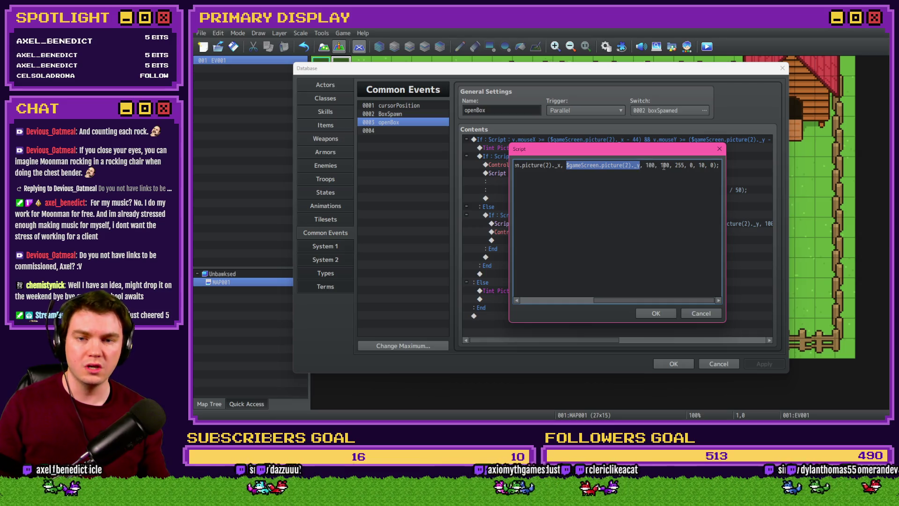
type("v.")
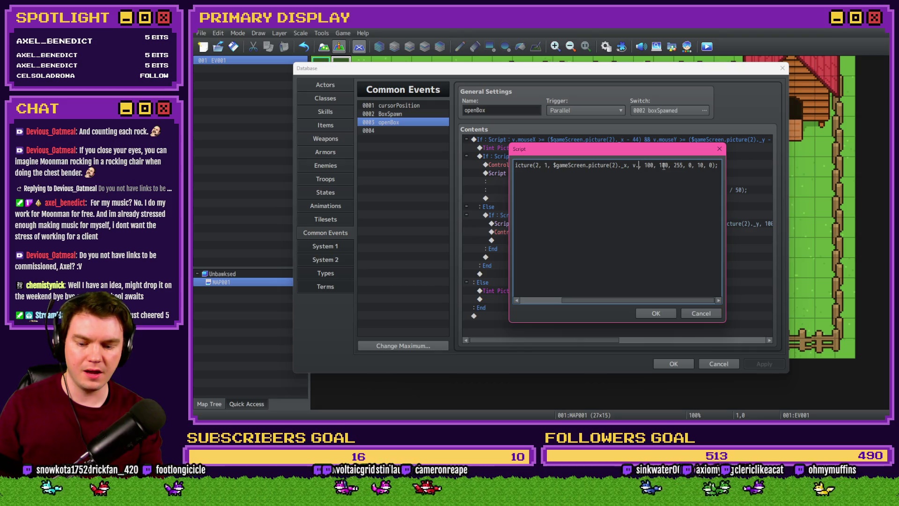
type("box")
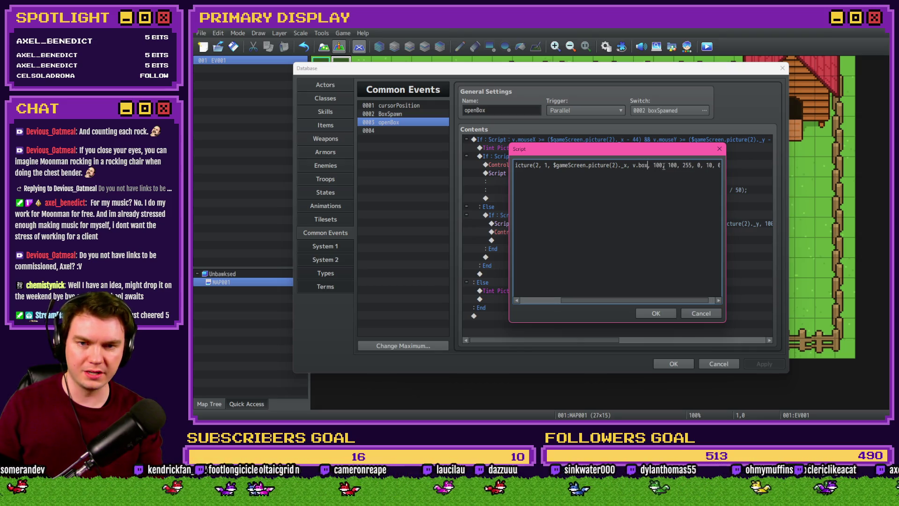
type("Y")
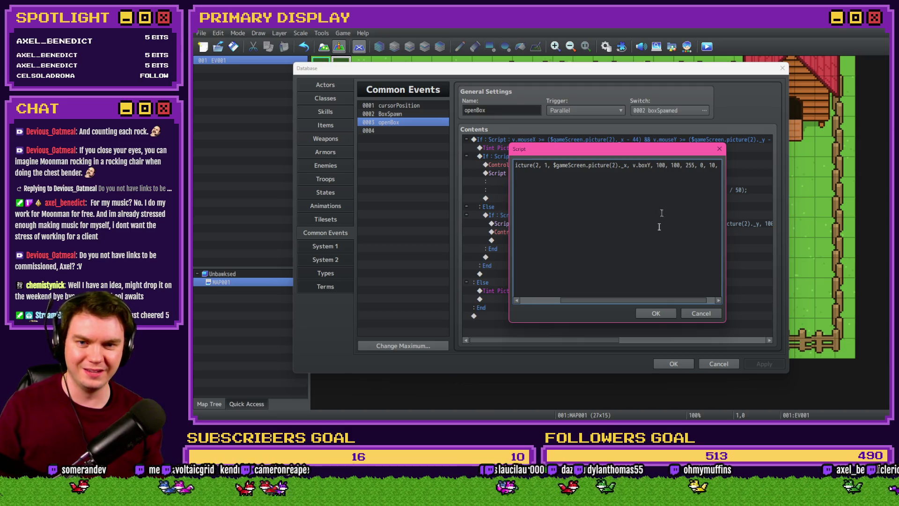
left_click(654, 315)
double_click(596, 227)
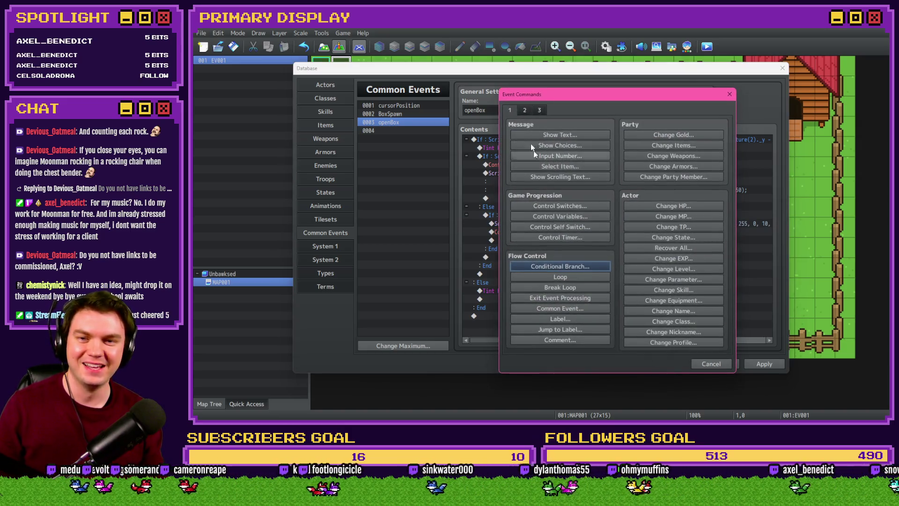
Step: Look up the exact boxSpawnY variable name in the Variable Selector, then cancel without adding a command
left_click(567, 217)
left_click(608, 167)
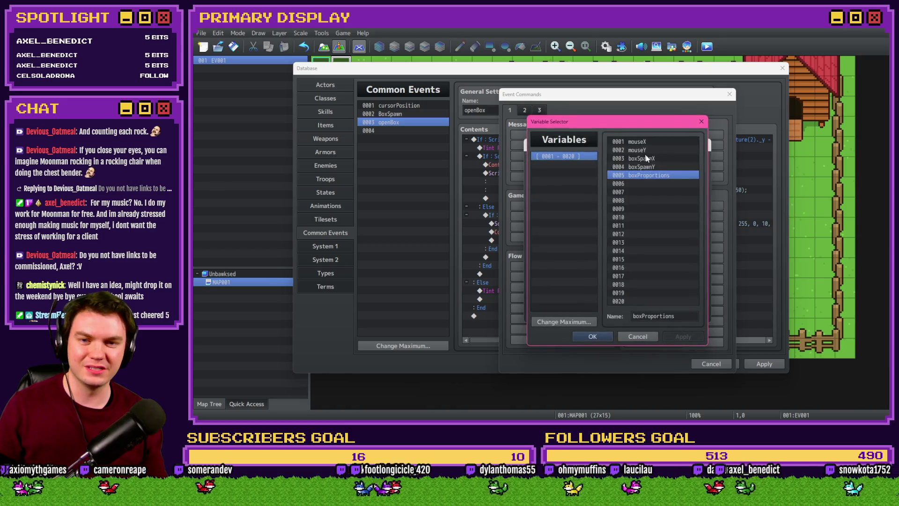
left_click(650, 166)
double_click(674, 321)
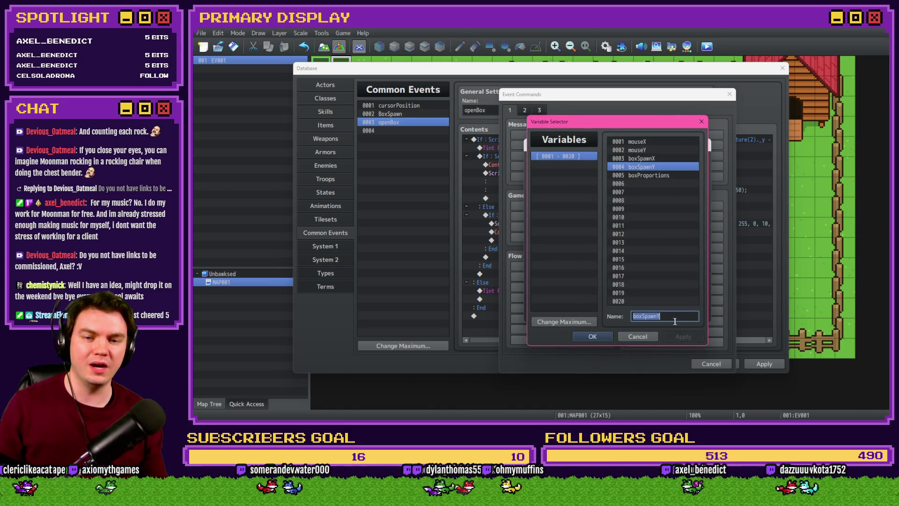
left_click(637, 336)
left_click(682, 315)
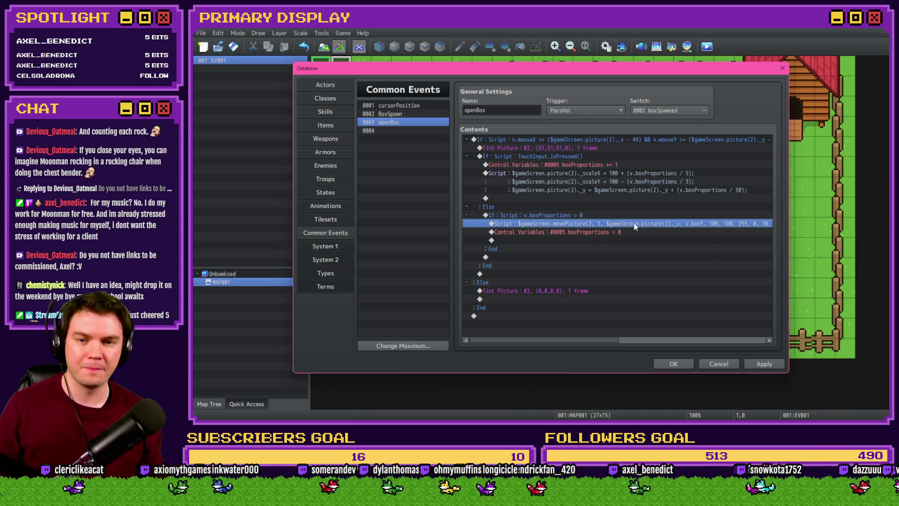
Step: Reopen the movePicture script and change v.boxY to v.boxSpawnY
double_click(634, 223)
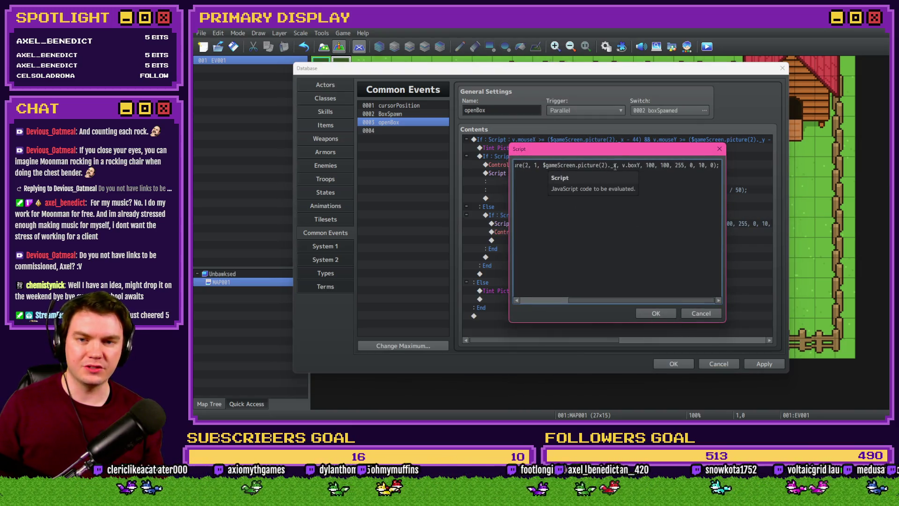
double_click(632, 165)
left_click(628, 166)
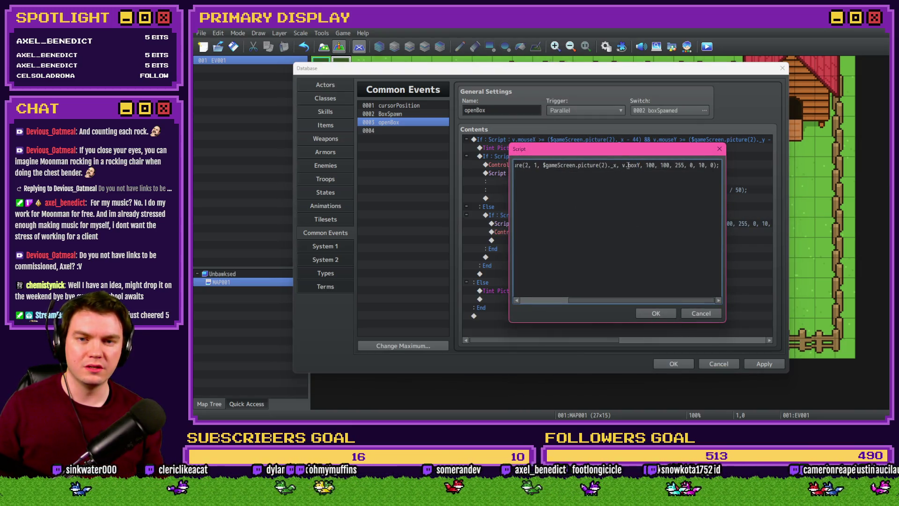
type("SpawnY")
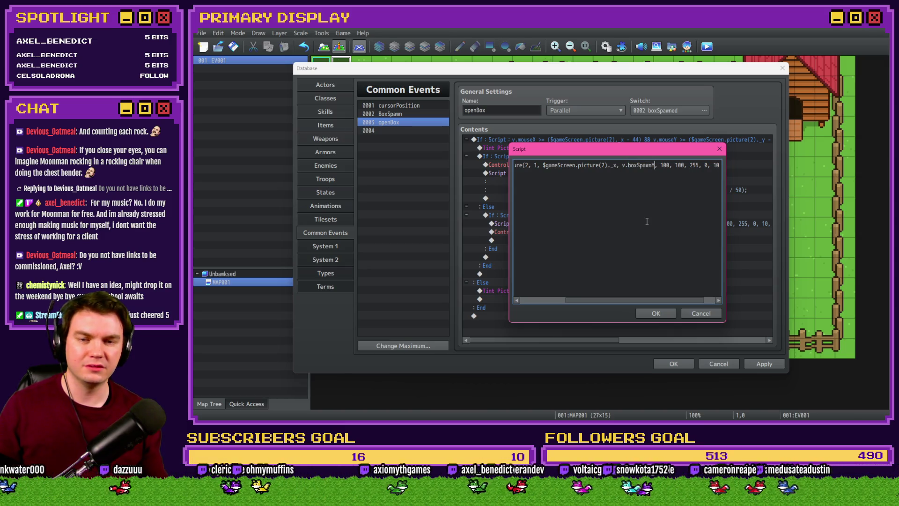
type(" -")
Step: Confirm the script and compare openBox against the BoxSpawn event's positioning
left_click_drag(646, 150, 650, 245)
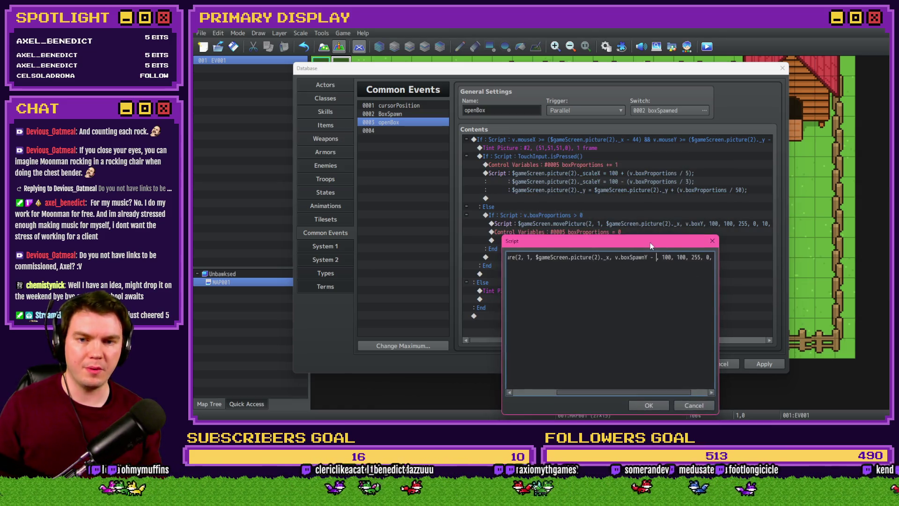
left_click(648, 404)
left_click(421, 114)
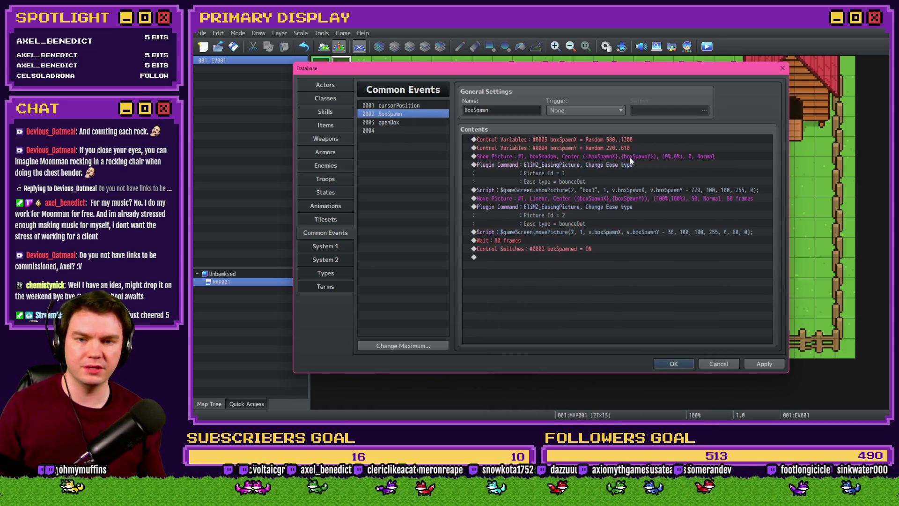
left_click(412, 122)
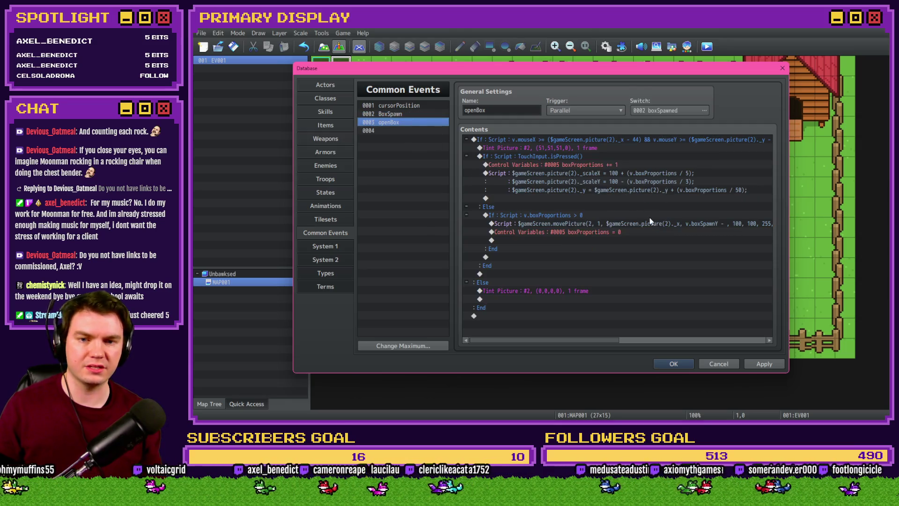
Step: Set the movePicture target to v.boxSpawnY - 36, close the database and save before playtesting
double_click(650, 223)
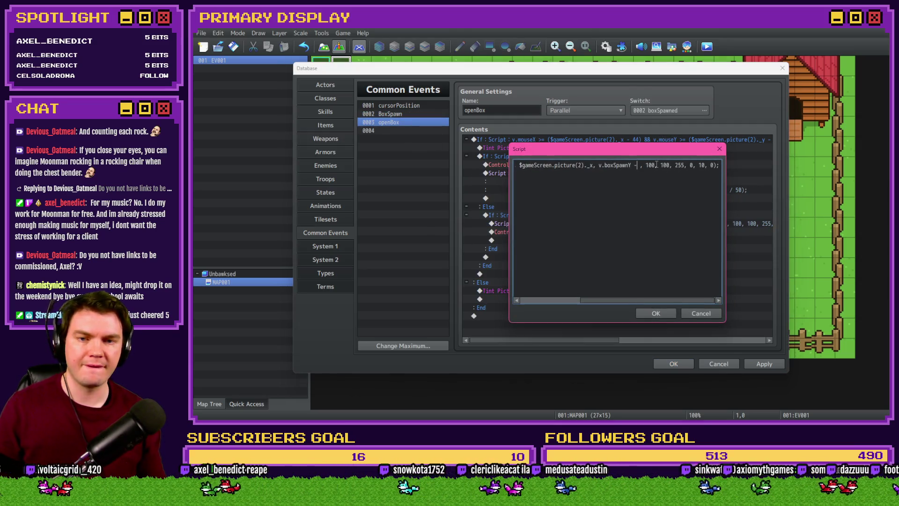
type("30")
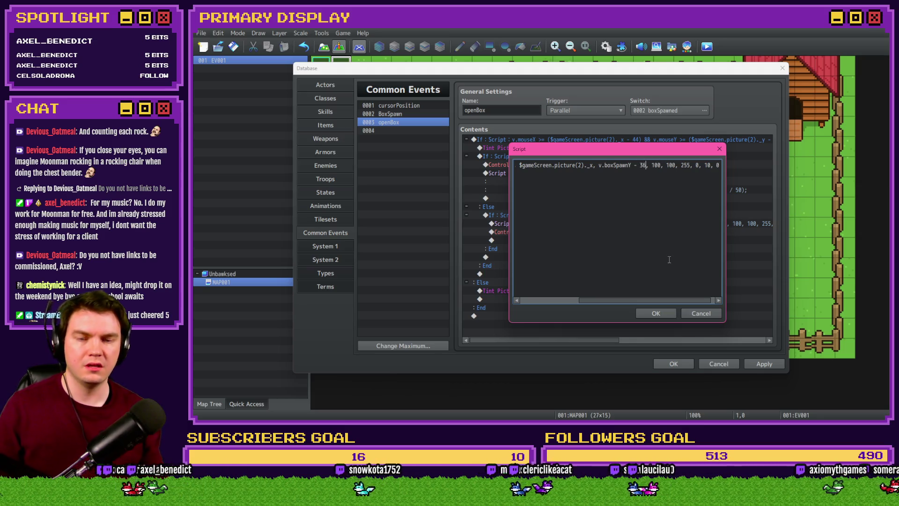
key("BackSpace")
type("6")
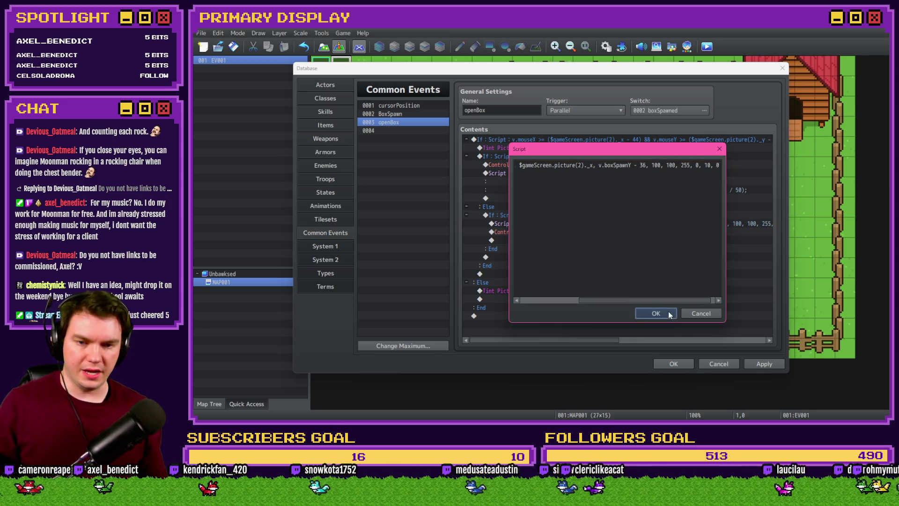
left_click(668, 311)
left_click(689, 364)
left_click(707, 46)
left_click(534, 234)
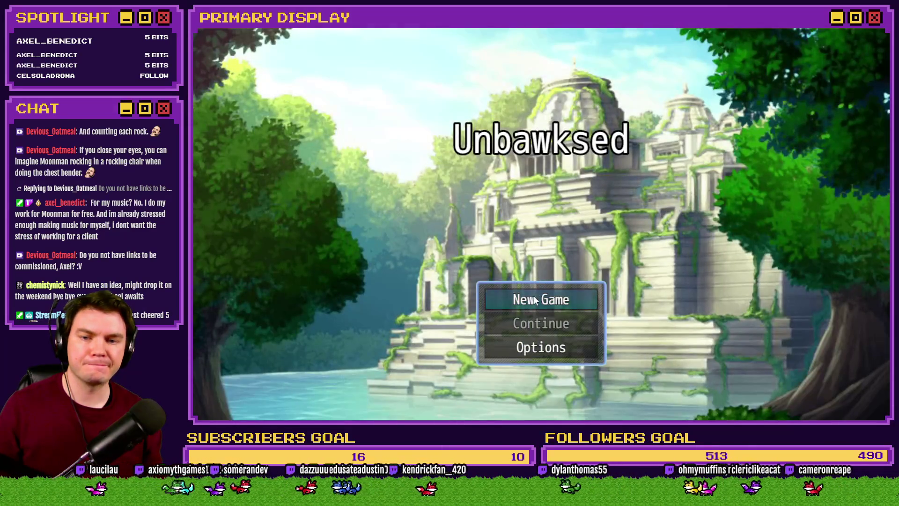
Step: Run a new game to watch the box drop in, close it and return to Common Events
left_click(536, 301)
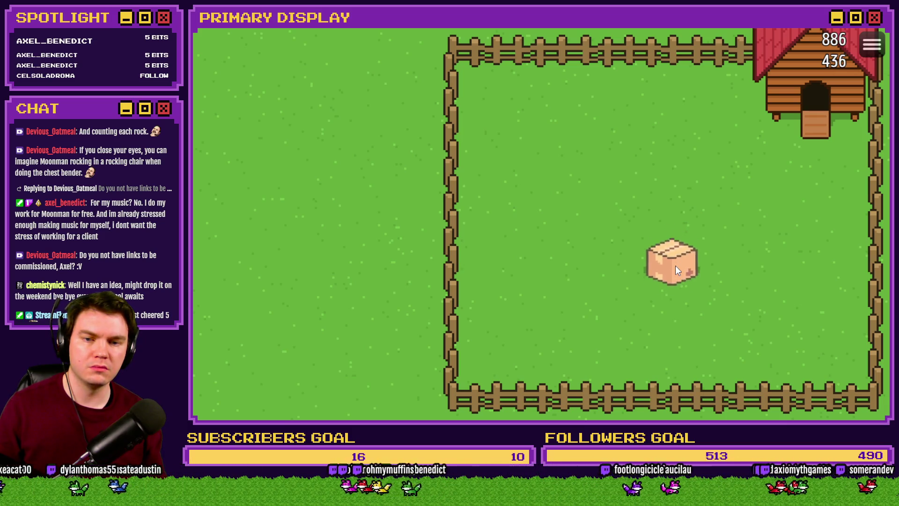
key("alt+F4")
left_click(605, 45)
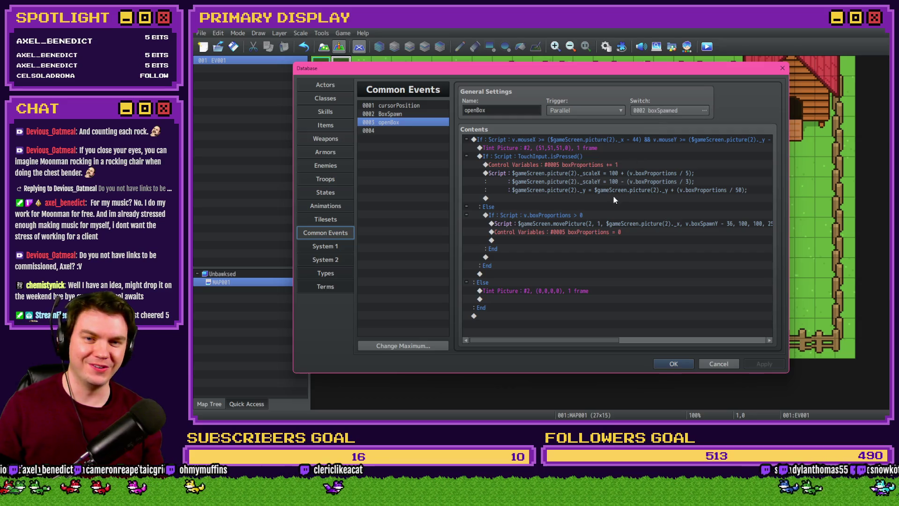
Step: Check the movePicture script, adjust the y-shift divisor in the scale script, and launch a playtest with Ctrl+R
left_click(614, 219)
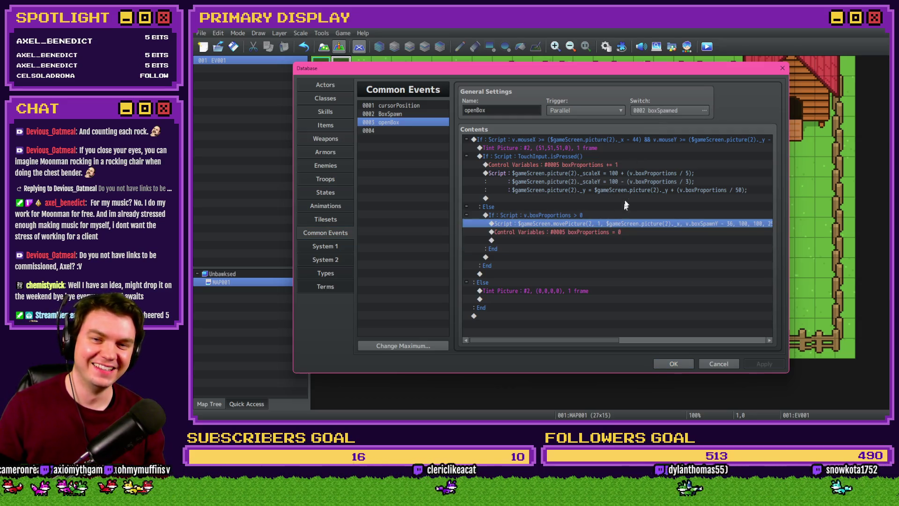
key("Return")
key("Escape")
double_click(641, 181)
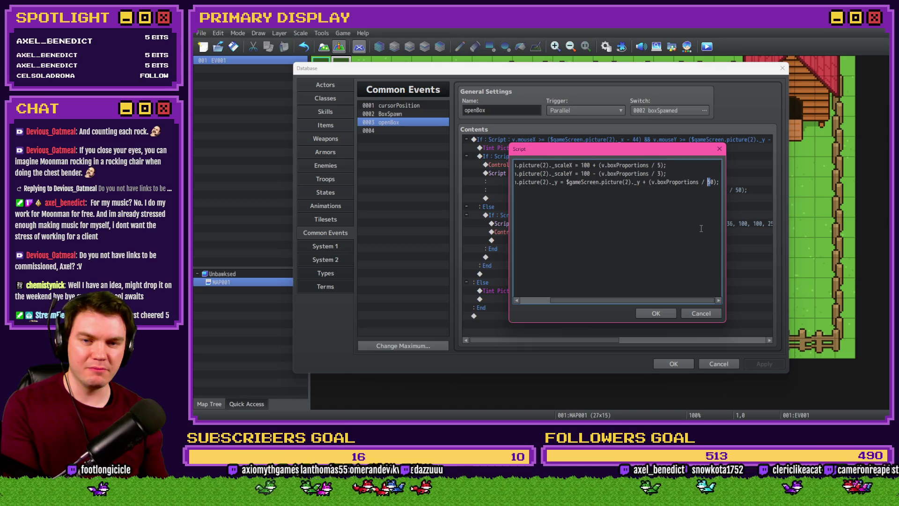
key("ctrl+r")
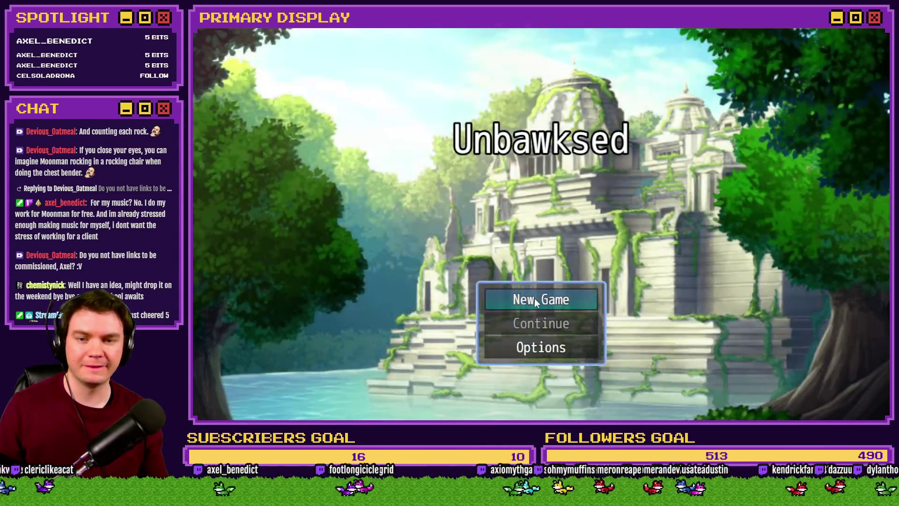
Step: In a new game, squash the box and drag it down the field, then close the playtest
left_click(534, 298)
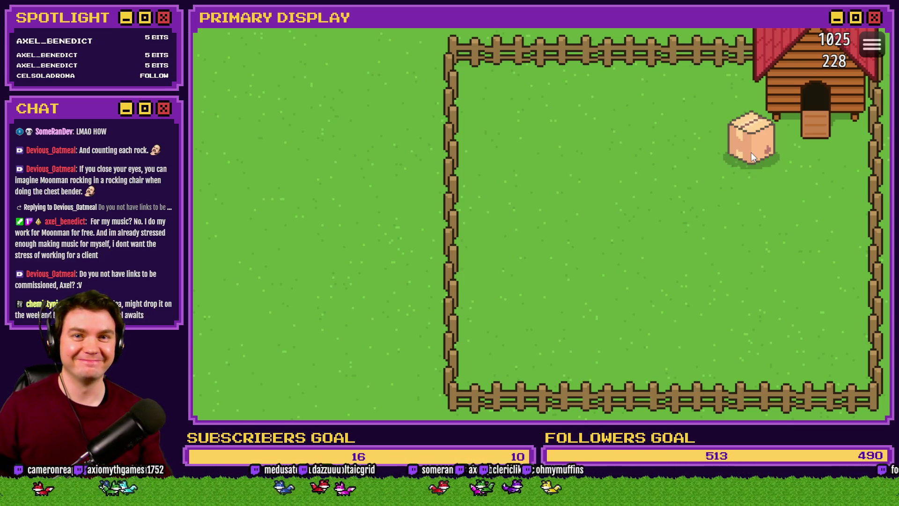
left_click(752, 152)
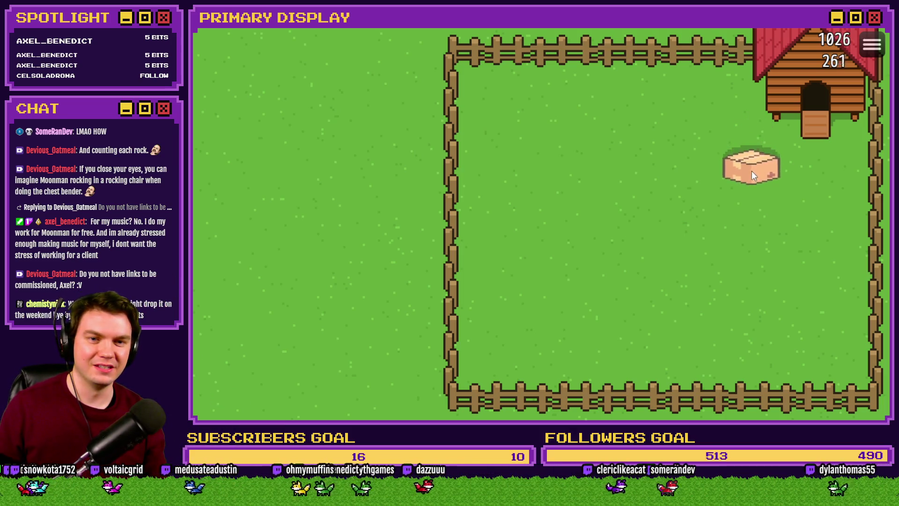
left_click_drag(758, 152, 755, 273)
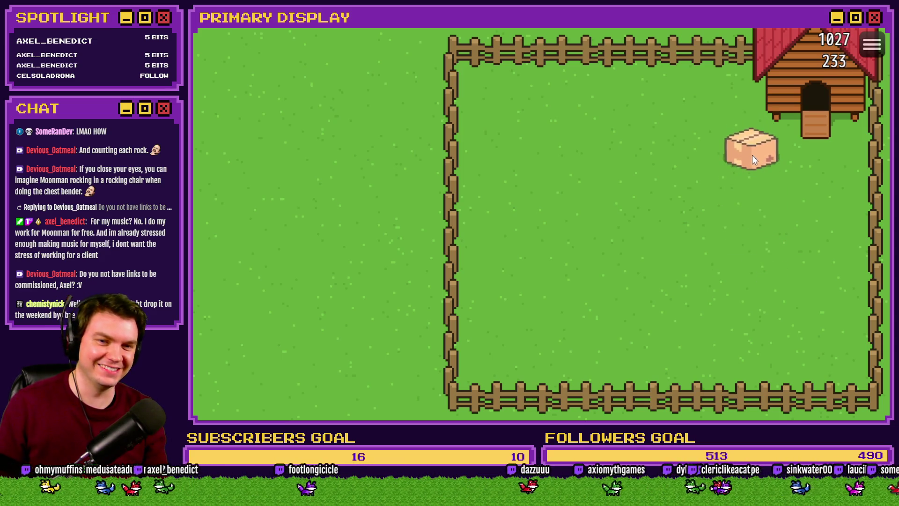
key("alt+F4")
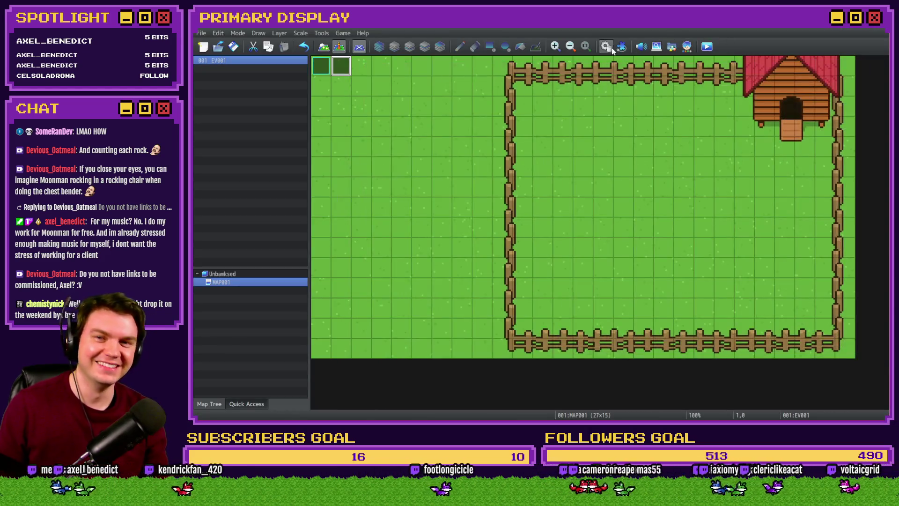
Step: Change the y-shift divisor from 100 to 150 in openBox, close the database and save for a playtest
left_click(608, 46)
double_click(639, 181)
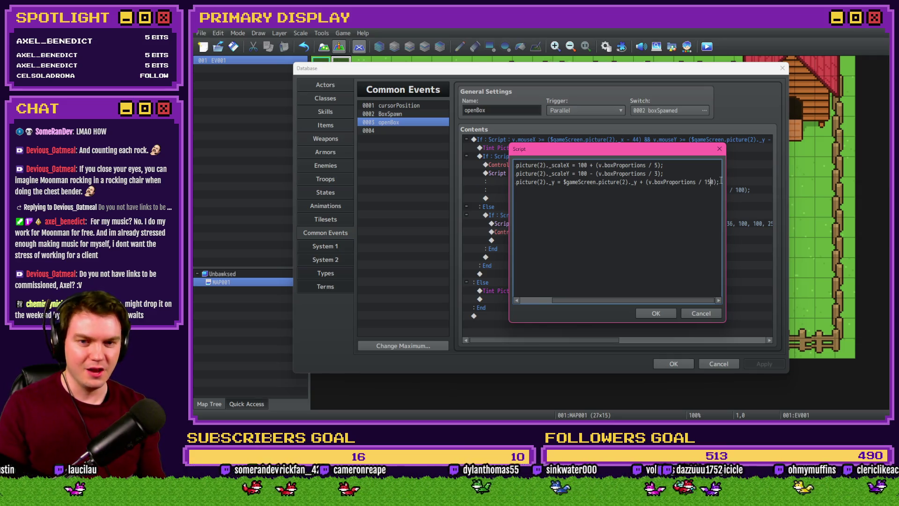
left_click(655, 313)
left_click(673, 363)
left_click(710, 47)
left_click(530, 238)
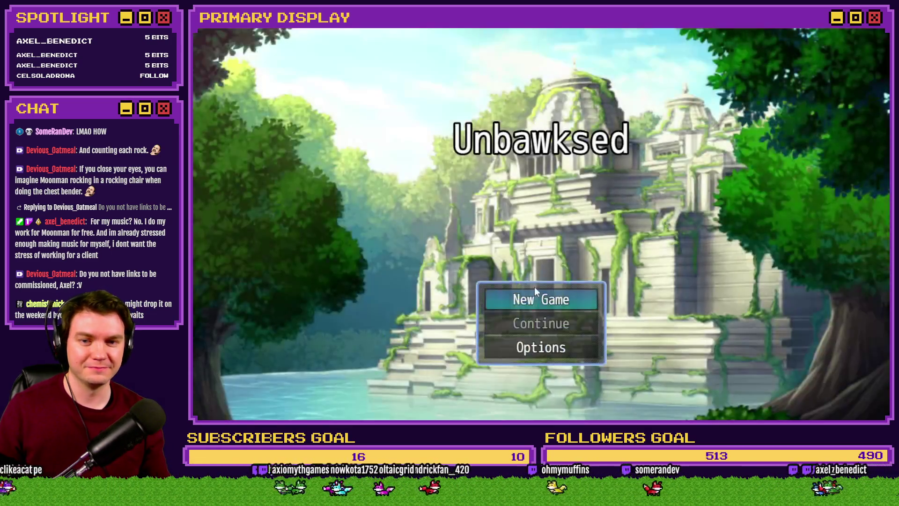
Step: Start a new game to see the box with the /150 shift, then close the playtest
left_click(533, 302)
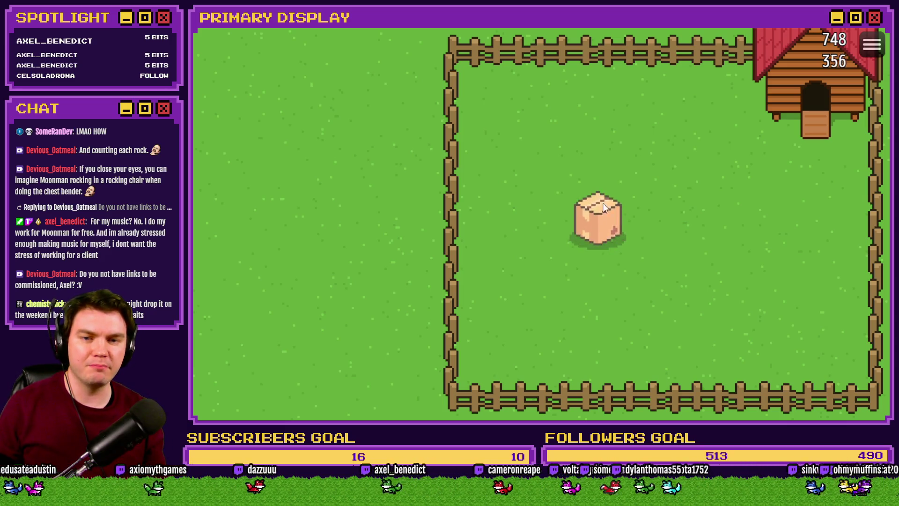
left_click(881, 31)
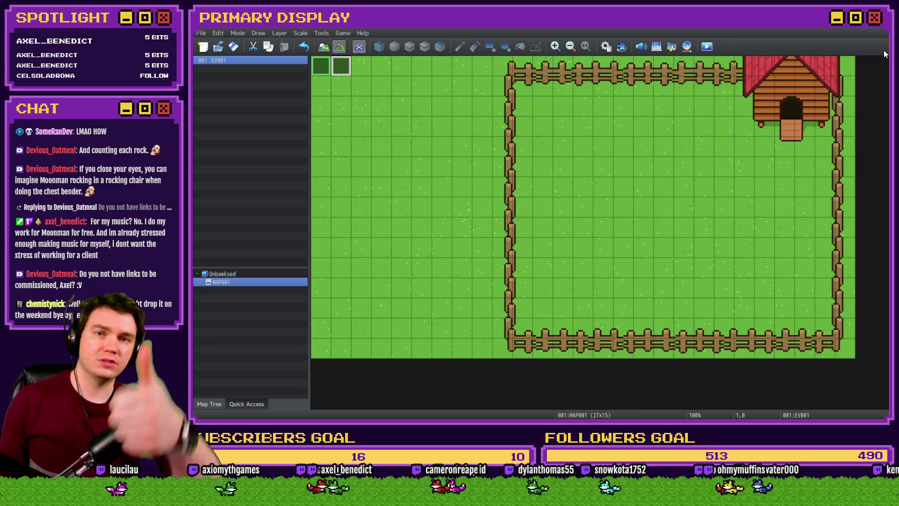
Step: Reopen the database on openBox and review its boxProportions increment and branch lines
left_click(606, 46)
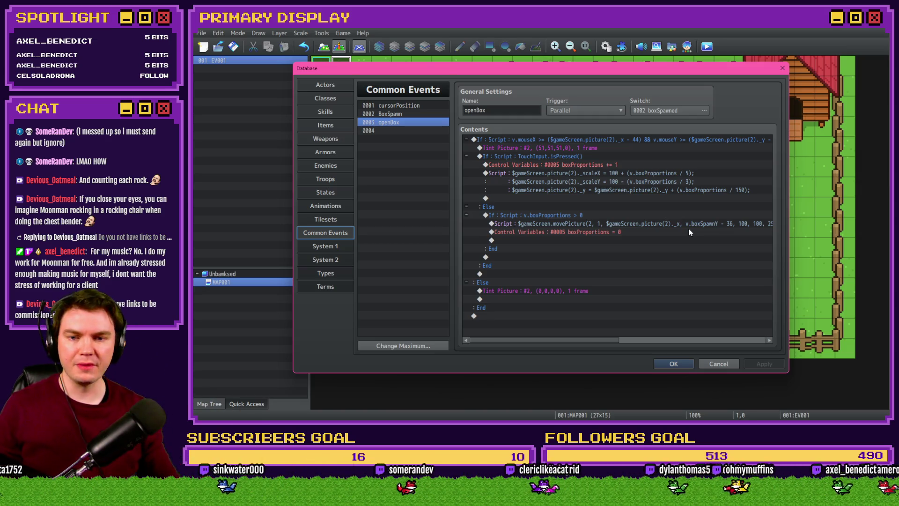
left_click(600, 214)
left_click(597, 235)
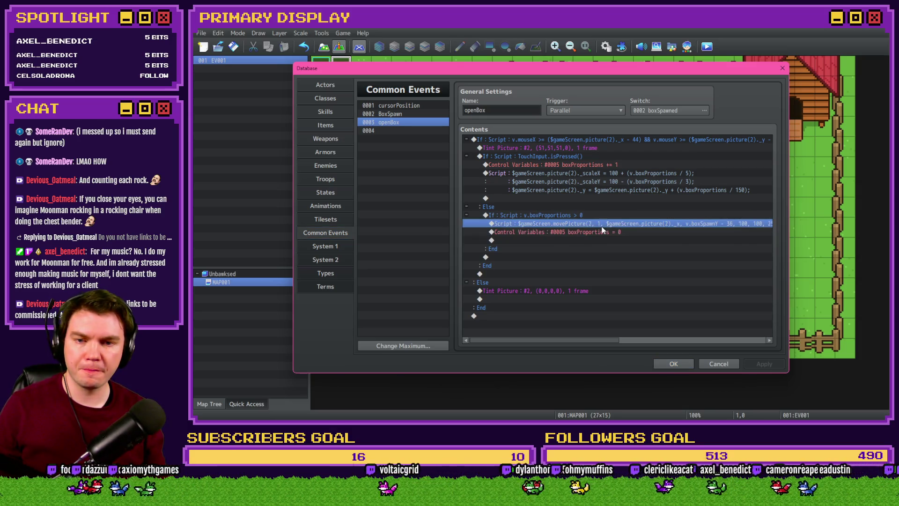
left_click(602, 217)
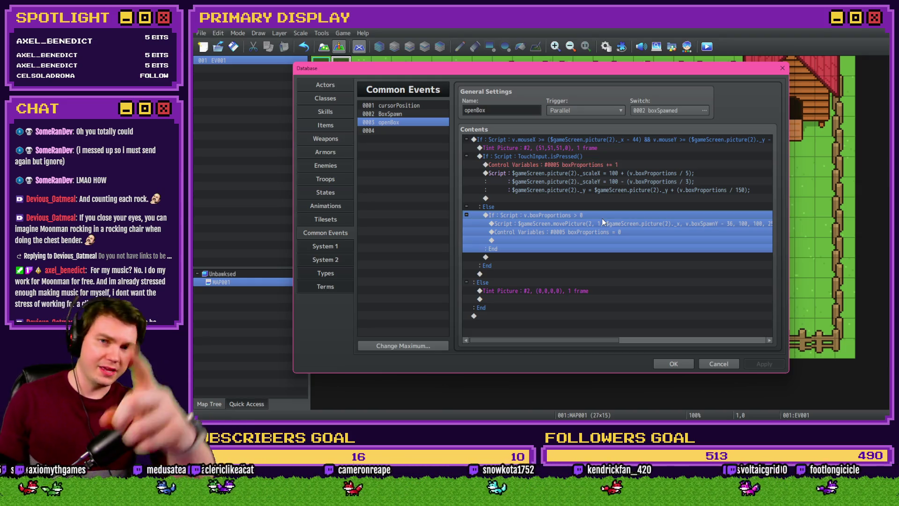
Step: Change the y-shift divisor from 150 to 120 in openBox's scale script and confirm
double_click(597, 171)
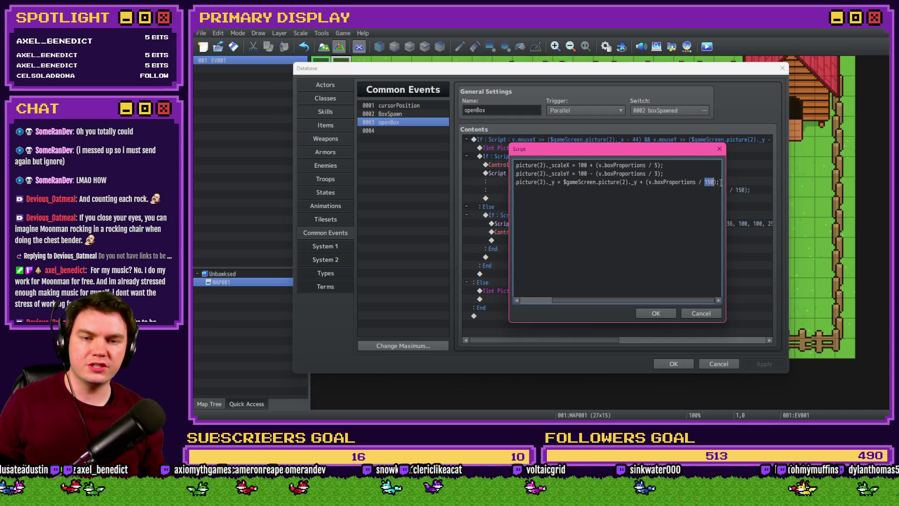
left_click(720, 182)
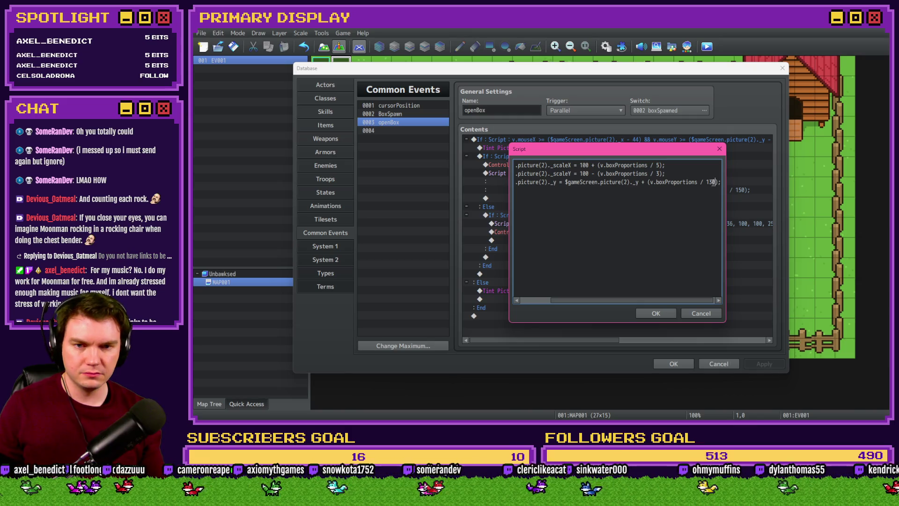
left_click(655, 313)
key("Up")
Step: Select the rows from the counter increment down and begin inserting a conditional branch
left_click_drag(569, 174, 562, 199)
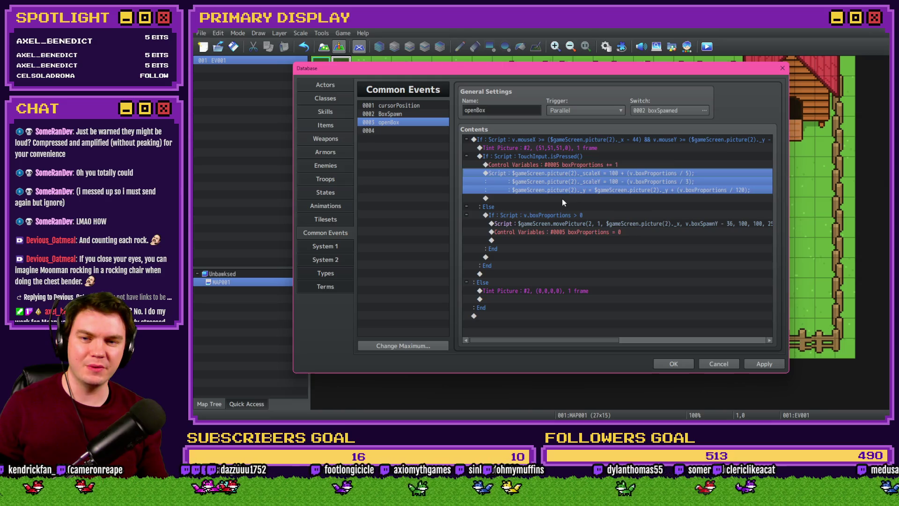
double_click(562, 197)
left_click(560, 216)
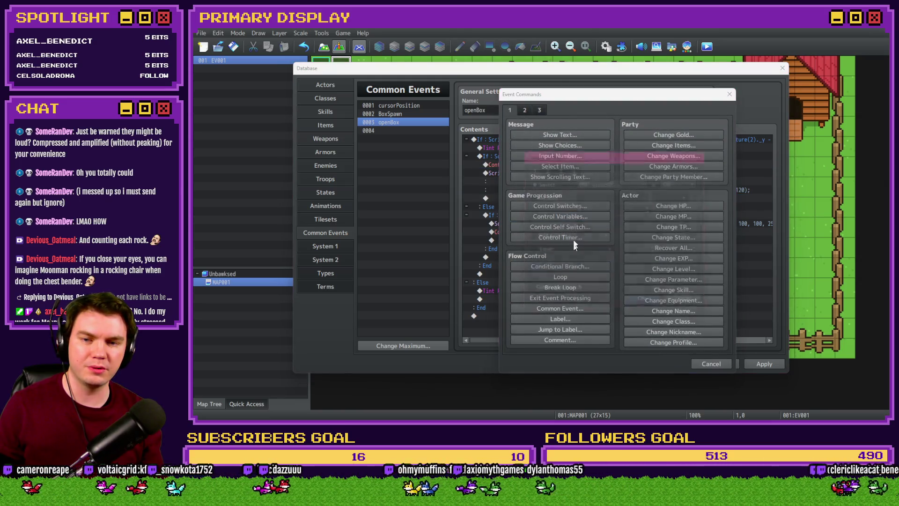
Step: Add a Conditional Branch on variable 0005 boxProportions ≥ constant 120, without an Else branch
left_click(632, 181)
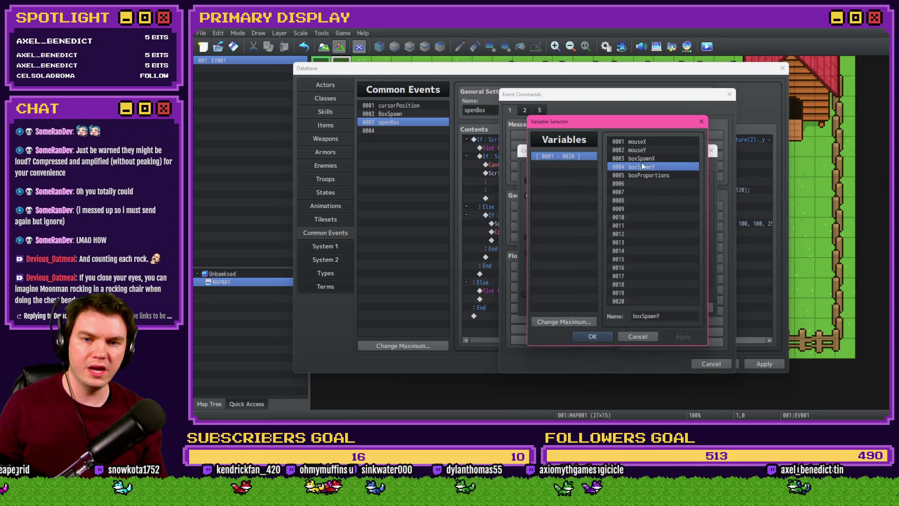
double_click(643, 176)
left_click(667, 198)
double_click(637, 210)
type("120")
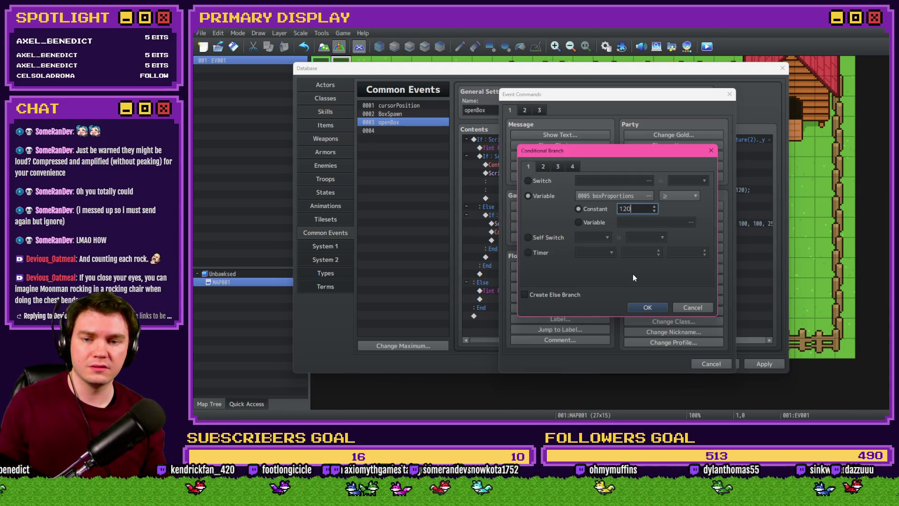
left_click(640, 309)
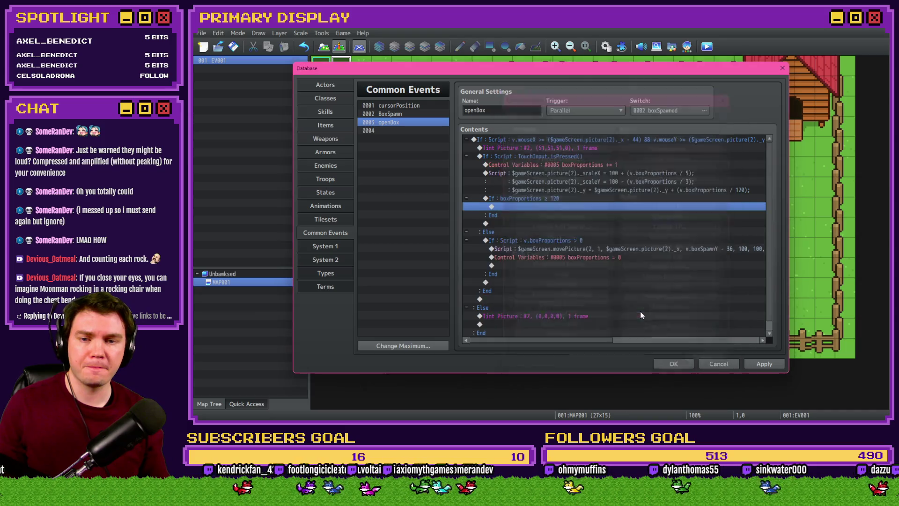
double_click(562, 205)
Step: Dismiss the command list, then reopen it from the empty line inside the ≥ 120 branch
left_click(711, 362)
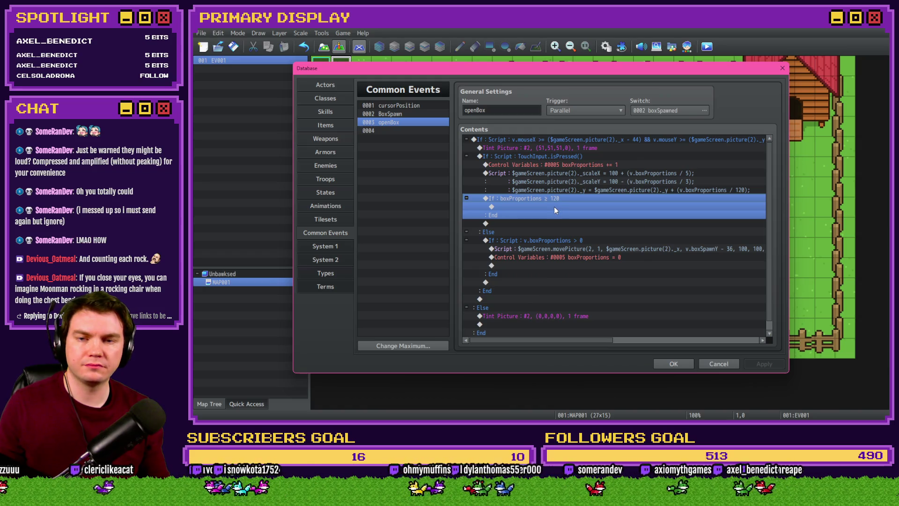
left_click(558, 191)
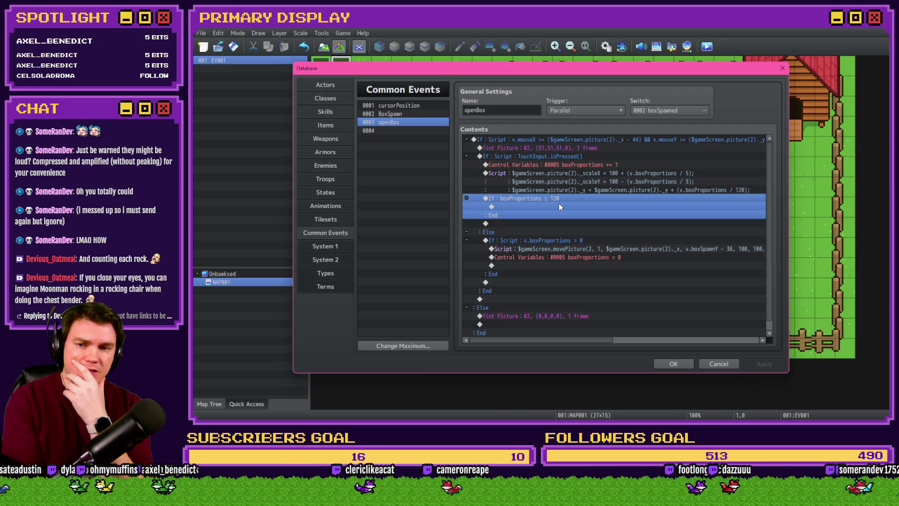
left_click(559, 194)
double_click(556, 207)
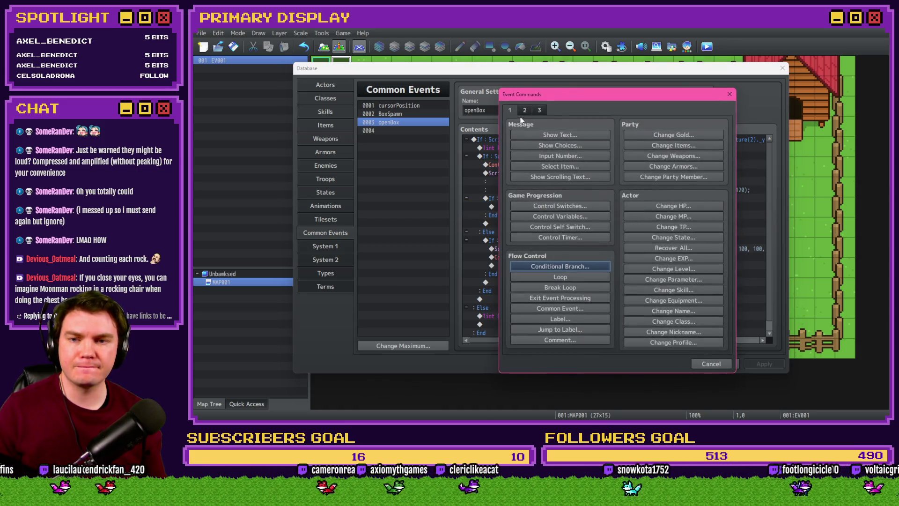
Step: Insert Control Switches turning new switch 0003 spawningChicken ON, and apply openBox
left_click(562, 207)
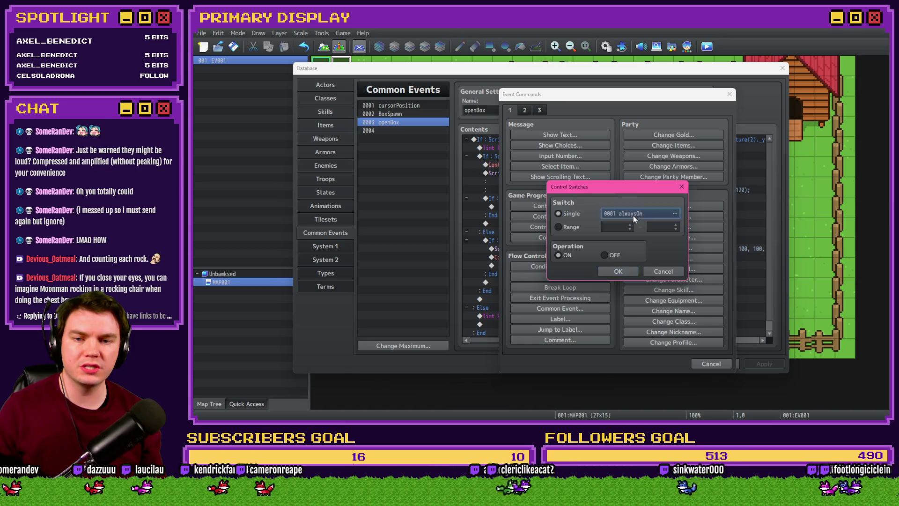
left_click(633, 216)
left_click(647, 159)
left_click(666, 314)
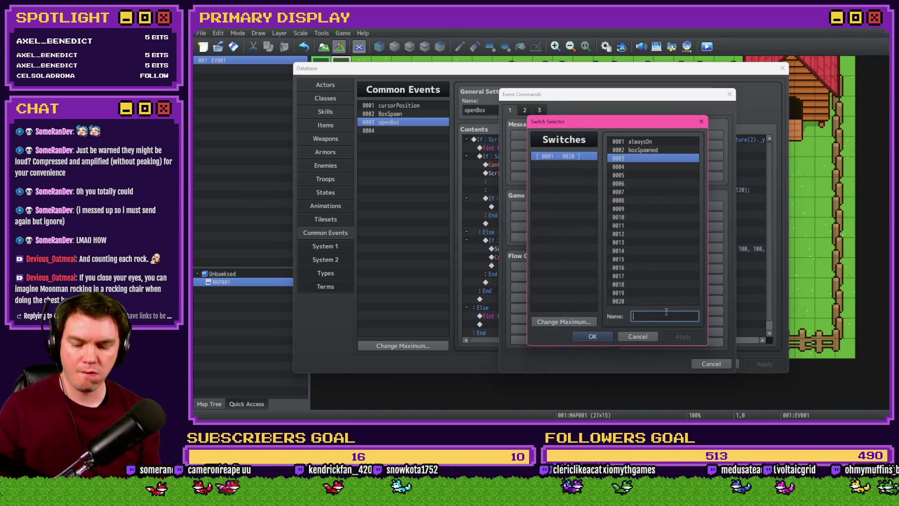
type("spawningChicken")
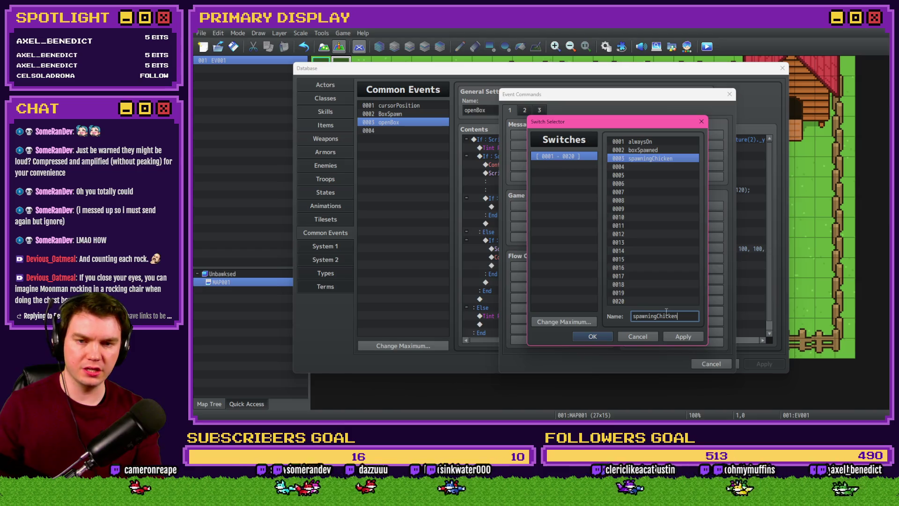
key("Return")
left_click(620, 271)
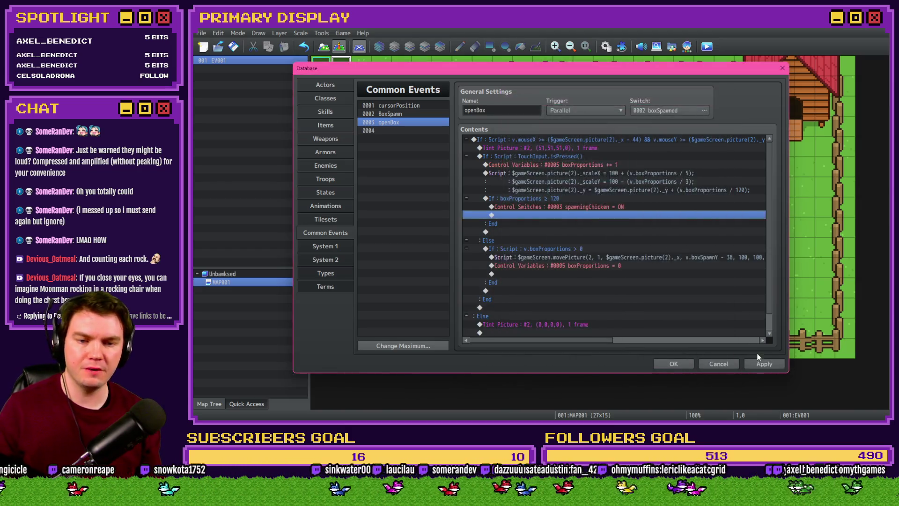
left_click(758, 363)
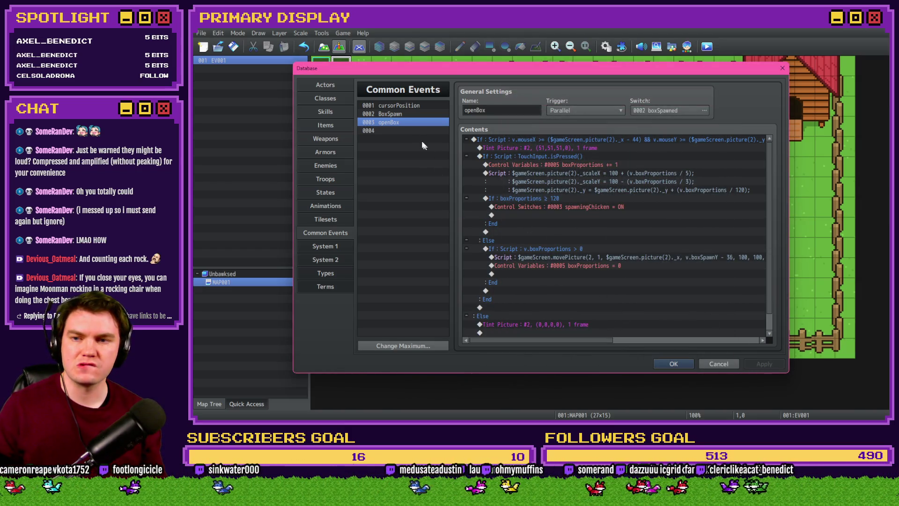
Step: Name common event 0004 spawningChicken with Parallel trigger on switch 0003 spawningChicken, and apply
left_click(379, 130)
left_click(489, 110)
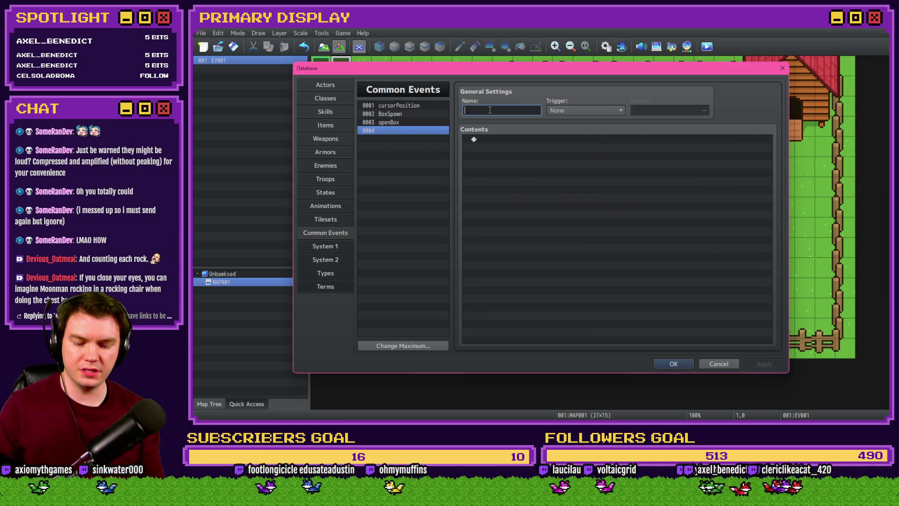
type("spawningChicken")
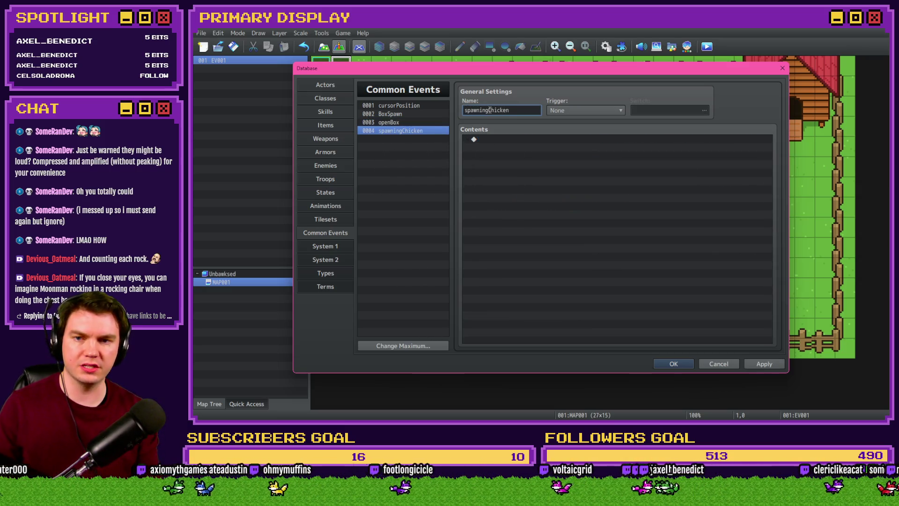
left_click(551, 112)
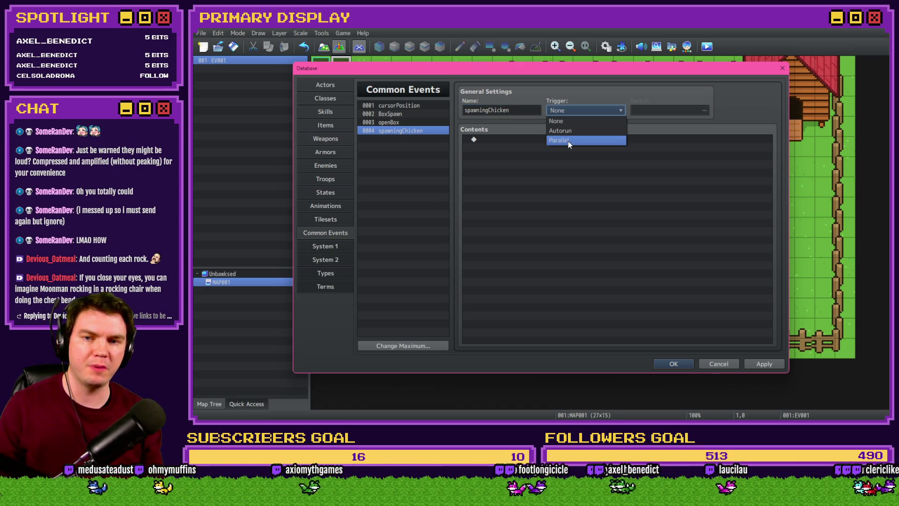
left_click(572, 141)
left_click(704, 110)
left_click(571, 146)
left_click(517, 321)
left_click(764, 364)
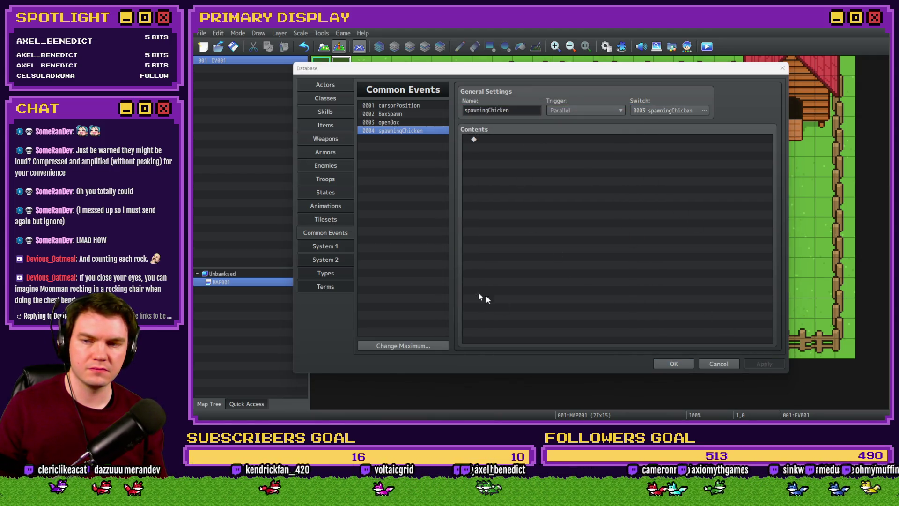
left_click(423, 123)
left_click(555, 207)
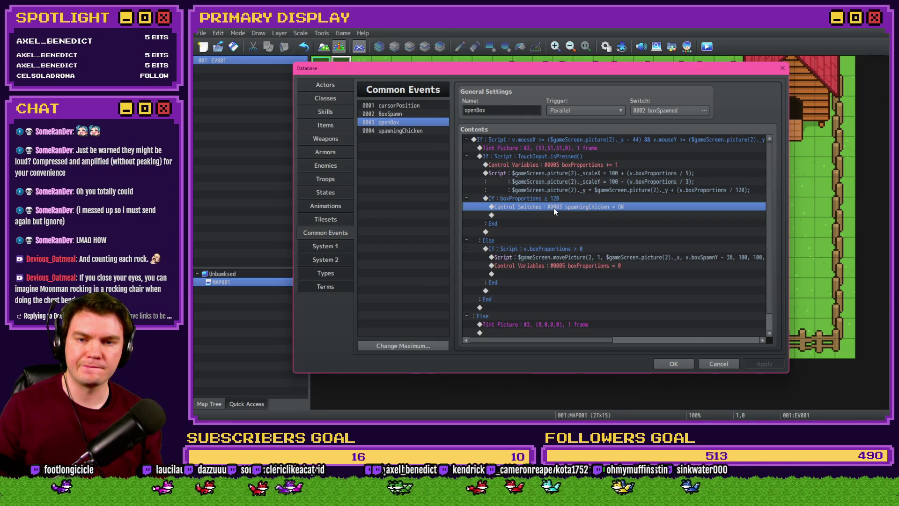
Step: Copy openBox's movePicture Script line and paste it into spawningChicken
left_click(565, 190)
left_click(603, 258)
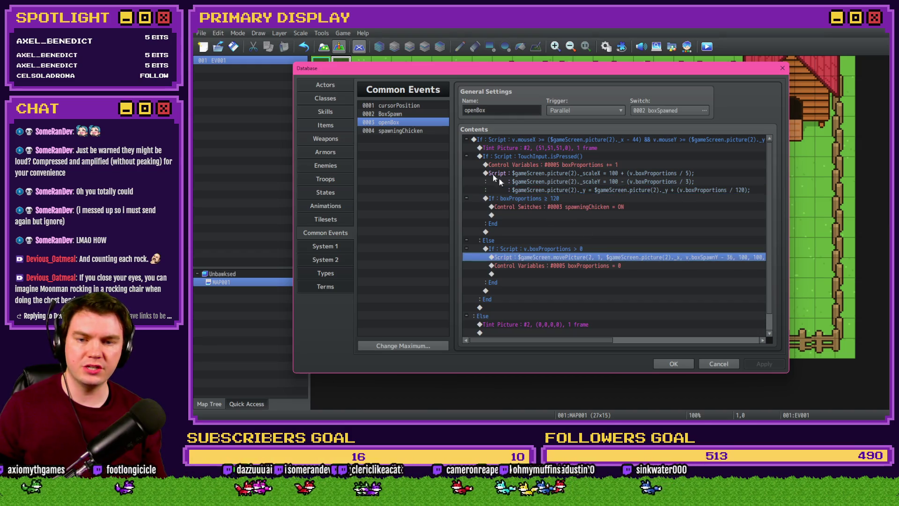
left_click(422, 131)
left_click(530, 142)
key("ctrl+v")
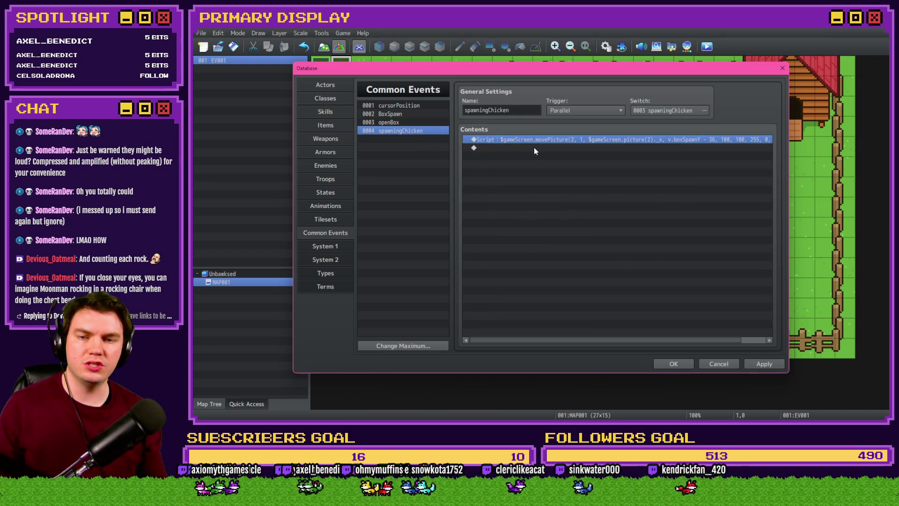
key("Return")
Step: Change the pasted script's offset after v.boxSpawnY from 36 to 100
left_click(583, 165)
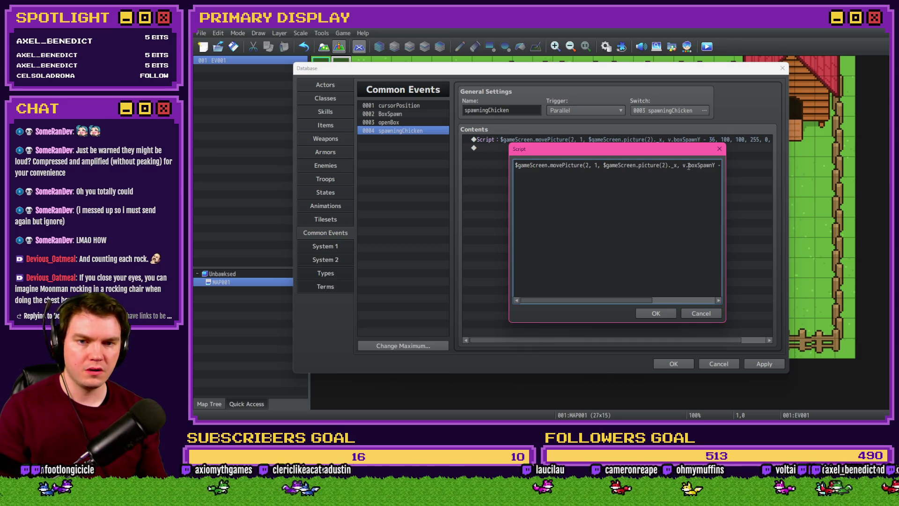
key("Right")
key("Right")
key("Right")
key("Right")
key("Right")
key("Right")
key("Right")
key("Right")
key("Right")
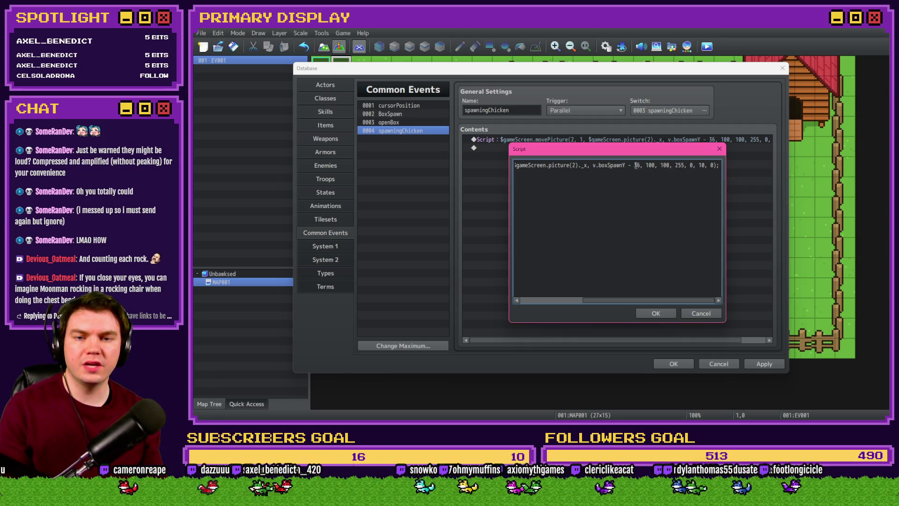
double_click(635, 165)
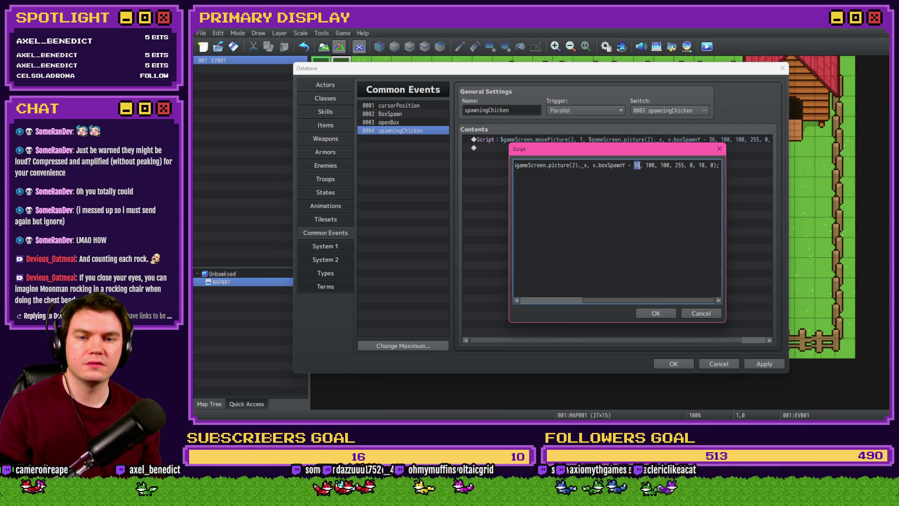
type("86")
double_click(635, 165)
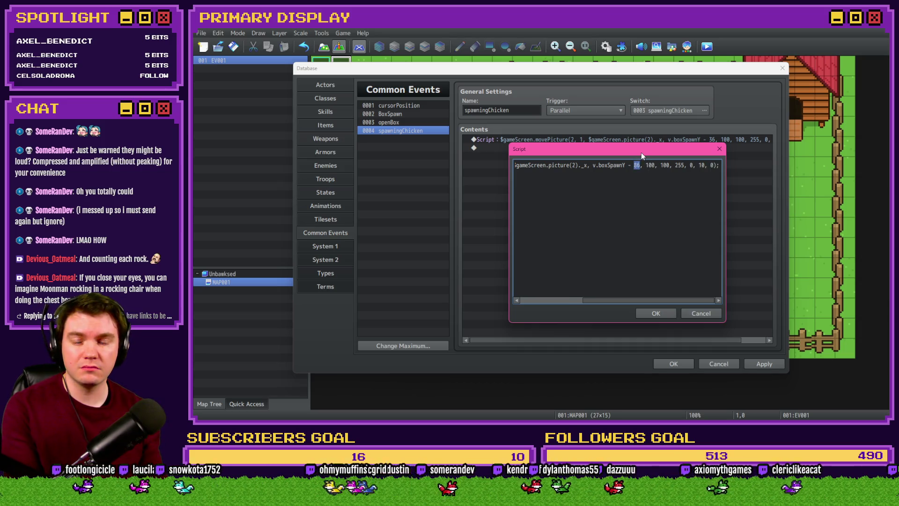
type("100")
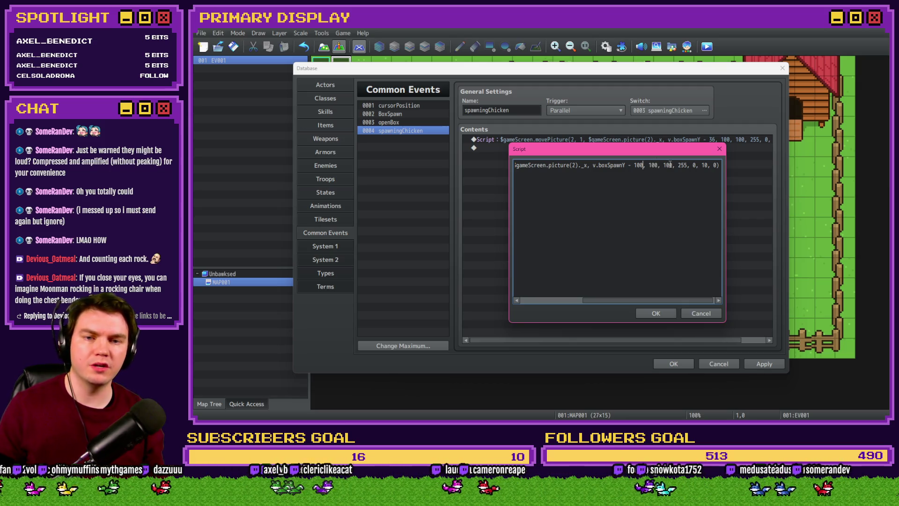
left_click(656, 313)
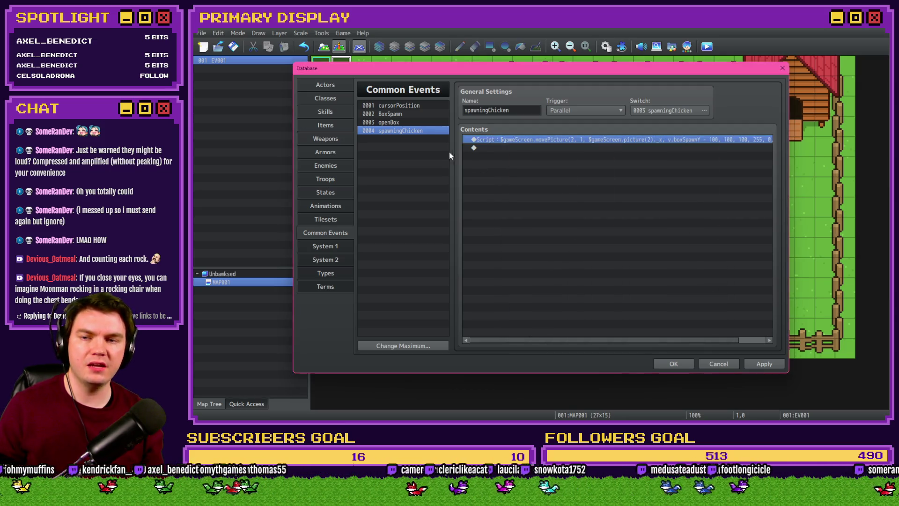
Step: Copy BoxSpawn's EliMZ_EasingPicture plugin command and paste it at the top of spawningChicken
left_click(409, 116)
left_click(561, 167)
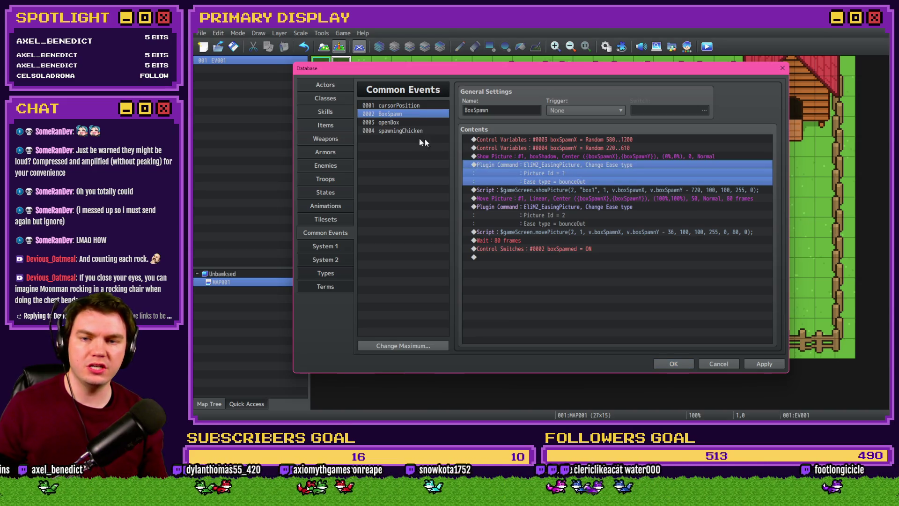
left_click(419, 131)
left_click(492, 139)
key("ctrl+v")
Step: Set the pasted easing command to Picture Id 2 with Ease type quadInOut
double_click(569, 151)
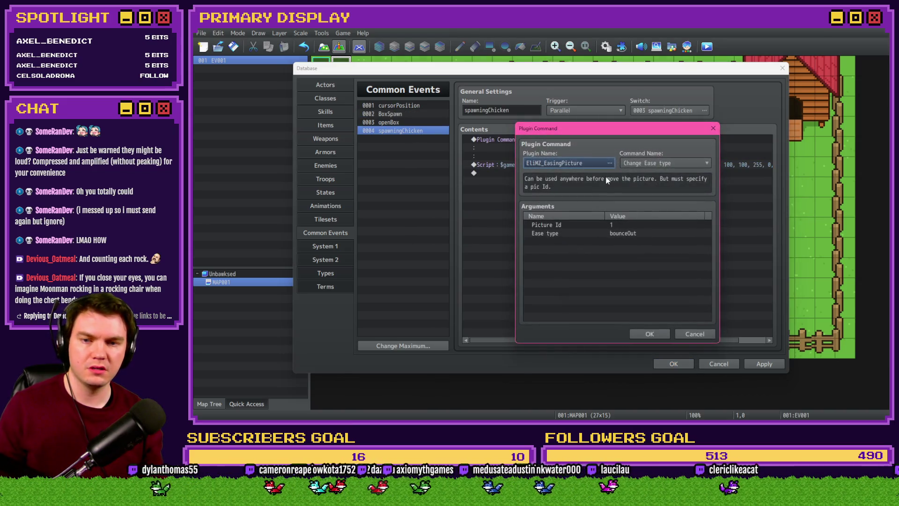
left_click(619, 224)
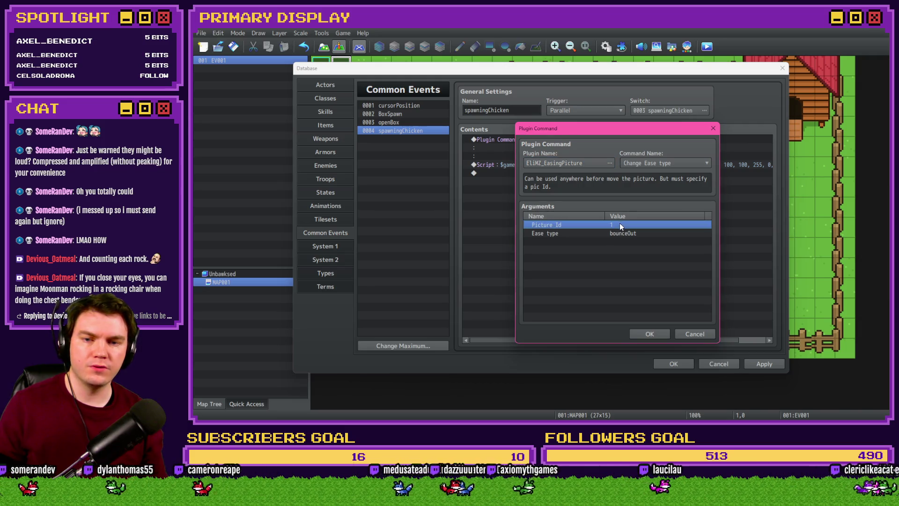
double_click(598, 227)
type("2")
key("Return")
double_click(621, 237)
left_click(616, 232)
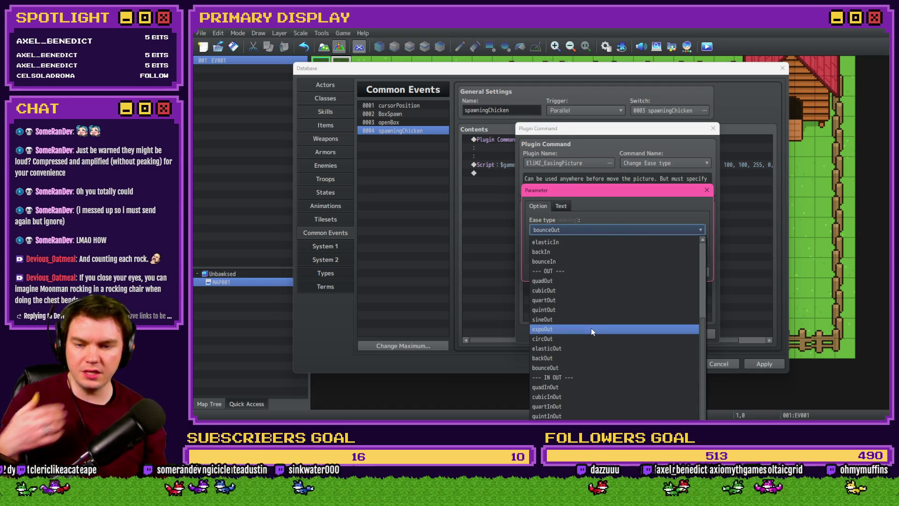
left_click(573, 388)
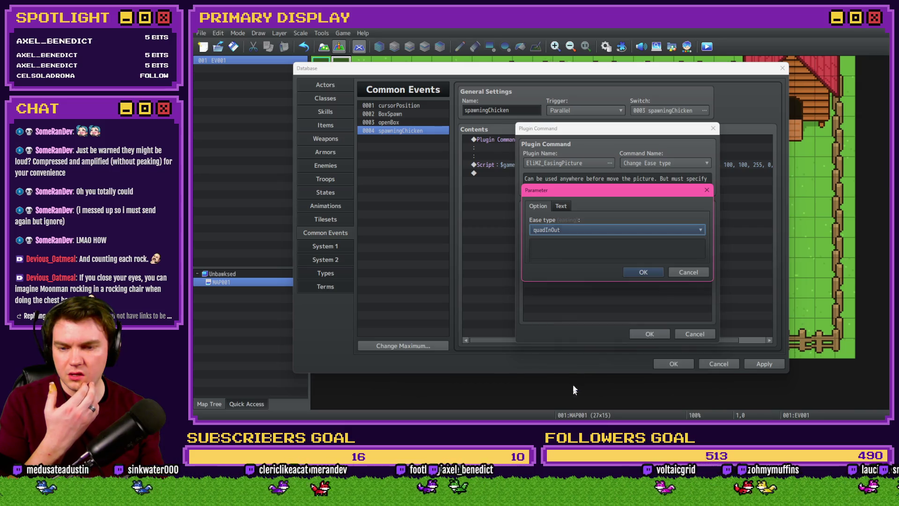
left_click(641, 273)
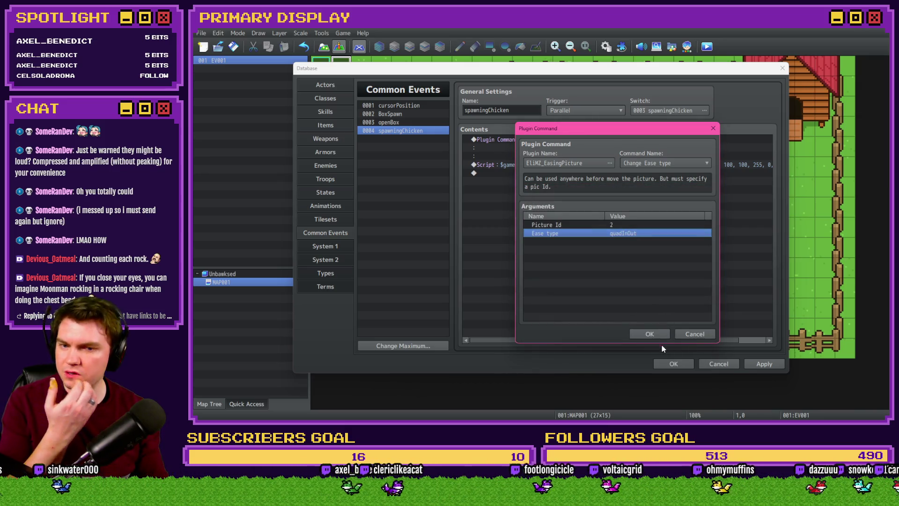
left_click(651, 335)
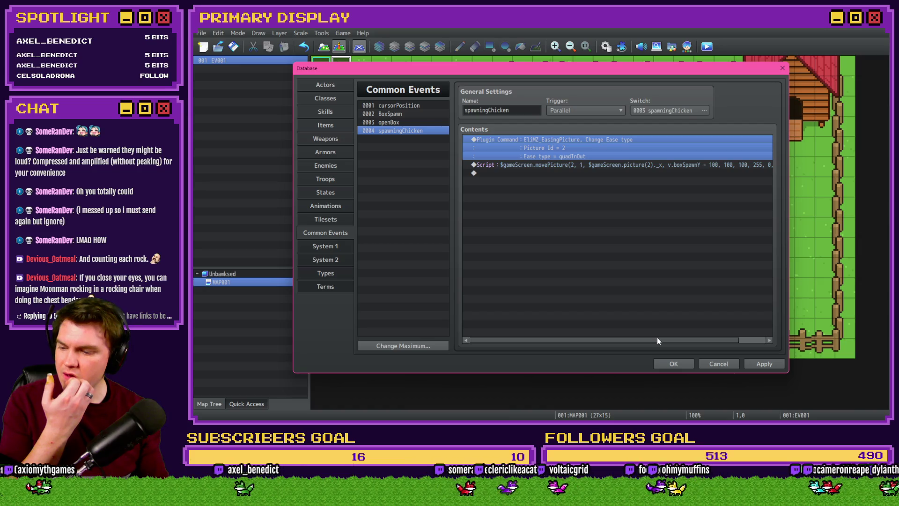
Step: Revise the easing command's Ease type from quadInOut to quadOut
double_click(578, 147)
double_click(619, 234)
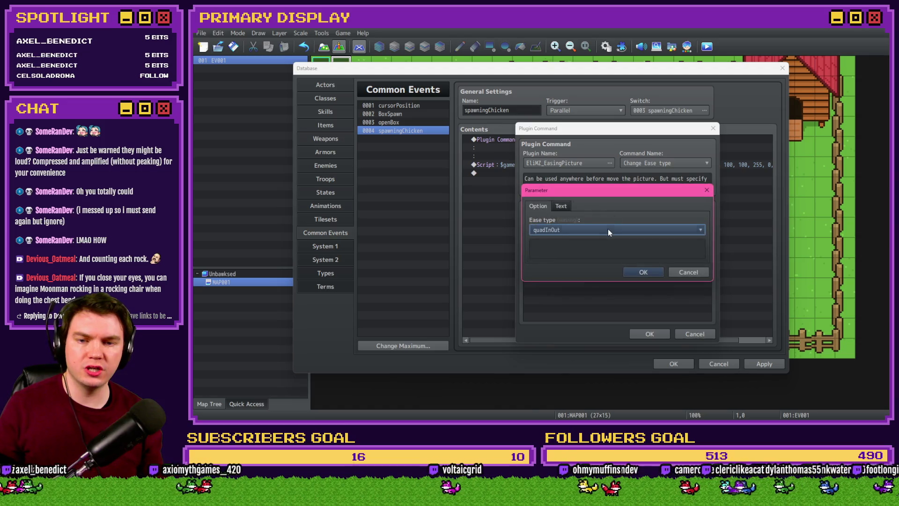
left_click(608, 228)
left_click(581, 280)
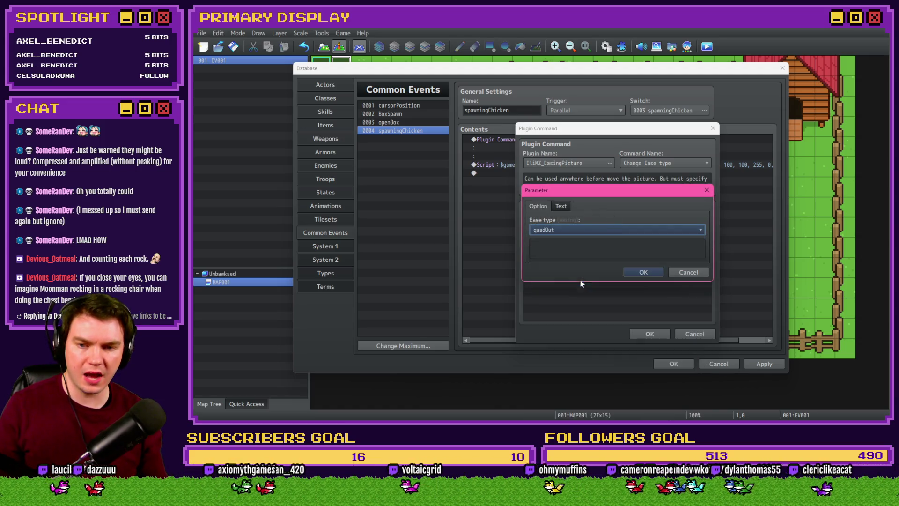
left_click(639, 271)
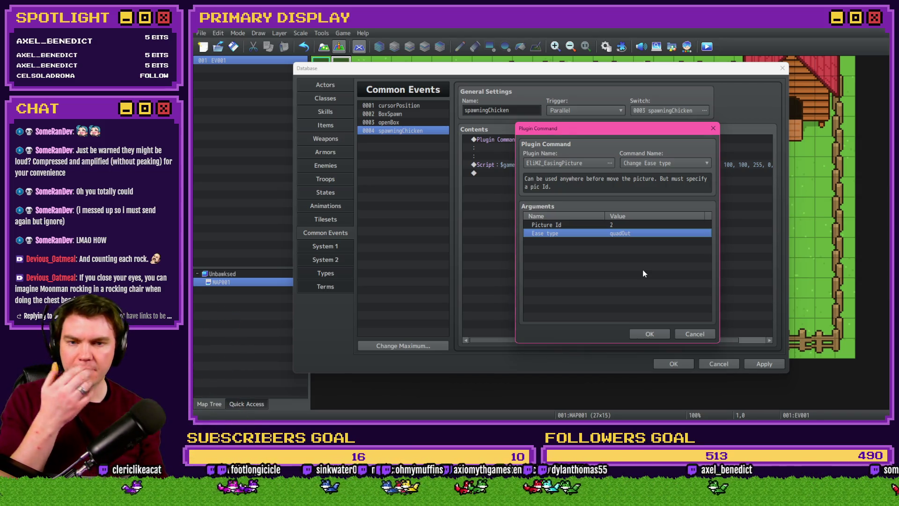
left_click(649, 334)
double_click(606, 166)
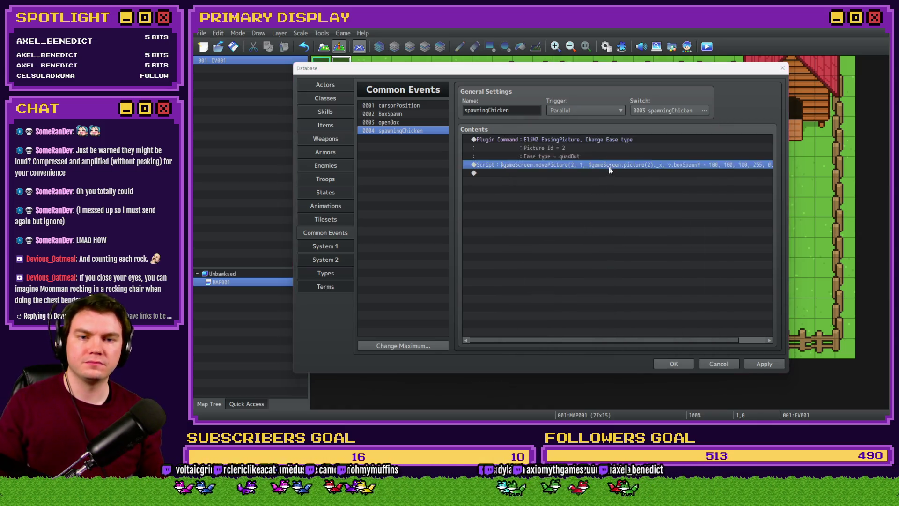
Step: Check the script's 10 value, then add a Wait of 10 frames after it
double_click(701, 165)
left_click(645, 312)
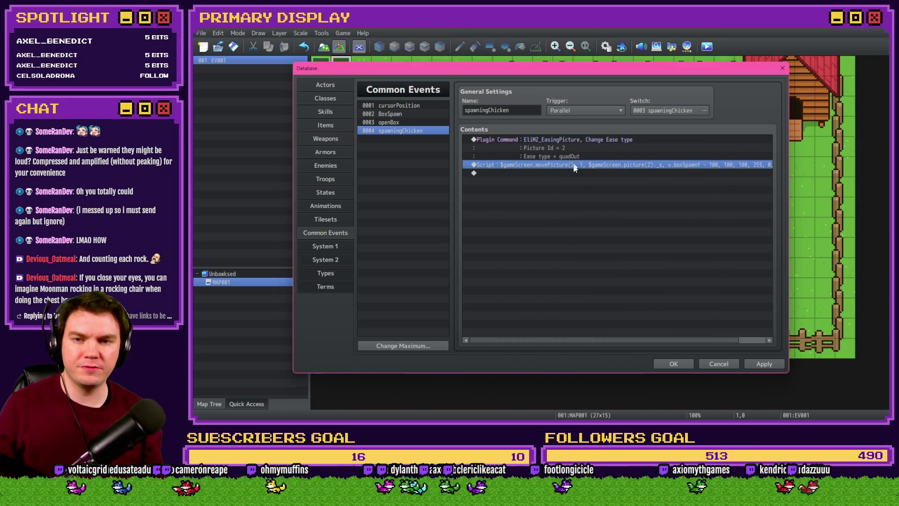
double_click(575, 173)
left_click(651, 134)
type("10")
left_click(610, 250)
left_click(610, 111)
left_click(587, 135)
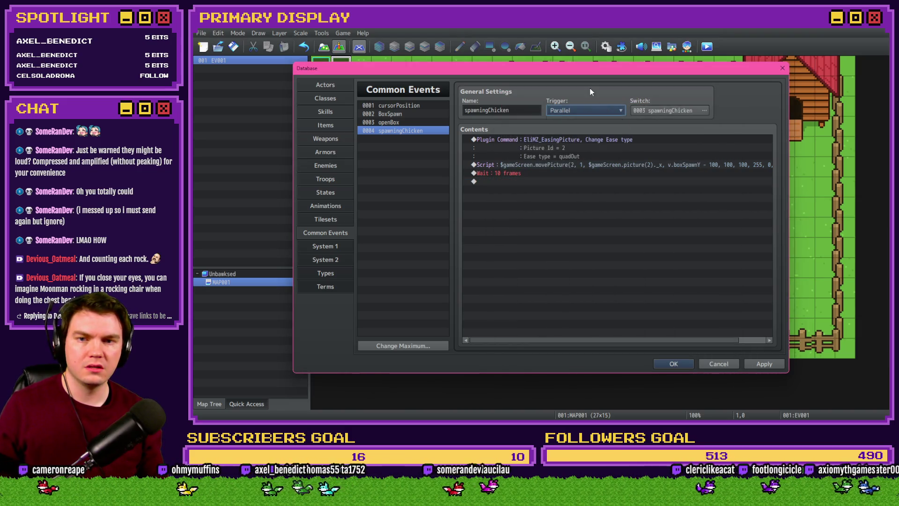
Step: Copy the easing plugin command and paste it on the row after the wait
left_click(538, 140)
key("ctrl+c")
left_click(533, 182)
key("ctrl+v")
double_click(618, 190)
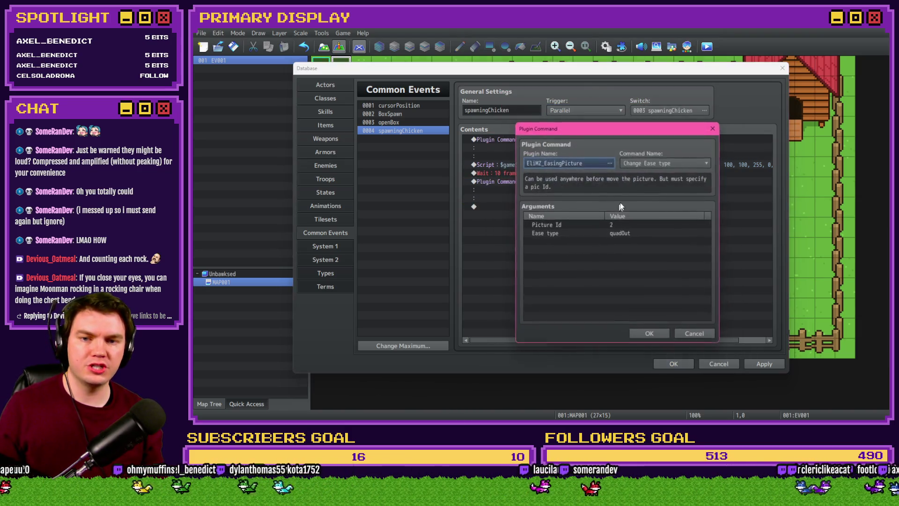
Step: Set the second easing command to bounceOut and duplicate the movePicture script below it
left_click(622, 233)
double_click(622, 235)
left_click(592, 231)
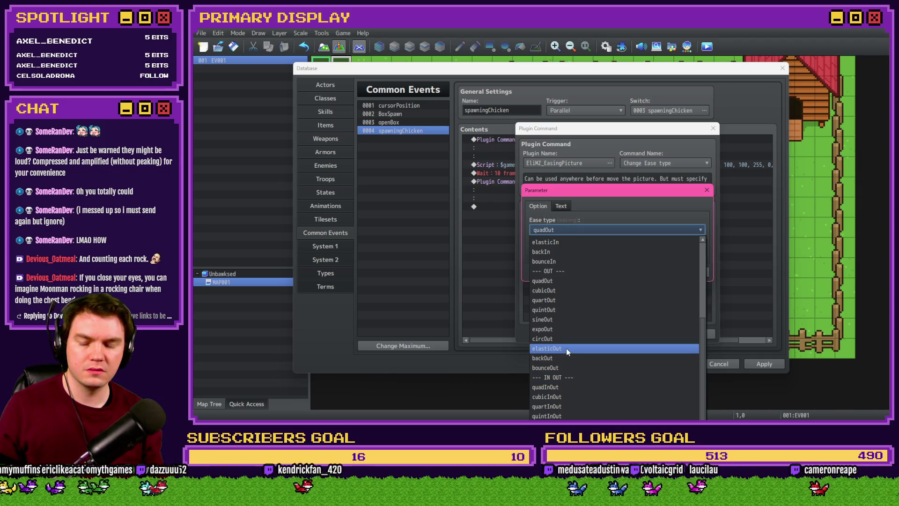
left_click(564, 368)
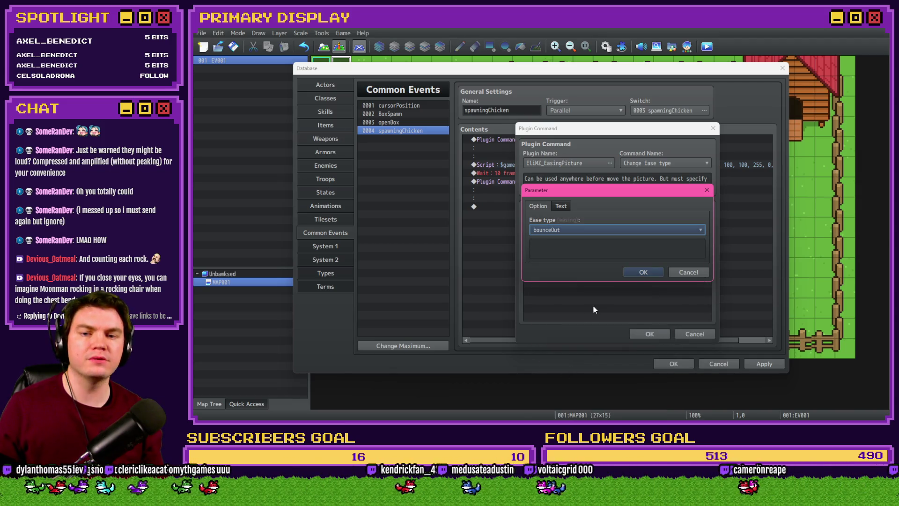
left_click(639, 276)
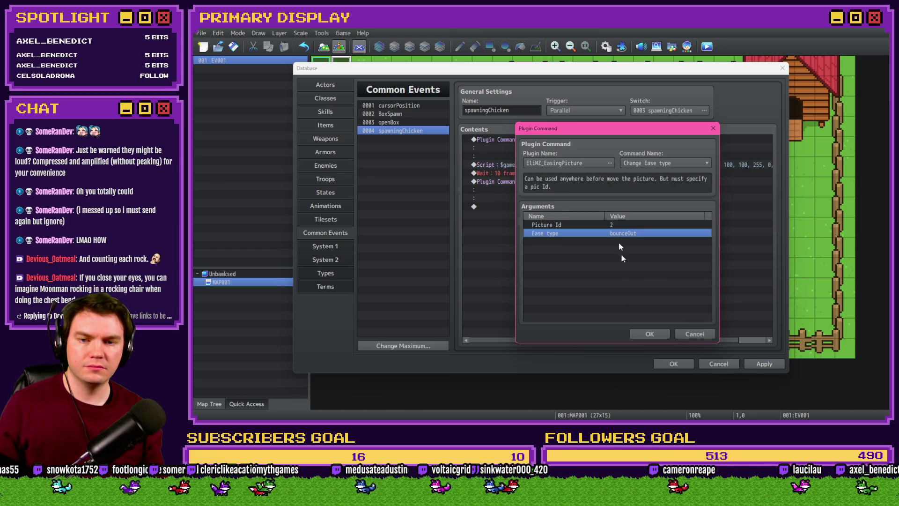
left_click(650, 334)
left_click(577, 207)
key("ctrl+v")
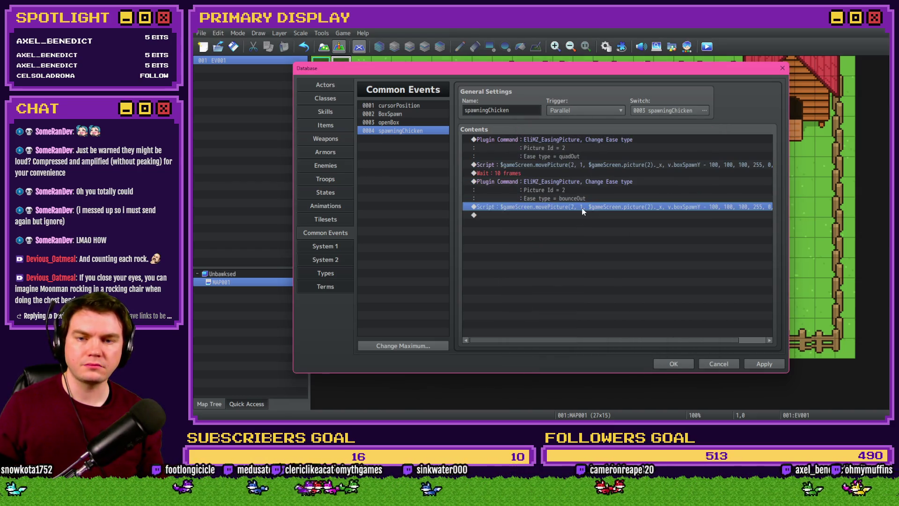
Step: Change the second movePicture script's offset from 100 to 36 and apply the common events
double_click(578, 207)
double_click(636, 165)
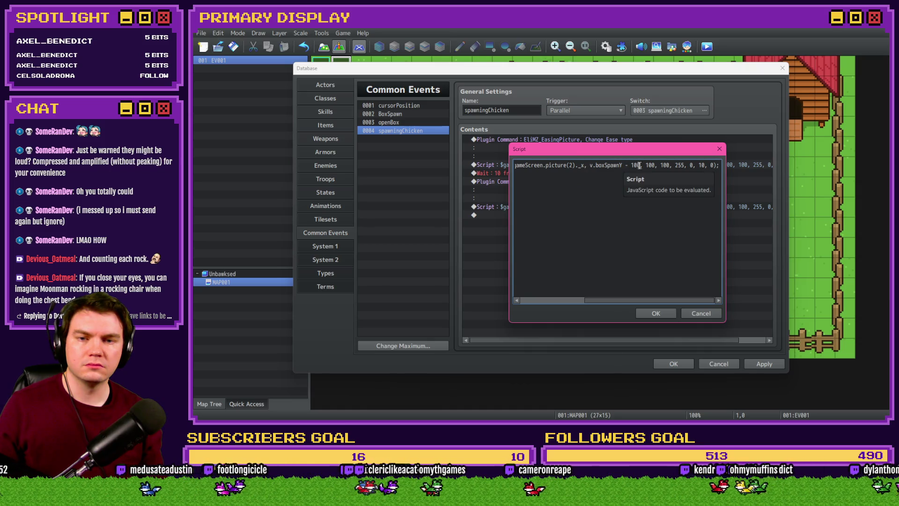
type("36")
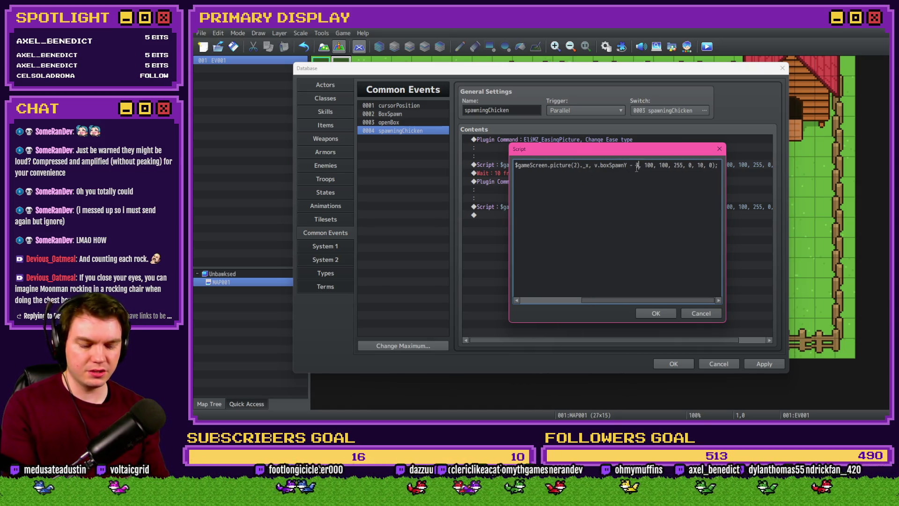
double_click(703, 165)
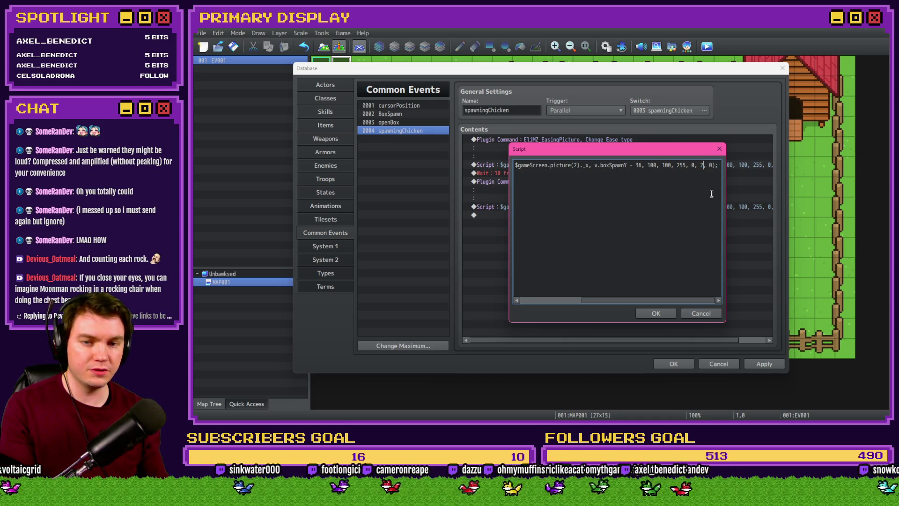
left_click(574, 165)
key("shift+Home")
left_click(574, 166)
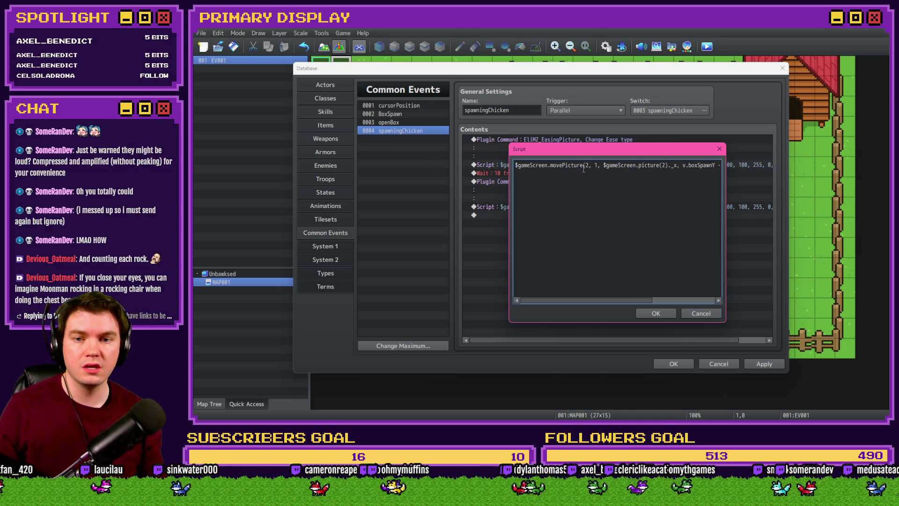
left_click(654, 313)
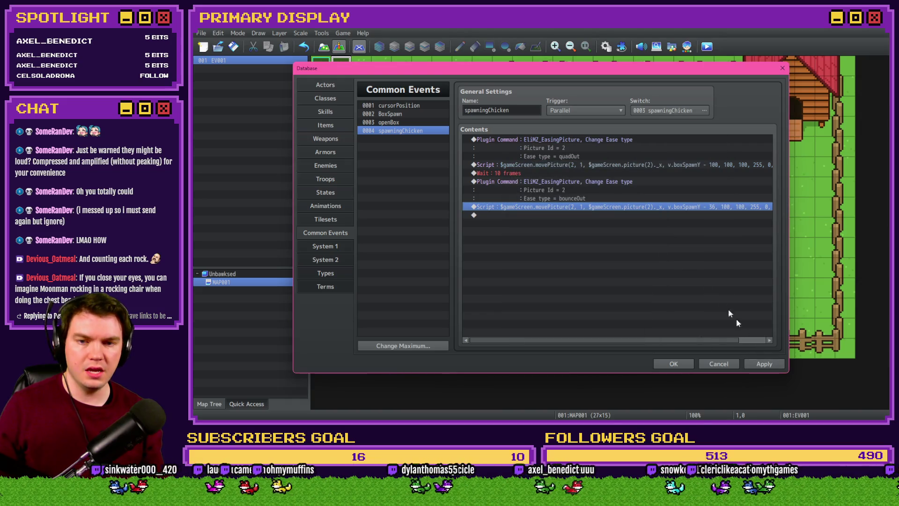
left_click(753, 362)
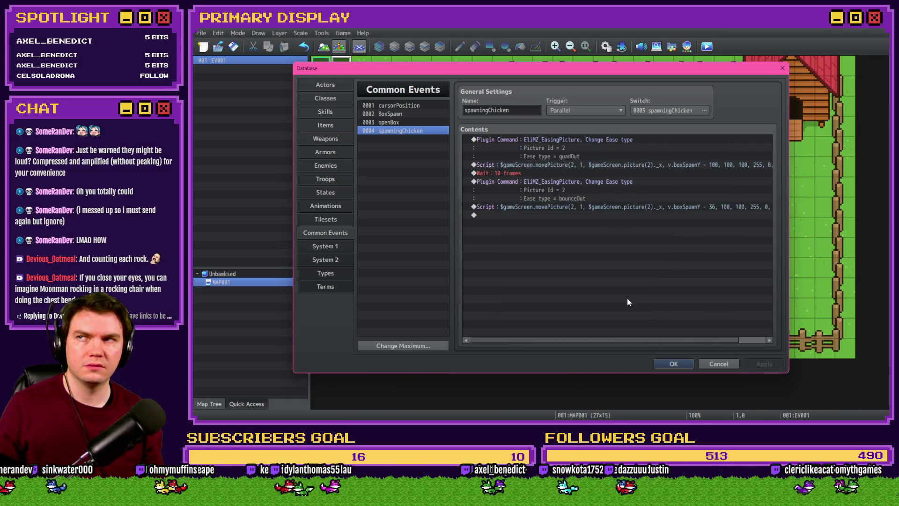
Step: Insert Control Switches at the top of spawningChicken turning boxSpawned OFF
left_click(586, 185)
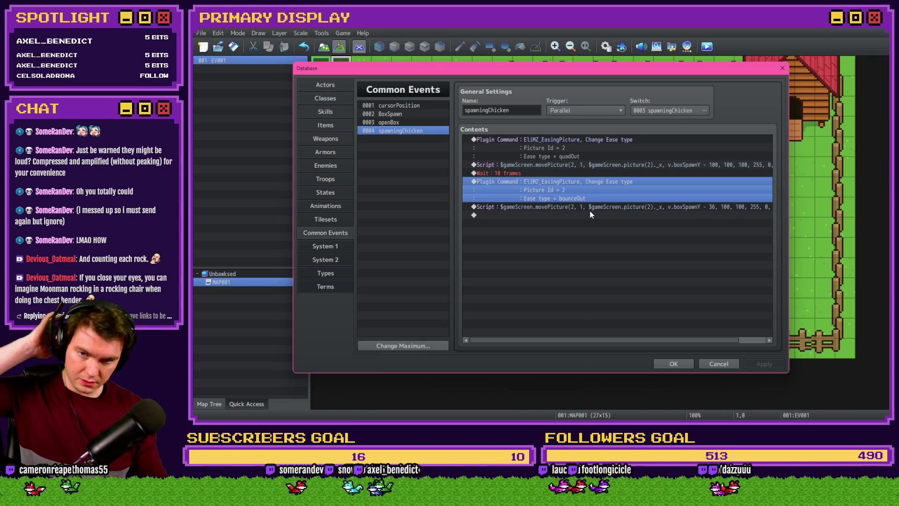
left_click(417, 124)
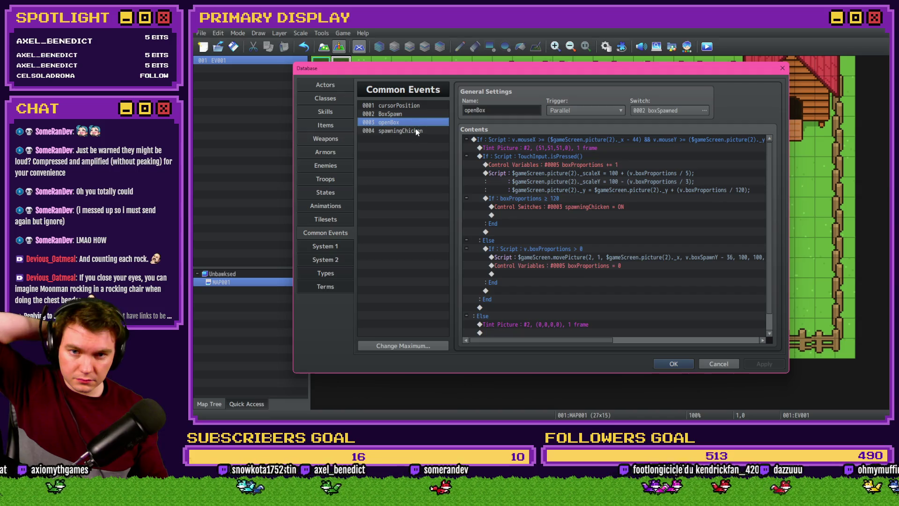
left_click(417, 131)
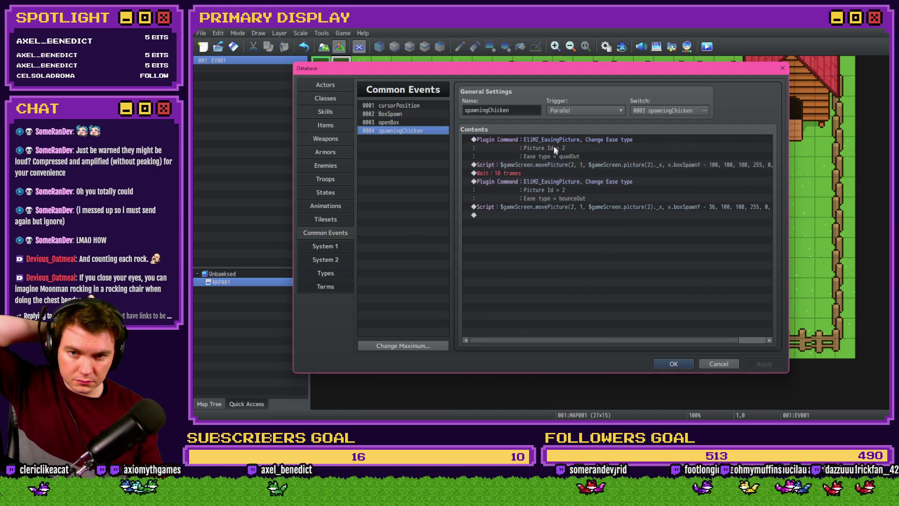
left_click(553, 146)
key("Insert")
left_click(508, 110)
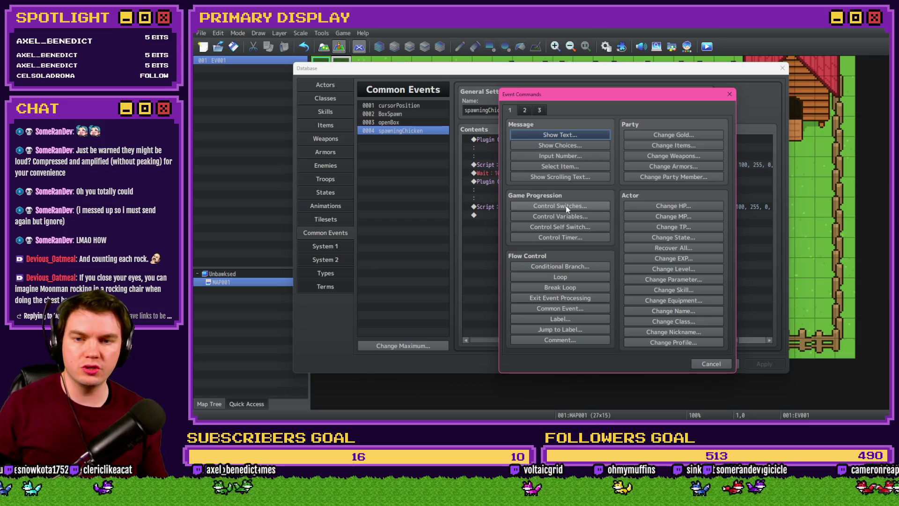
left_click(566, 208)
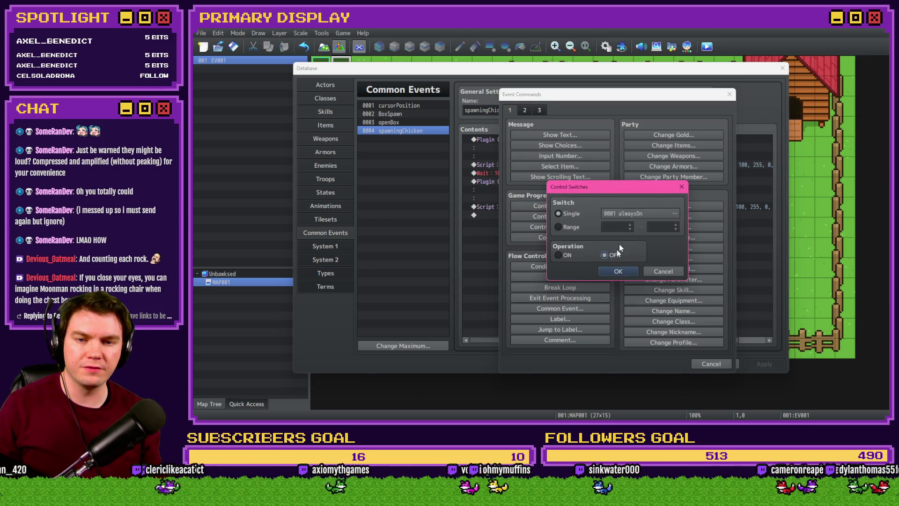
left_click(675, 213)
double_click(648, 151)
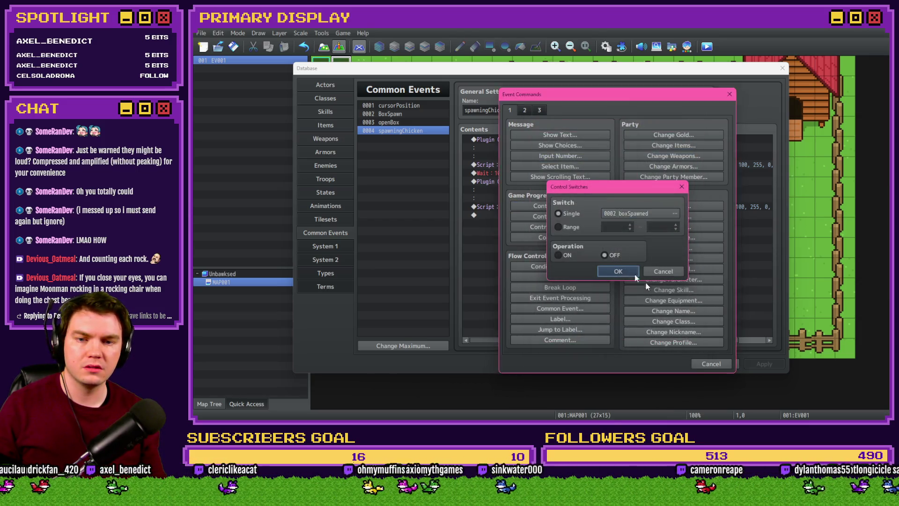
left_click(632, 272)
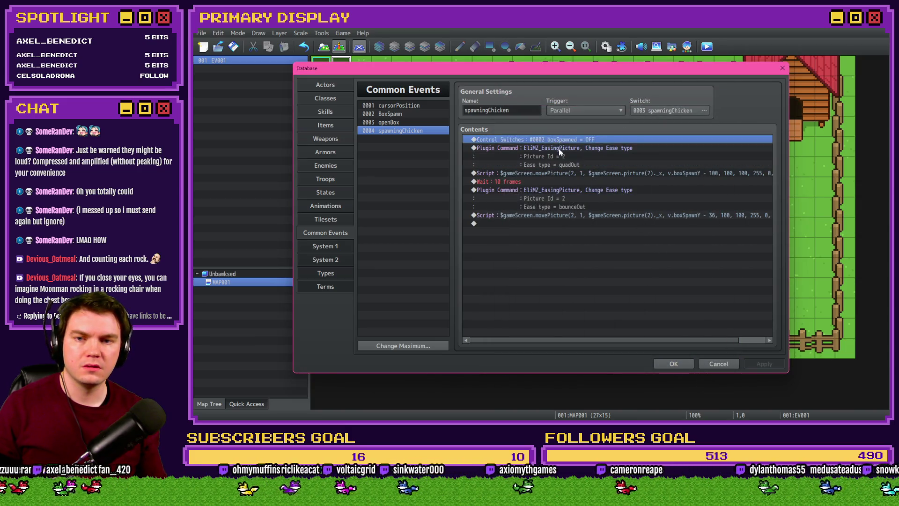
Step: Review the script, wait and easing lines, then bring up Event Commands on the last empty line
left_click(565, 174)
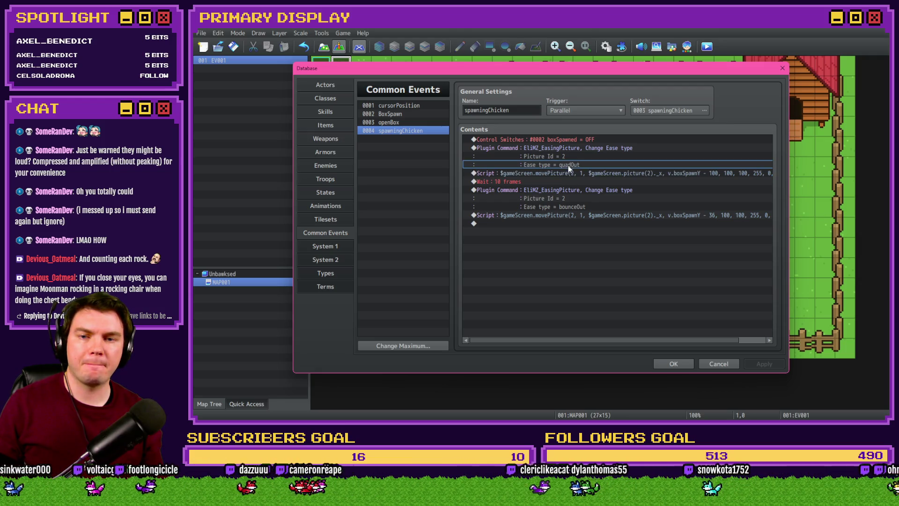
left_click(567, 182)
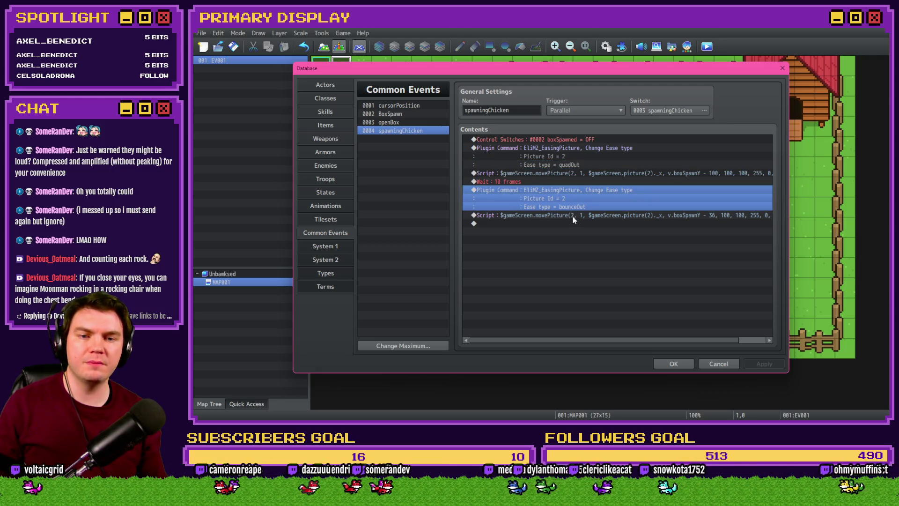
mouse_move(588, 342)
left_mouse_down()
mouse_move(630, 342)
mouse_move(562, 341)
left_mouse_up()
left_click(539, 220)
double_click(538, 226)
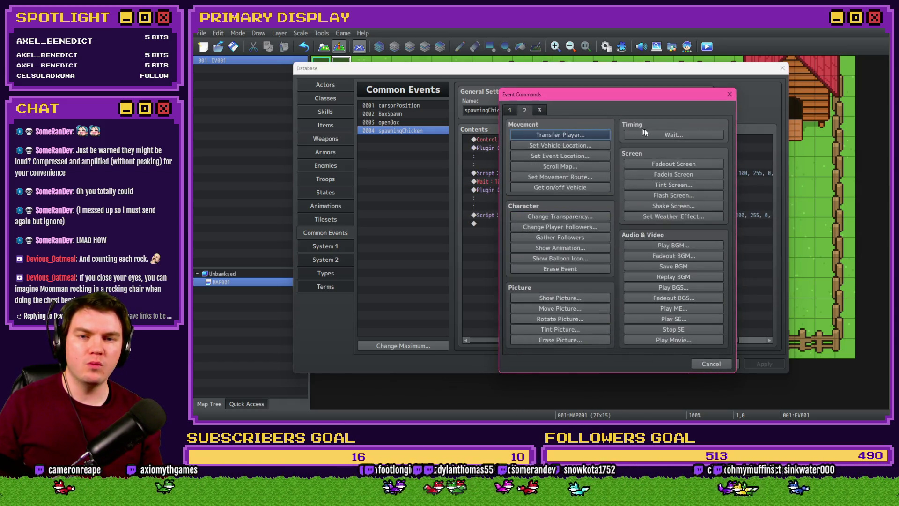
Step: Add a Wait of 10 frames at the end of spawningChicken
left_click(647, 134)
left_click(607, 252)
key("Up")
key("Down")
Step: Begin a Script $gameScreen.picture(2)._name = "box2", then switch to the itch.io jam page
double_click(585, 235)
left_click(539, 110)
left_click(673, 329)
type("$gameScreen.picture(2")
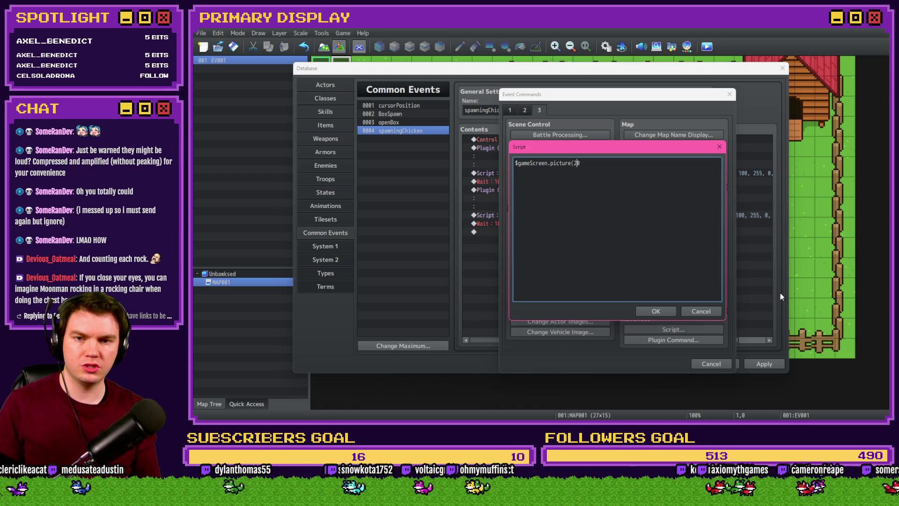
type(",)")
type(")._name =")
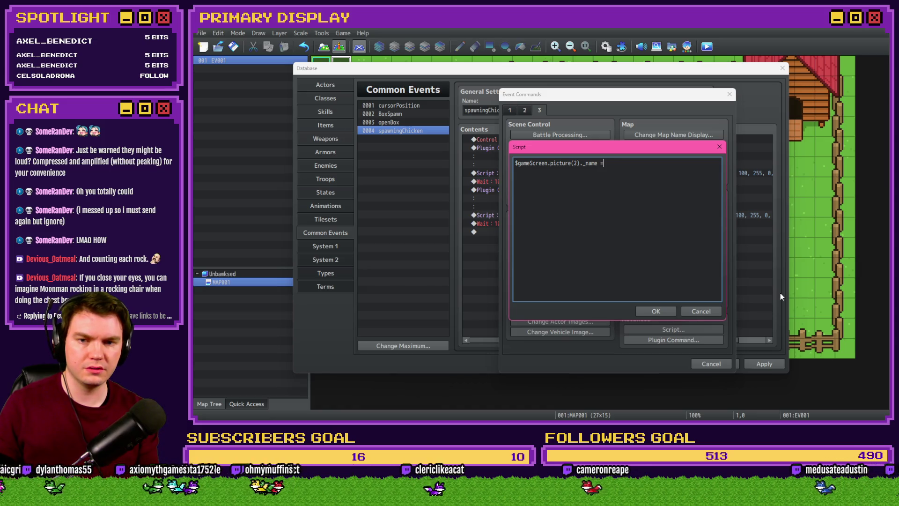
type("\"\"")
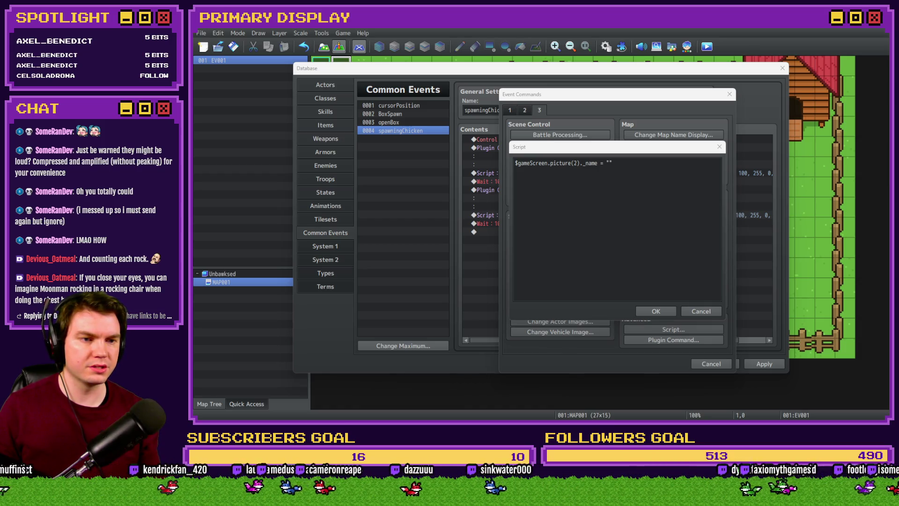
left_click(639, 173)
type("box2")
key("alt+Tab")
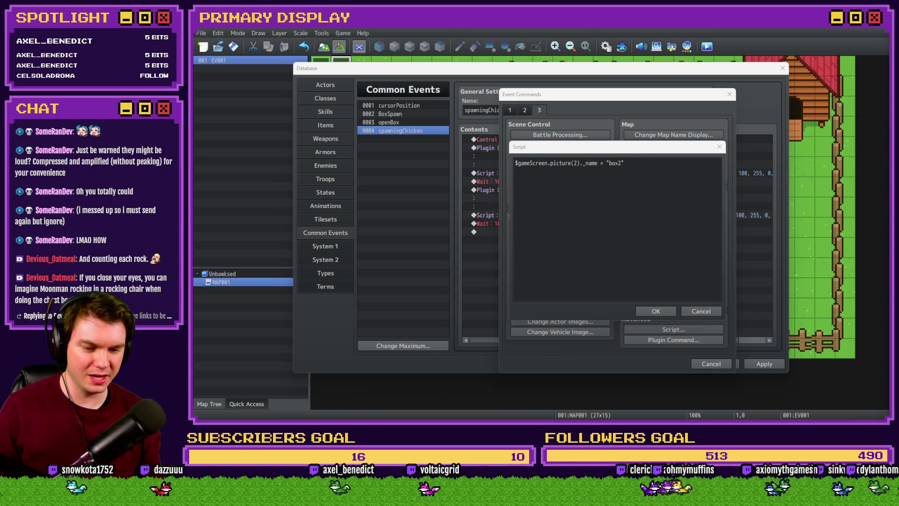
key("alt+Tab")
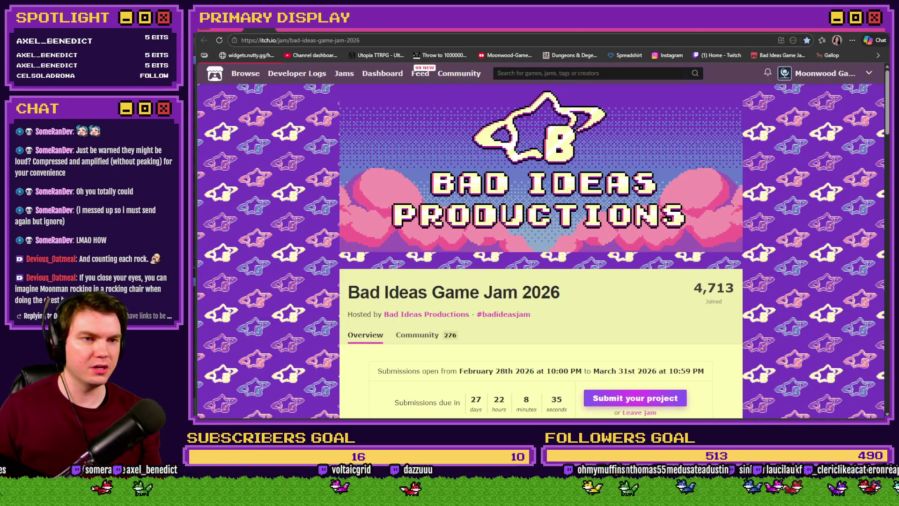
Step: Switch from the itch.io jam page to the Tomb of Vercilias Trello board
key("alt+Tab")
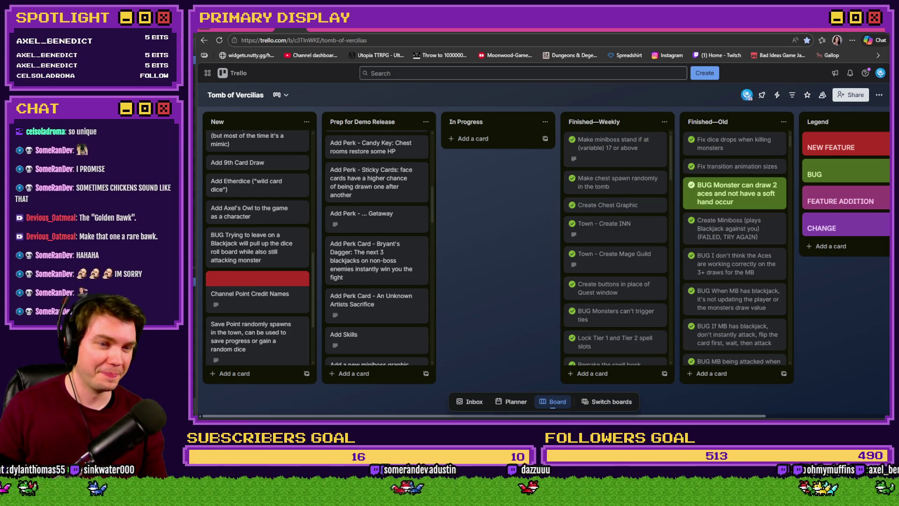
Step: Pass through Discord and the itch.io tab back to the unfinished box2 script in RPG Maker
key("alt+Tab")
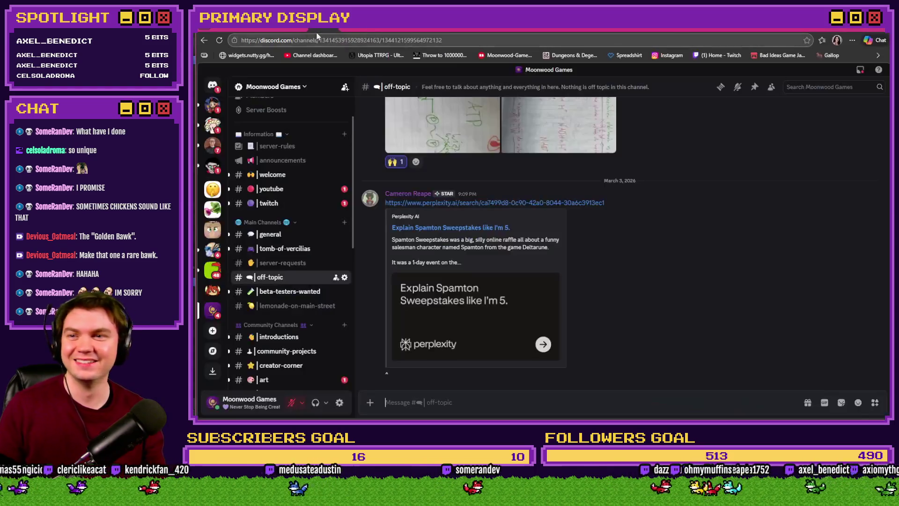
left_click(261, 28)
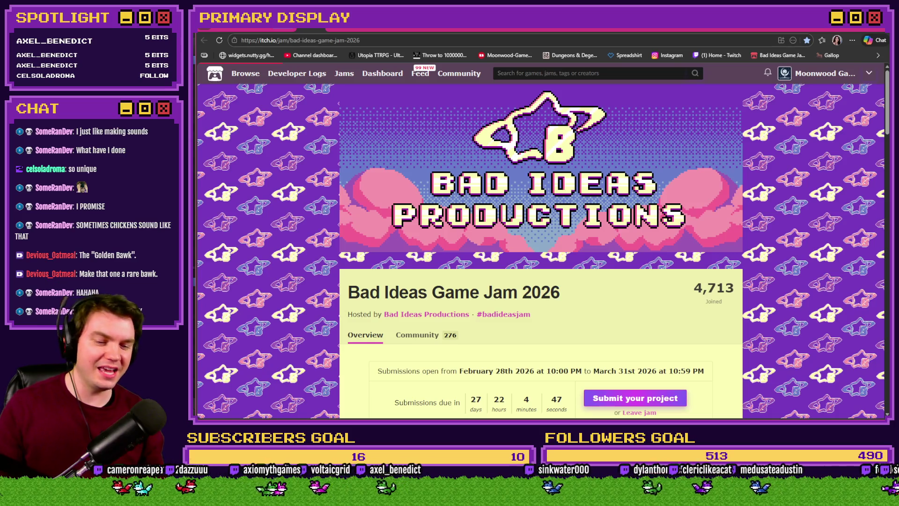
key("alt+Tab")
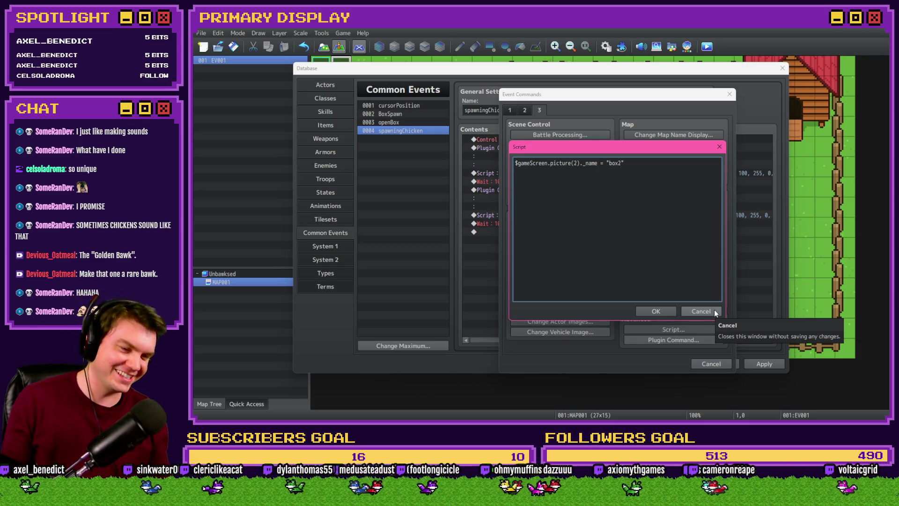
type("\"")
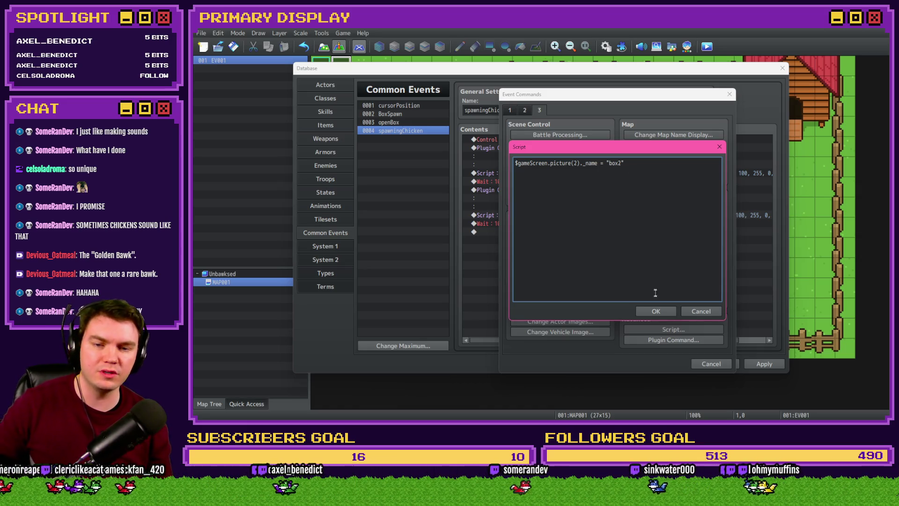
Step: Confirm the picture(2)._name = "box2" script as the line after the 10-frame wait
left_click(656, 312)
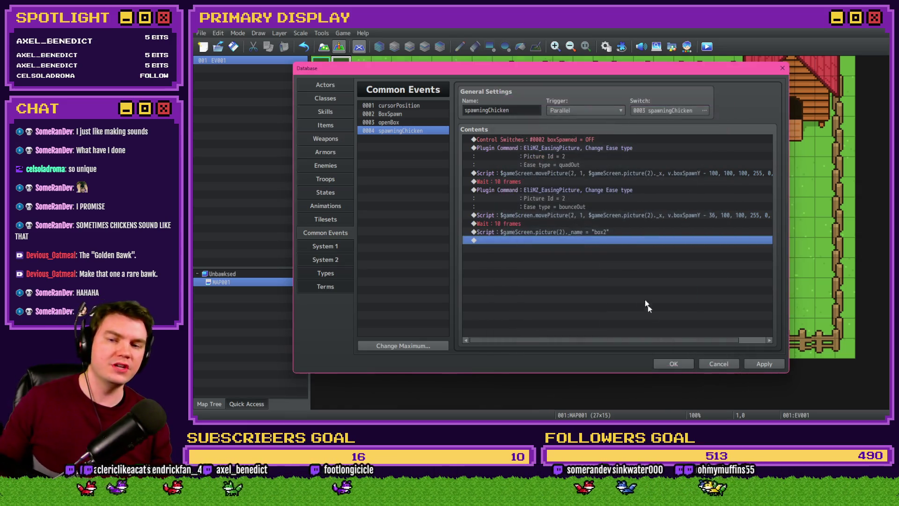
double_click(580, 242)
Step: Add a Control Switches command turning switch 0003 spawningChicken OFF at the event's end
left_click(509, 109)
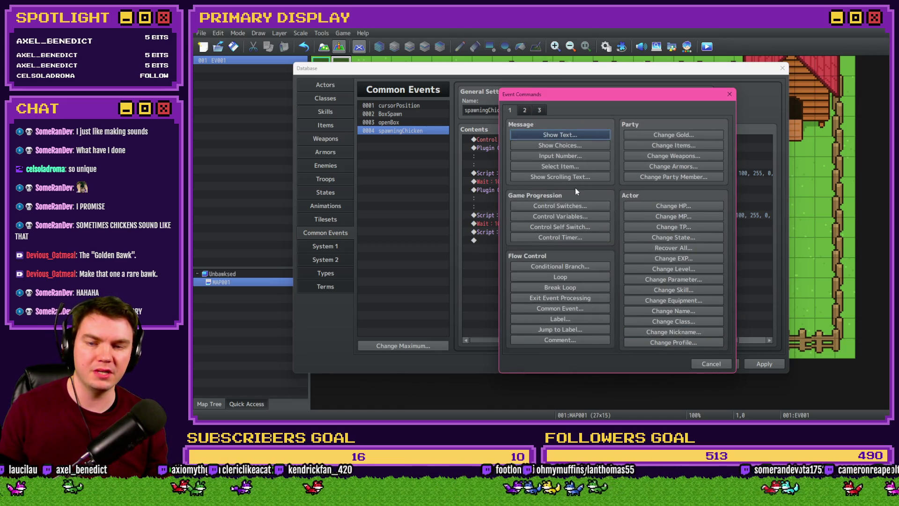
left_click(580, 207)
left_click(629, 217)
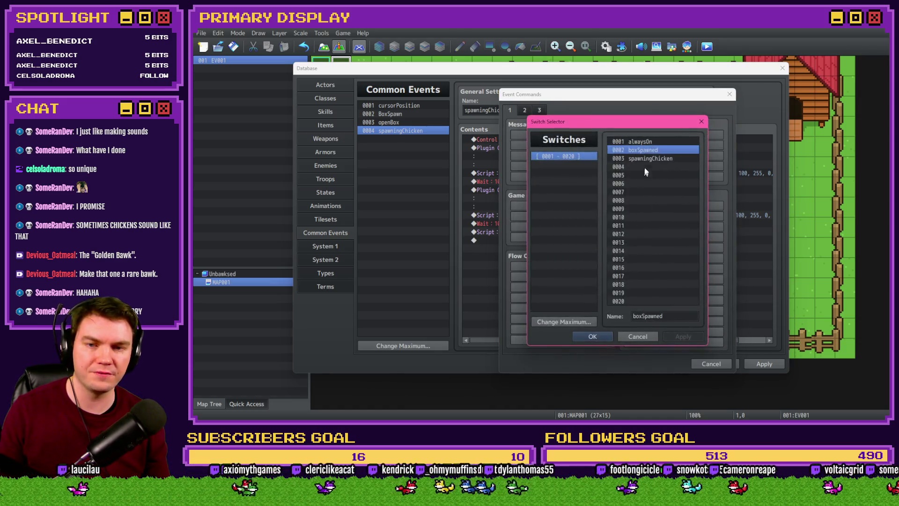
double_click(650, 159)
left_click(620, 277)
left_click(769, 365)
Step: Apply the spawningChicken changes and close the database back to the map
left_click(611, 223)
left_click(600, 240)
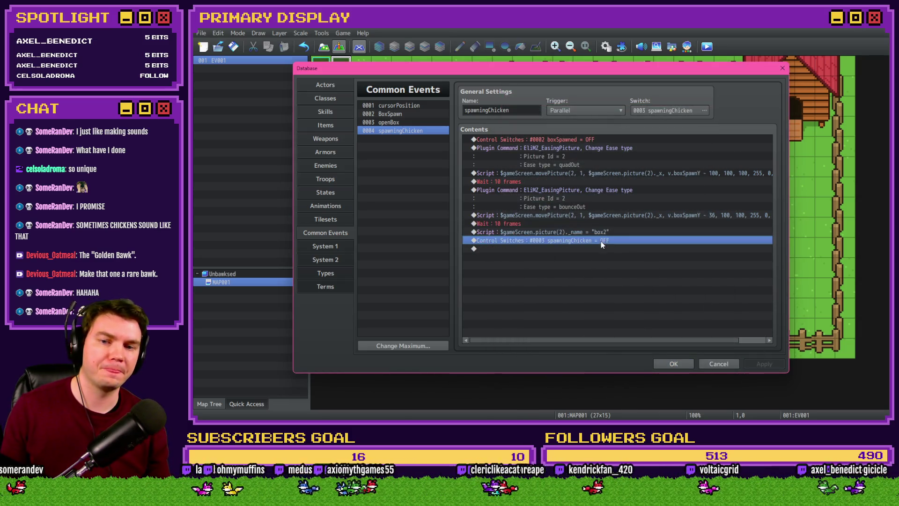
left_click(674, 364)
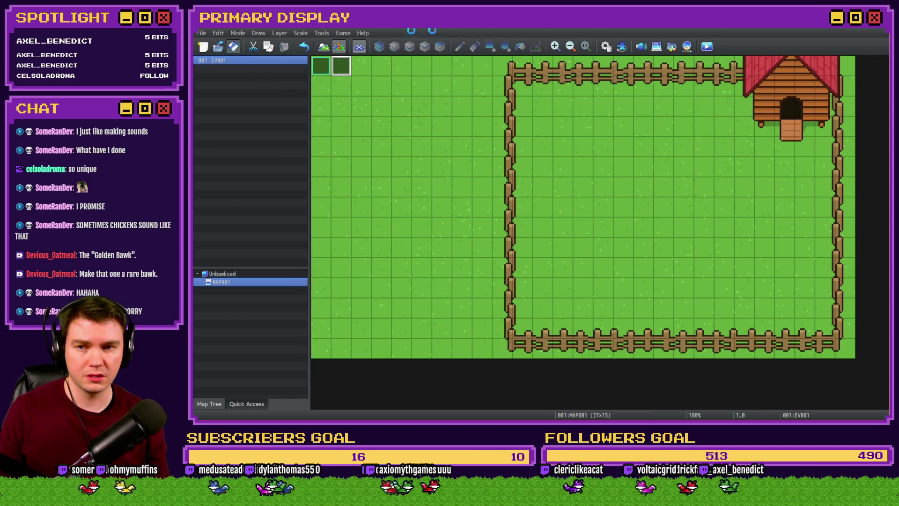
left_click(705, 47)
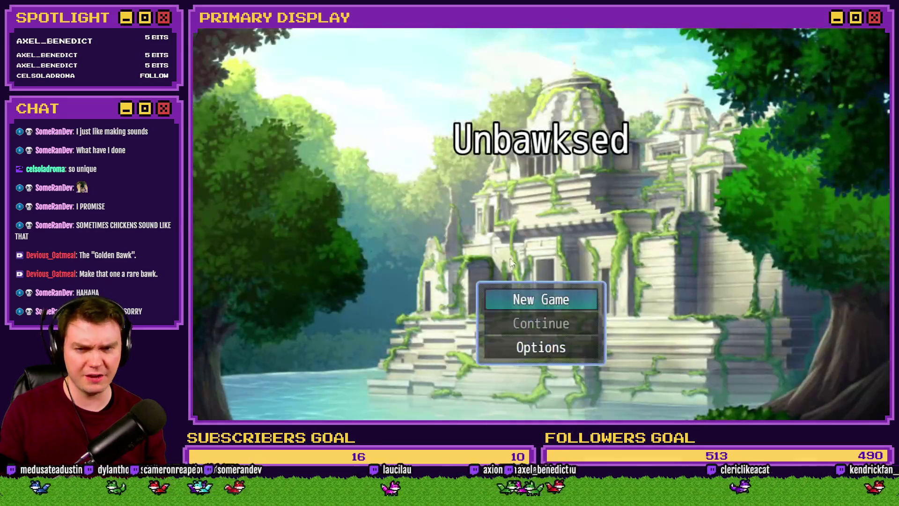
left_click(544, 289)
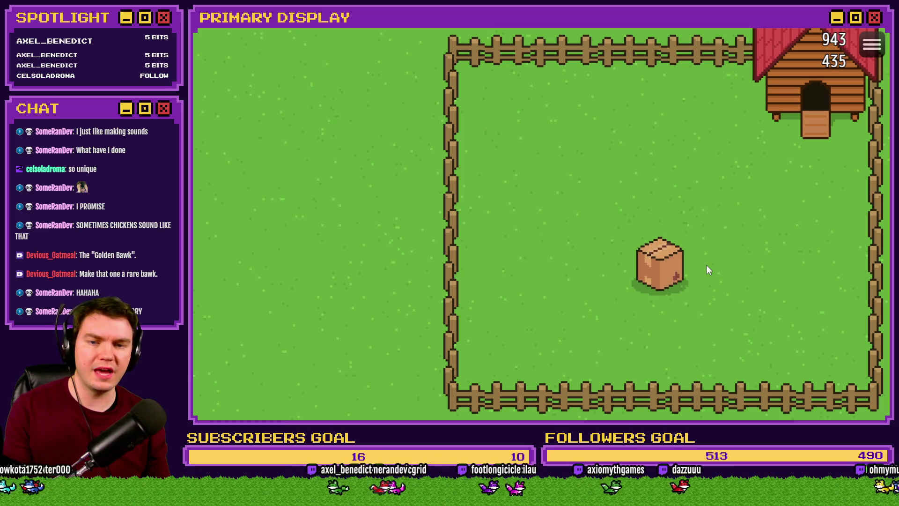
left_click(666, 269)
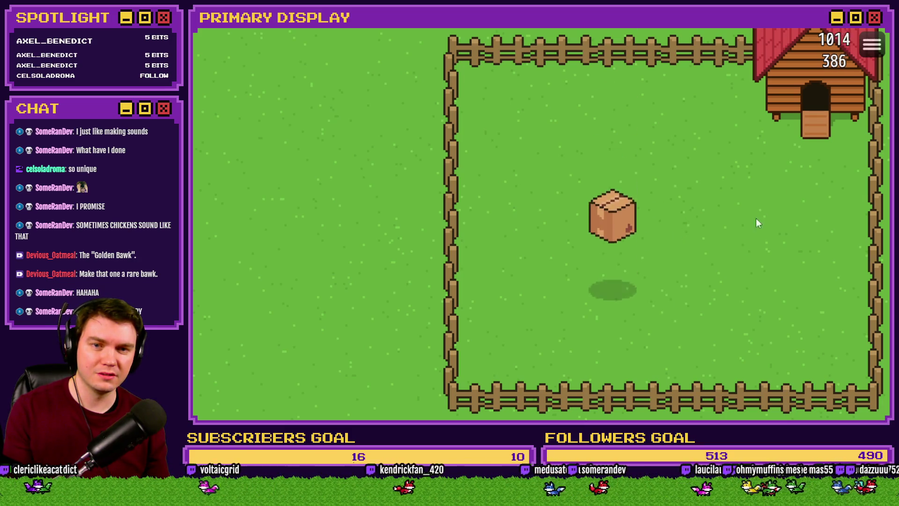
left_click(872, 28)
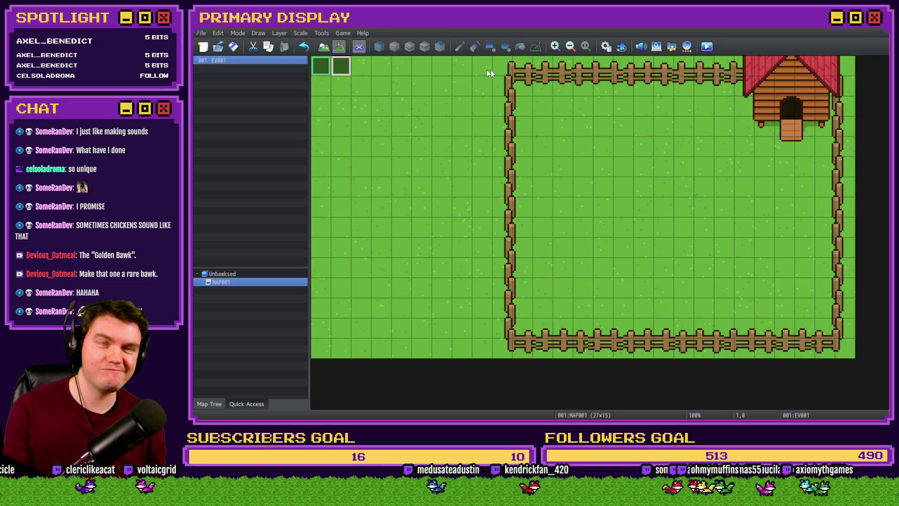
double_click(338, 70)
Step: Set EV001's second page trigger to Parallel
left_click(346, 108)
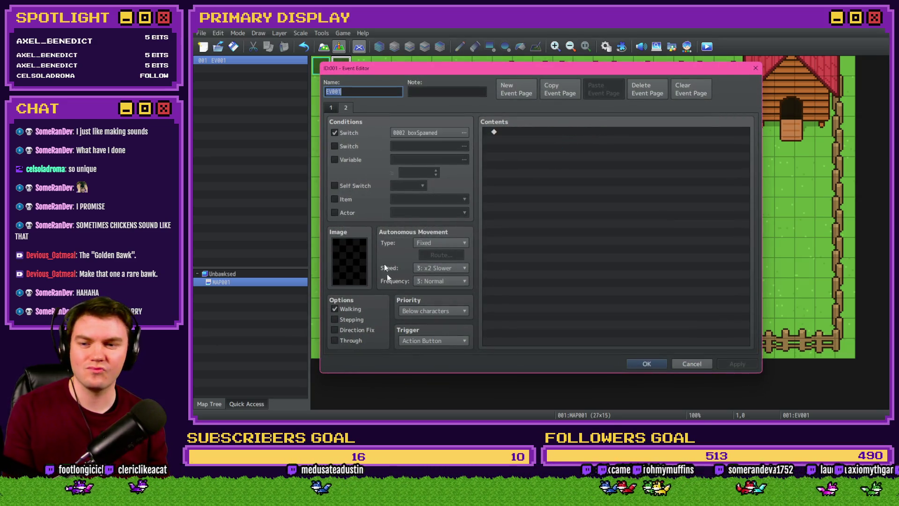
left_click(415, 341)
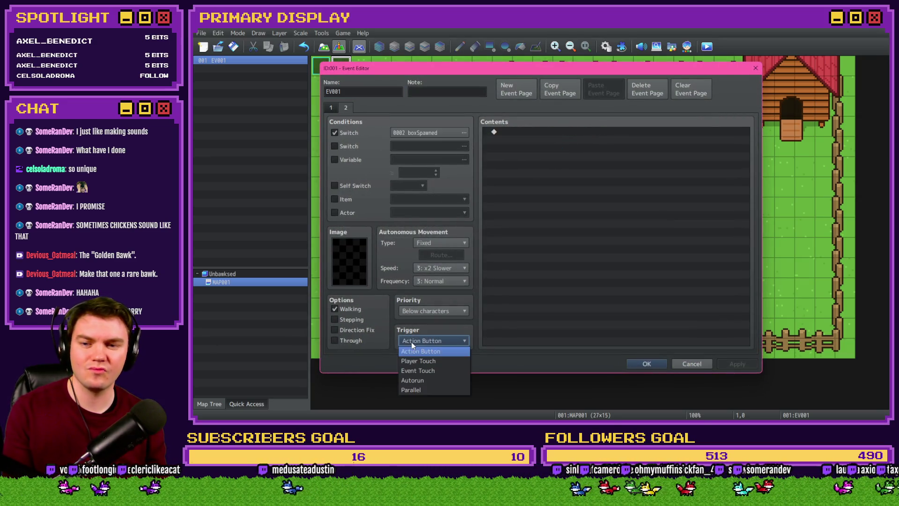
left_click(428, 389)
Step: Add Control Self Switch A = ON to page 2 and create a blank third page
double_click(513, 134)
left_click(577, 237)
left_click(624, 259)
left_click(566, 227)
key("Return")
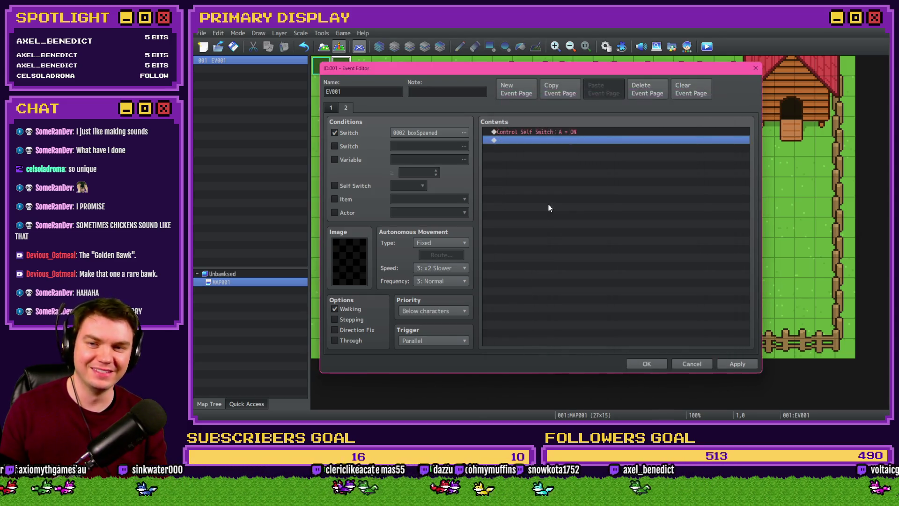
left_click(516, 90)
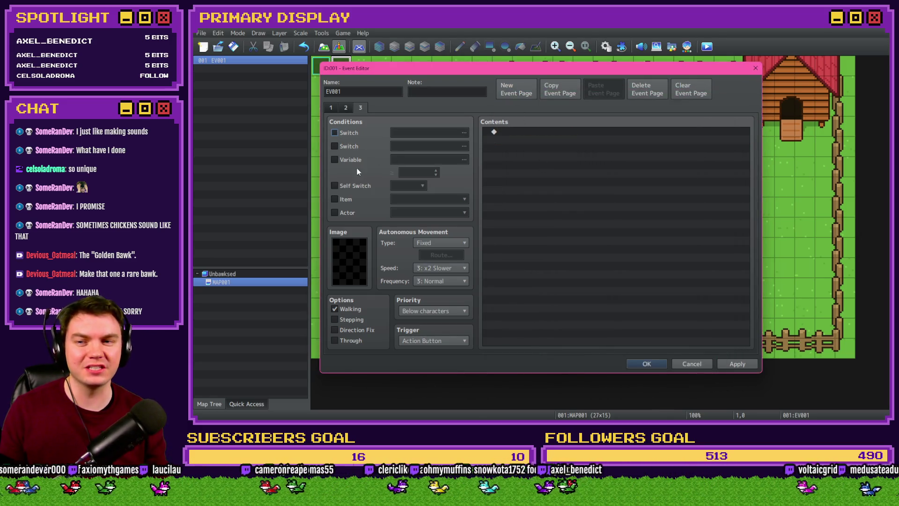
Step: In openBox, lower the boxProportions spawn threshold from 120 to 60 and close the database
left_click(644, 363)
left_click(606, 46)
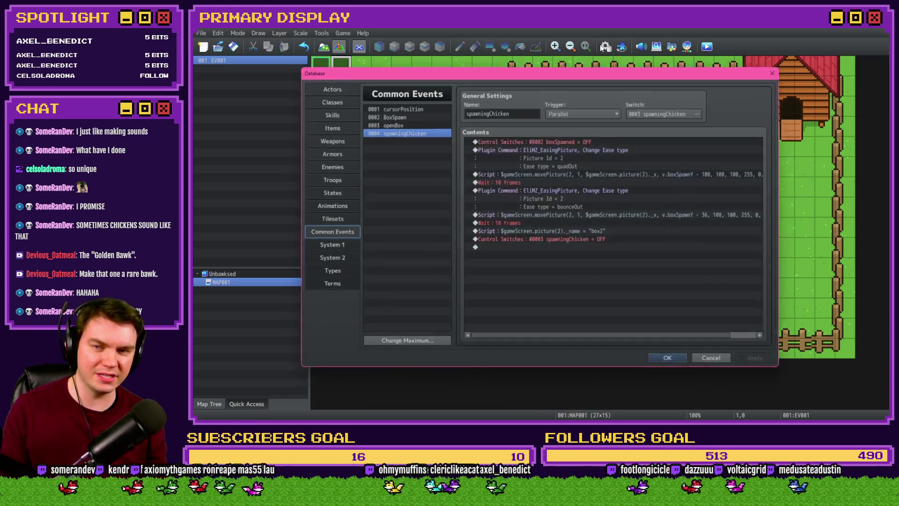
left_click(402, 122)
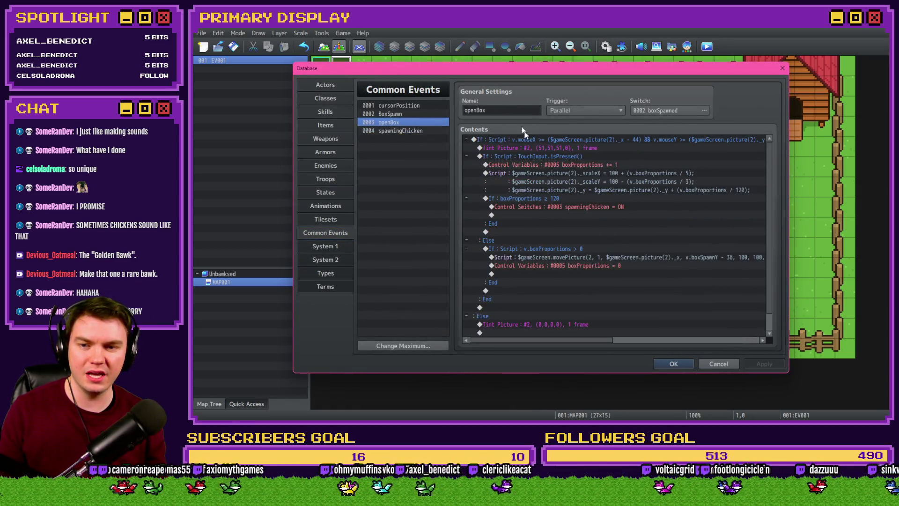
double_click(562, 198)
type("60")
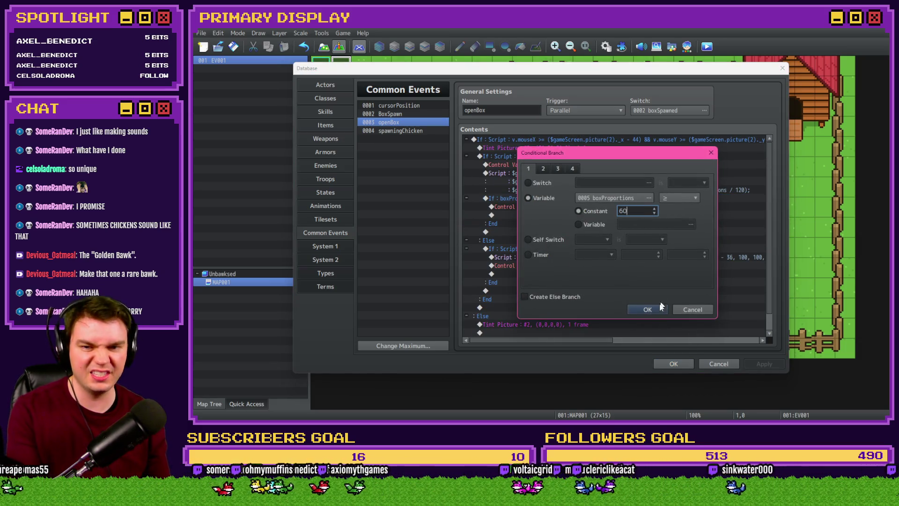
left_click(647, 309)
left_click(672, 364)
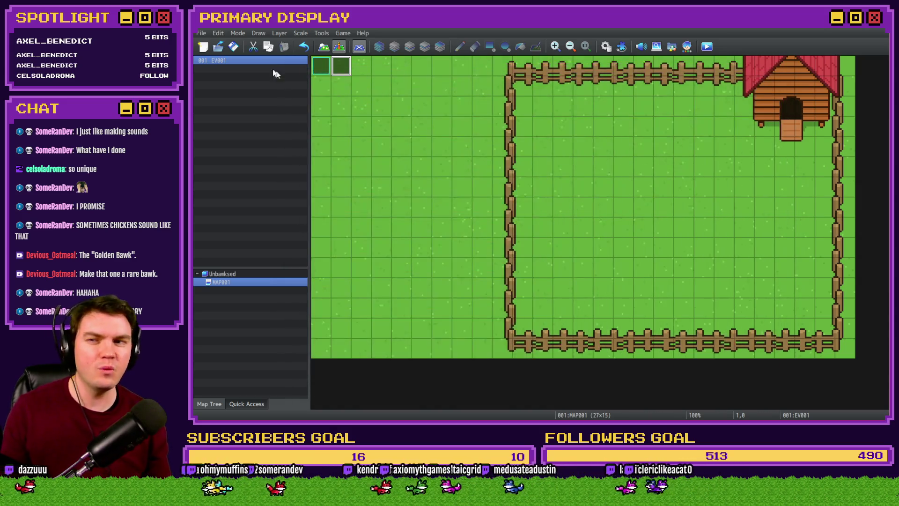
Step: Playtest a new game, click the box to open it, then return to the Common Events database
left_click(708, 47)
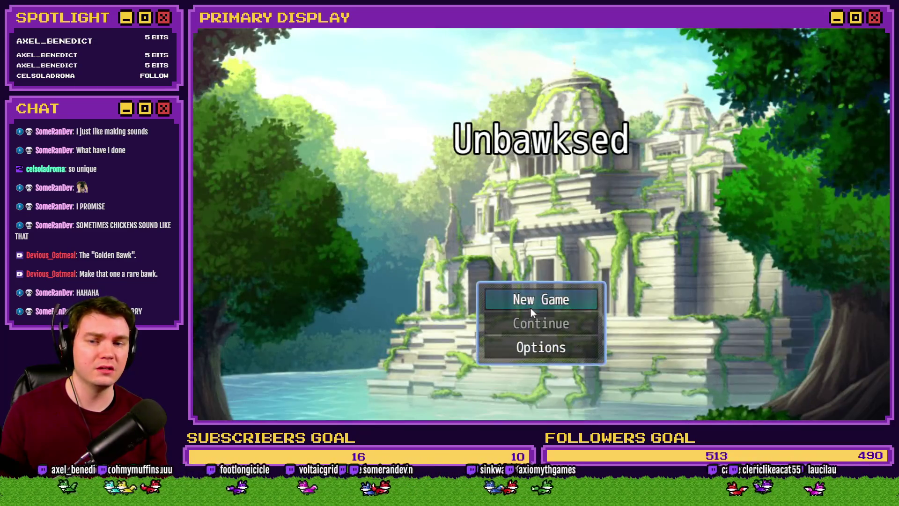
left_click(539, 296)
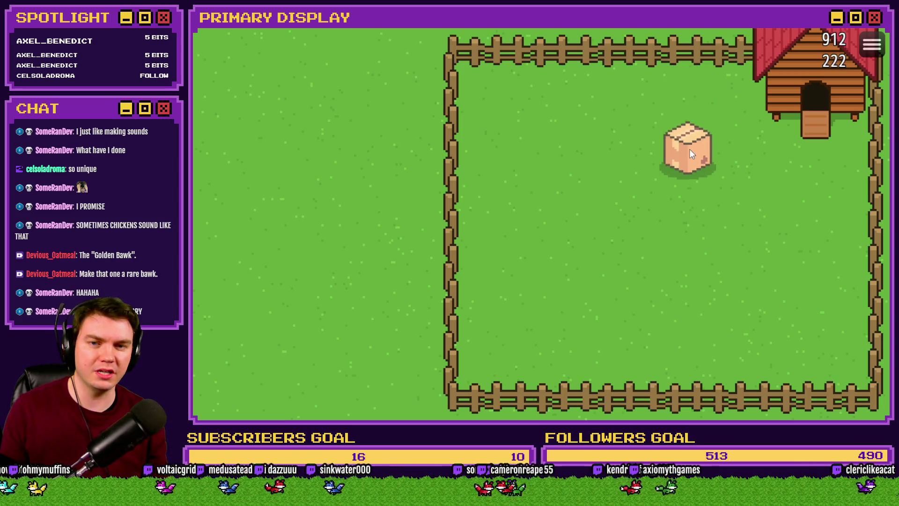
left_click(690, 155)
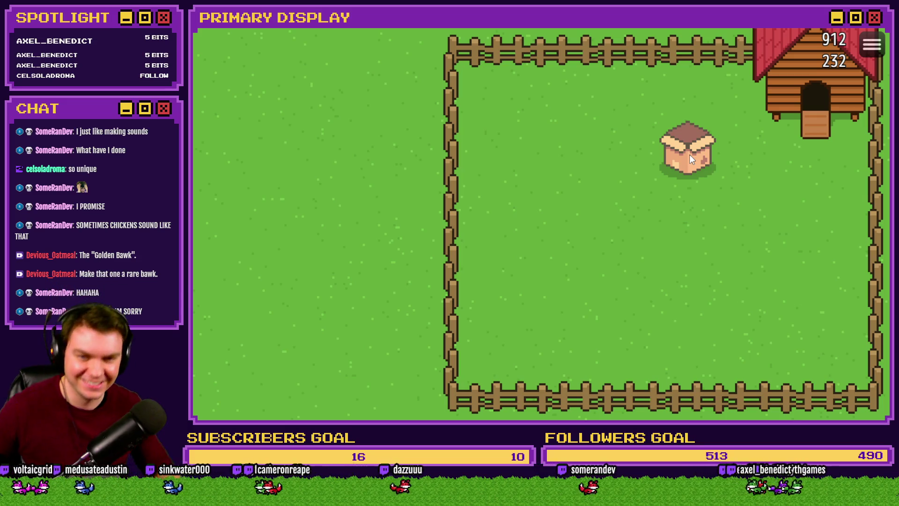
left_click(871, 21)
left_click(606, 45)
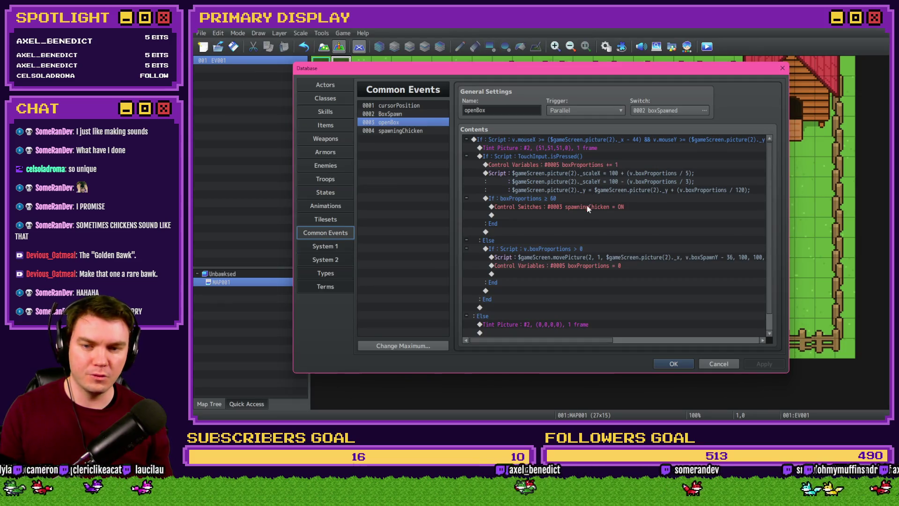
scroll(587, 207, "down", 2)
Step: Paste the Tint Picture (0,0,0,0) reset above the spawn switch in openBox's ≥ 60 branch and apply
left_click(572, 306)
scroll(585, 293, "up", 2)
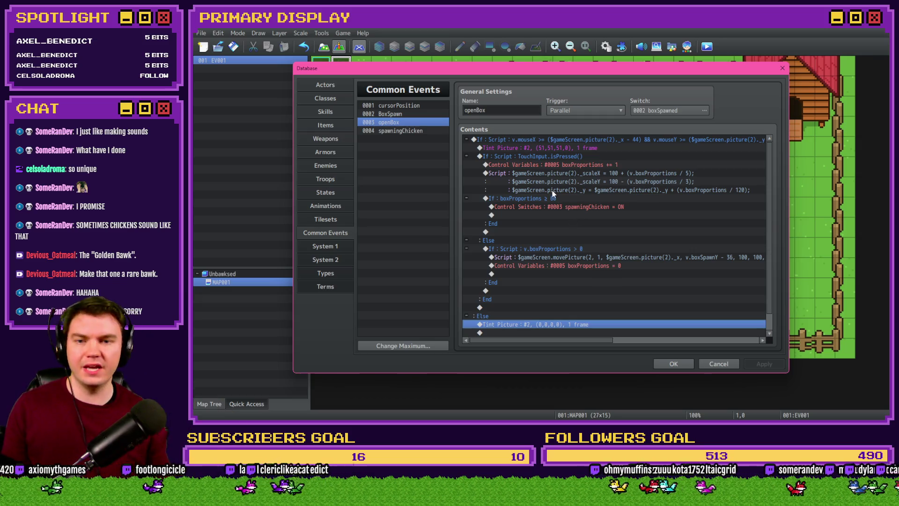
left_click(567, 206)
key("ctrl+v")
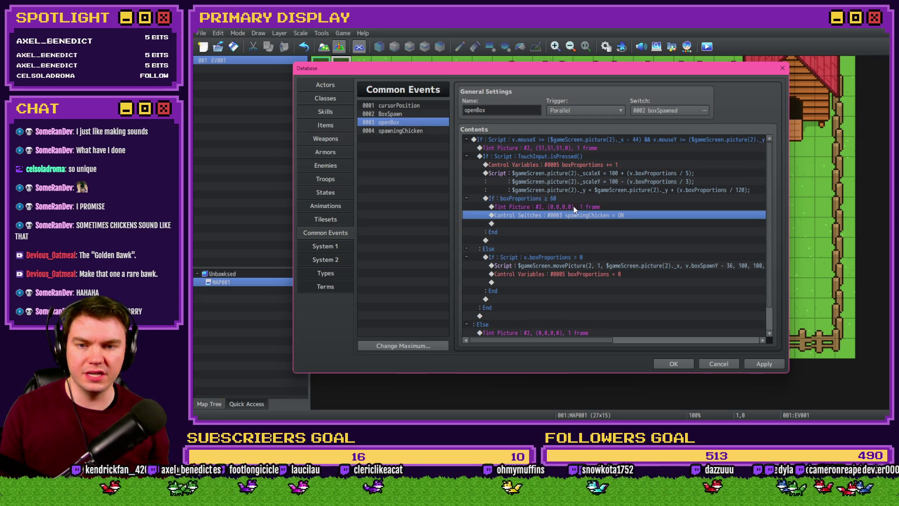
double_click(576, 209)
left_click(644, 316)
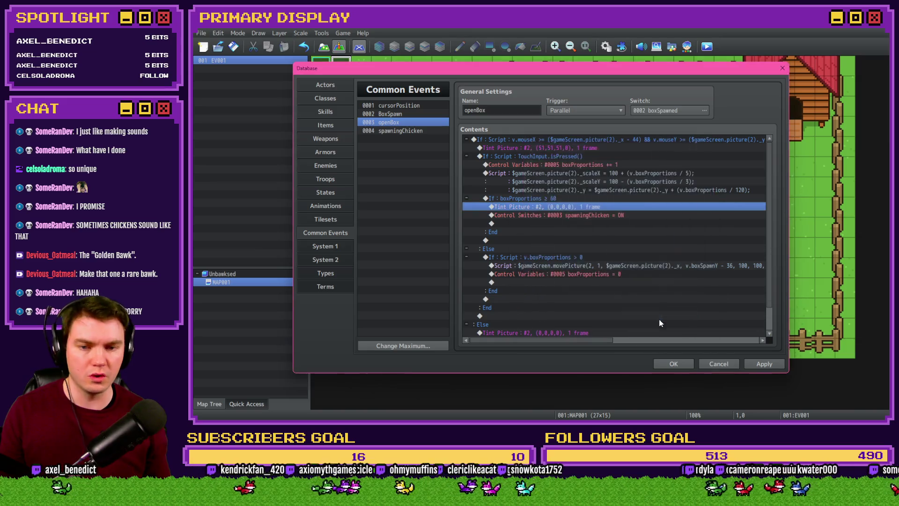
left_click(760, 363)
Step: Set spawningChicken's second wait to 15 frames and close the database
left_click(424, 132)
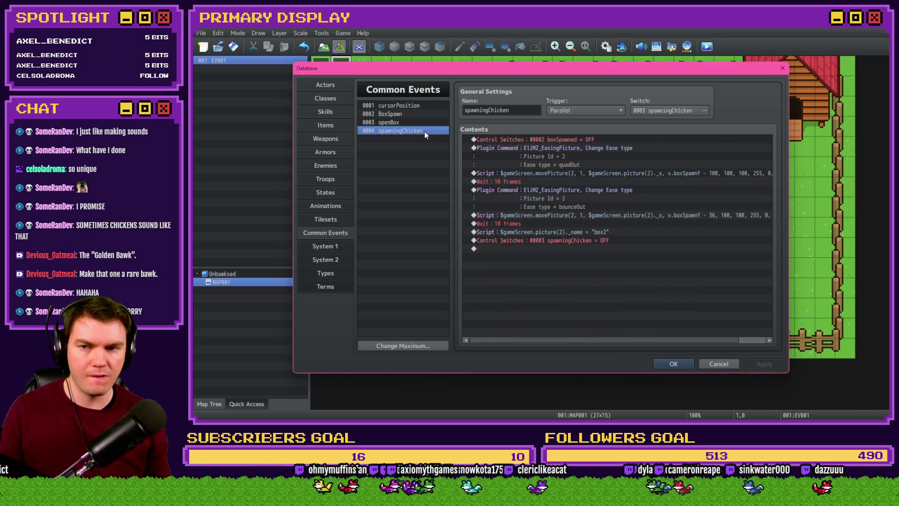
double_click(551, 224)
type("15")
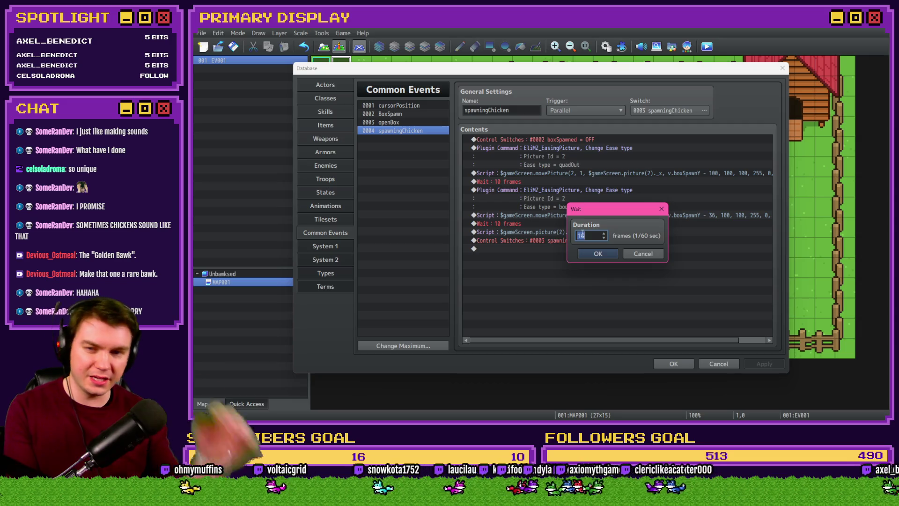
key("Return")
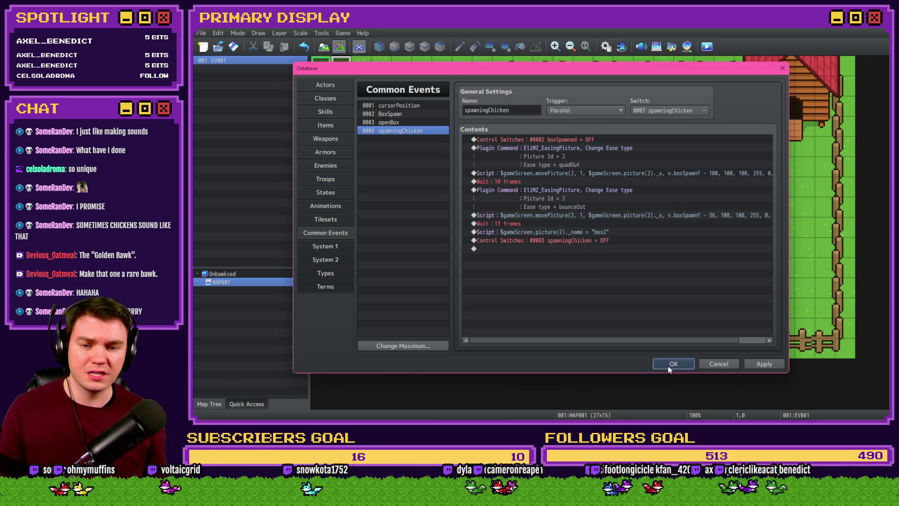
left_click(671, 364)
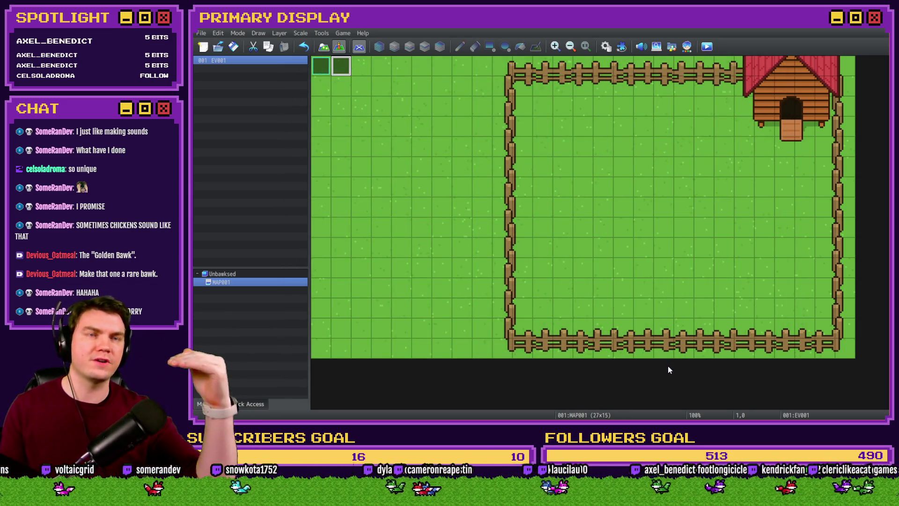
Step: Save and playtest opening the box, then bring up map event EV001's editor
left_click(713, 54)
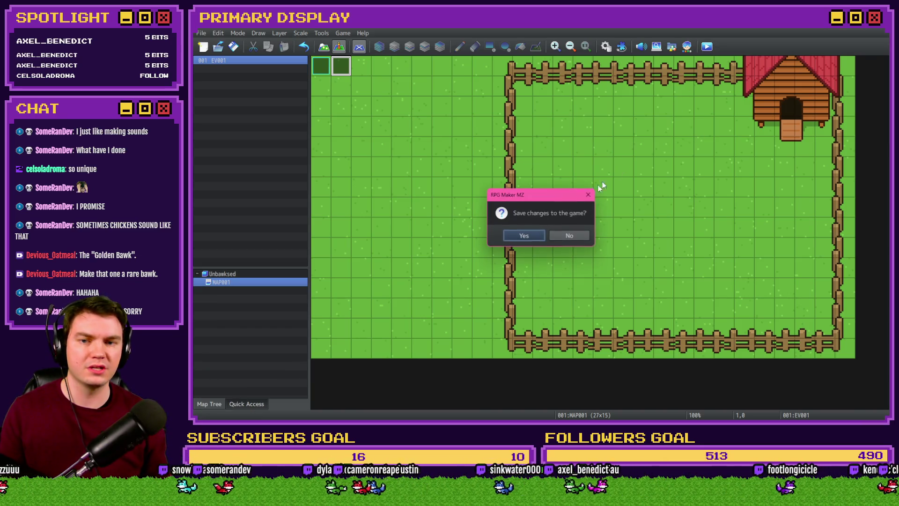
left_click(524, 236)
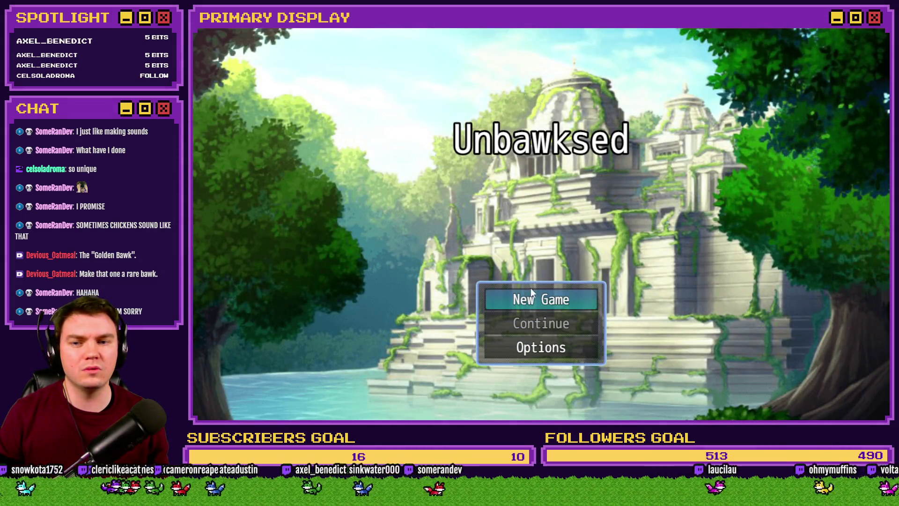
left_click(532, 295)
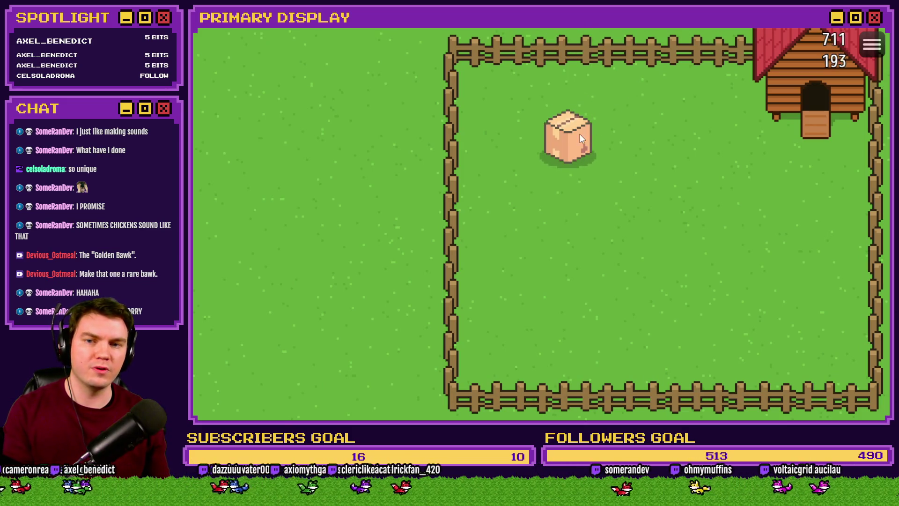
left_click(573, 143)
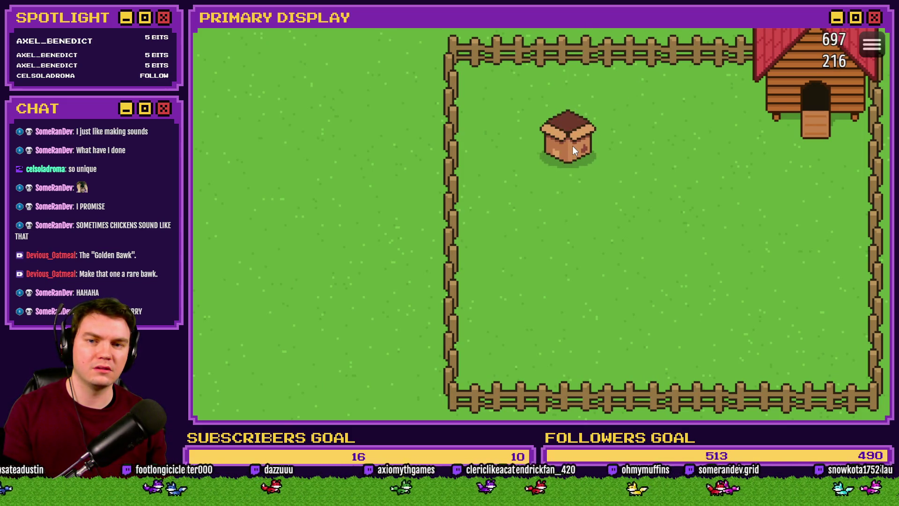
key("alt+F4")
double_click(344, 63)
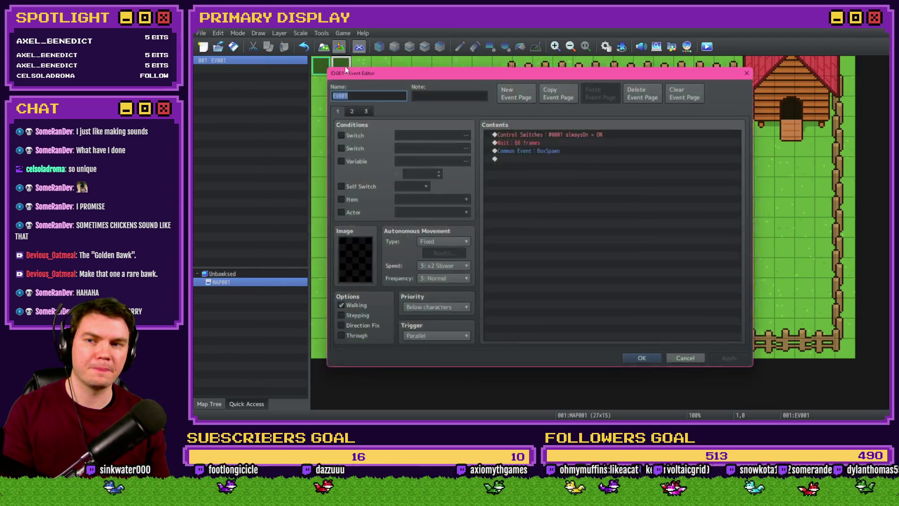
Step: Move spawningChicken's box2 script line to right after the boxSpawned switch and close the database
key("Escape")
left_click(621, 46)
key("Escape")
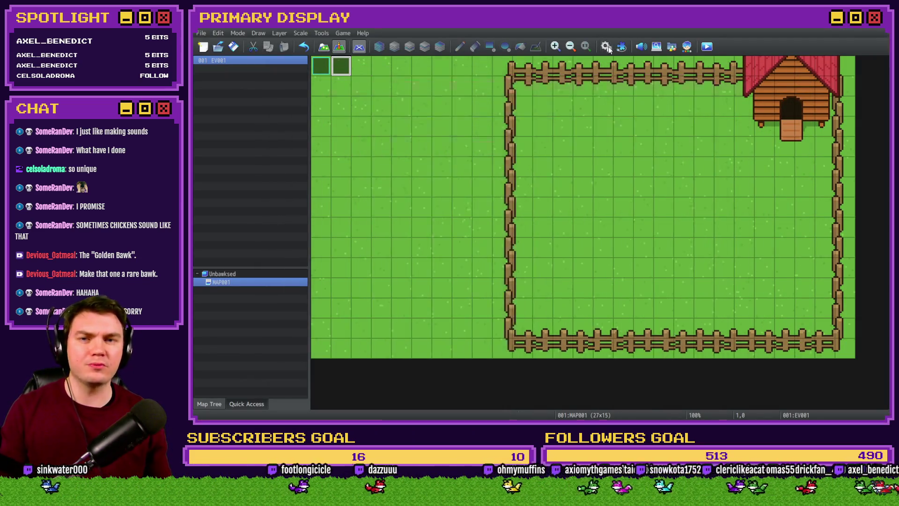
left_click(606, 46)
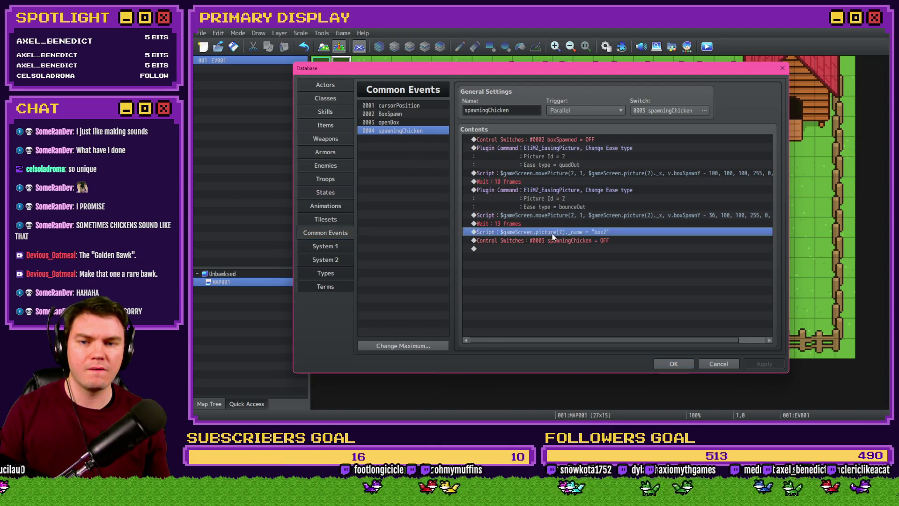
left_click(552, 233)
key("Delete")
left_click(561, 148)
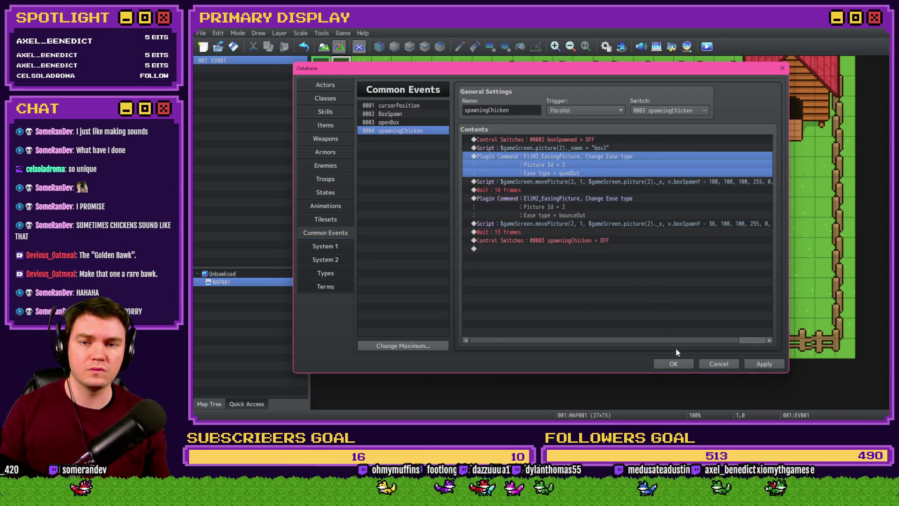
left_click(673, 363)
Step: Save the project and launch a playtest to the title screen
left_click(707, 47)
left_click(526, 236)
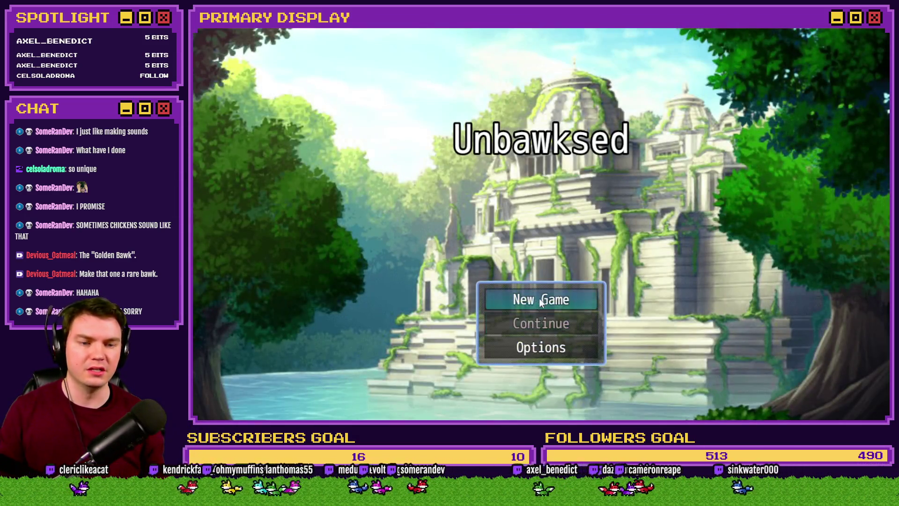
Step: Start a New Game, open the box on the fenced field, quit, and reopen the Common Events database
left_click(540, 301)
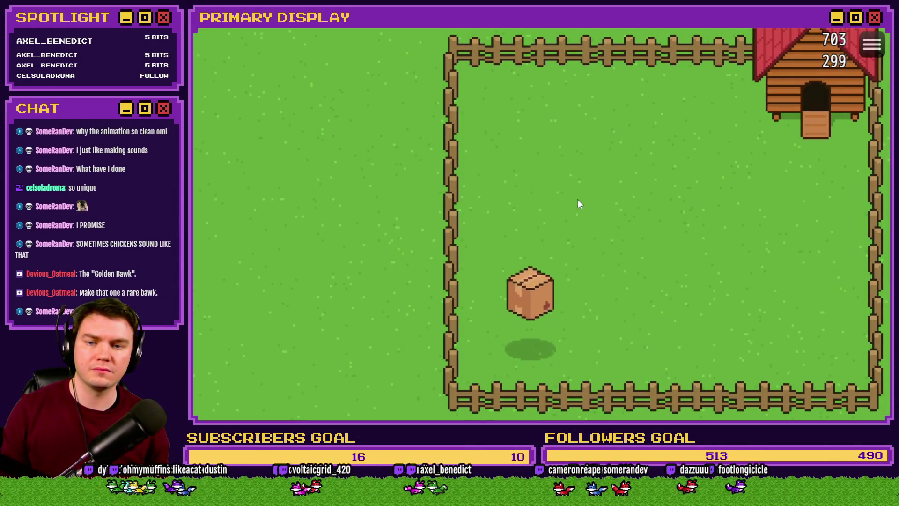
left_click(533, 340)
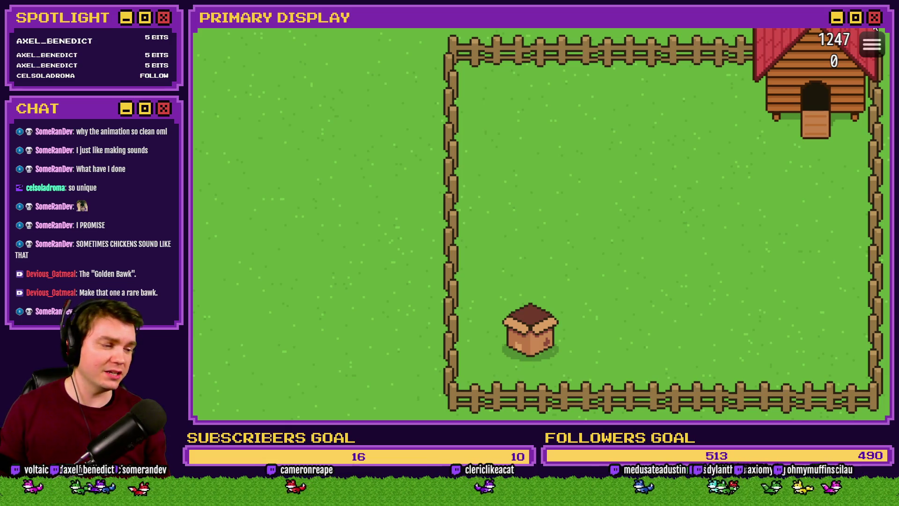
key("alt+F4")
left_click(606, 47)
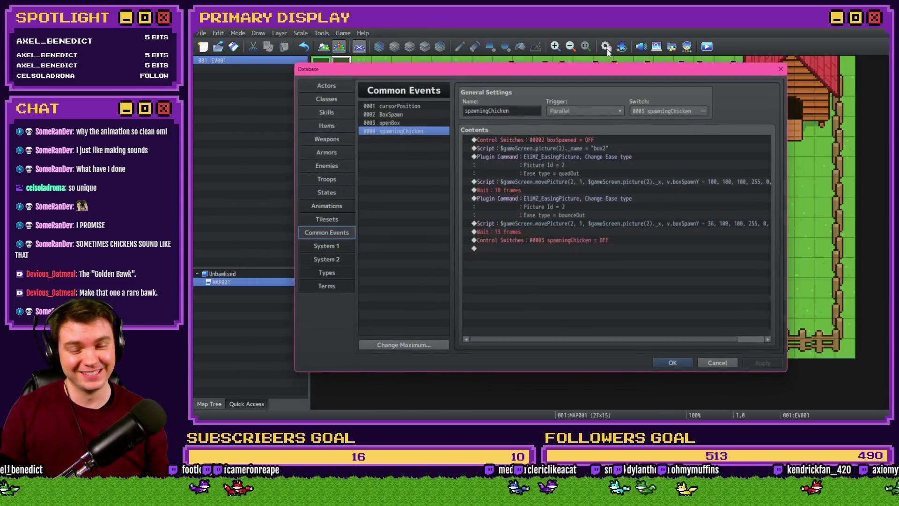
Step: Lower openBox's boxProportions opening threshold from 60 to 45 and apply the change
left_click(412, 121)
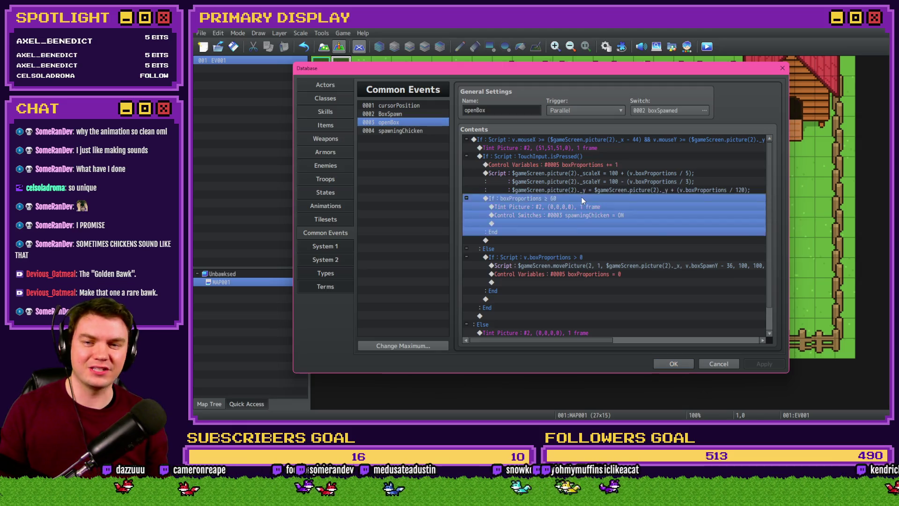
double_click(601, 198)
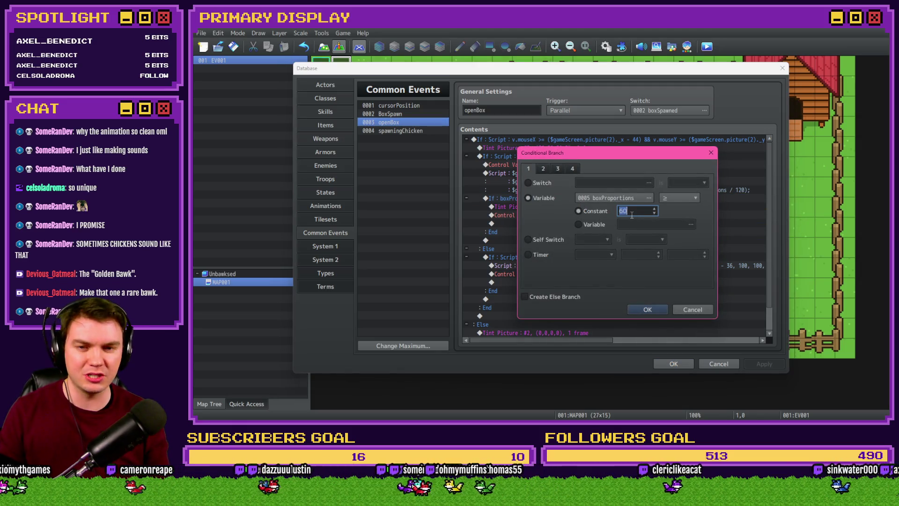
left_click(648, 310)
left_click(765, 364)
left_click(579, 206)
left_click(583, 216)
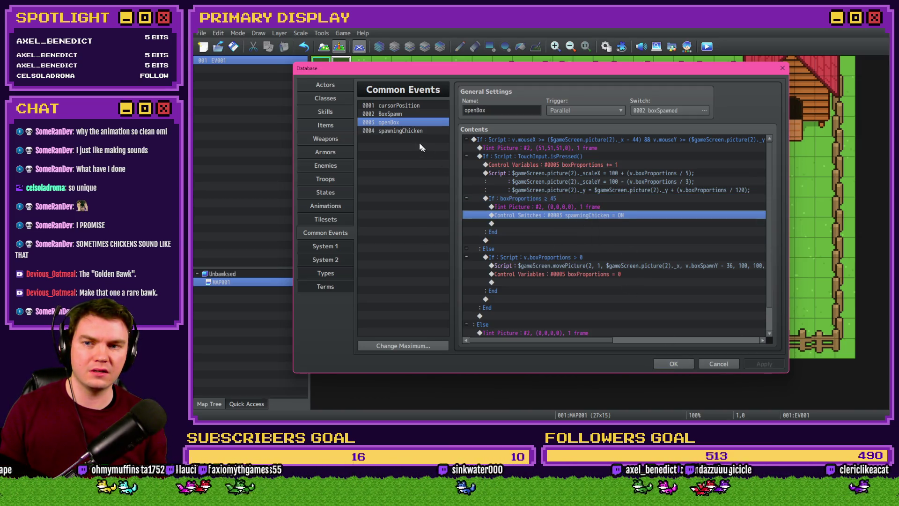
left_click(676, 363)
Step: Launch a playtest, saving the project changes first
left_click(706, 47)
left_click(531, 233)
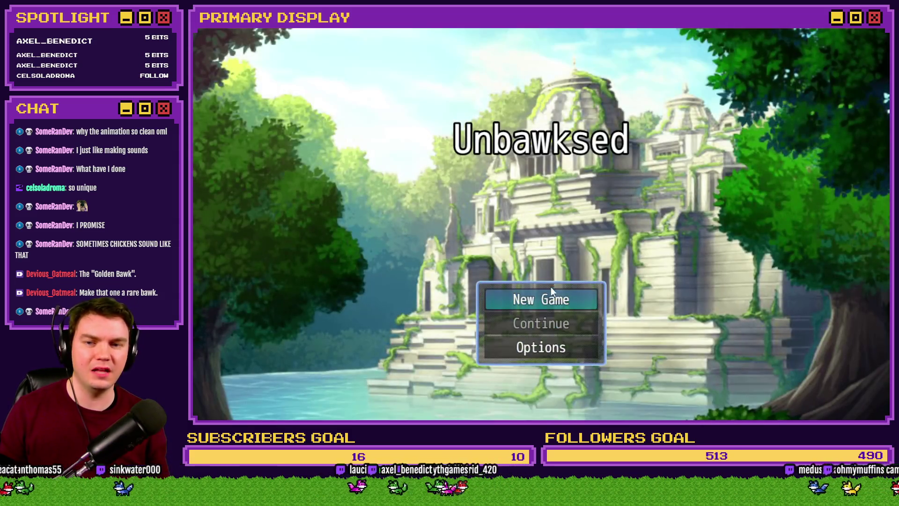
Step: Start a New Game, click the crate until it shows box2, quit, and reopen openBox in the database
left_click(553, 293)
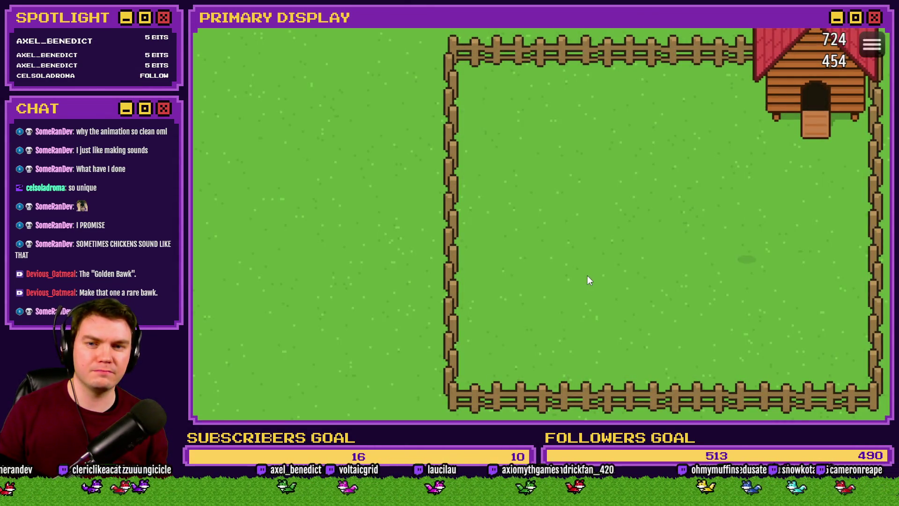
left_click(749, 247)
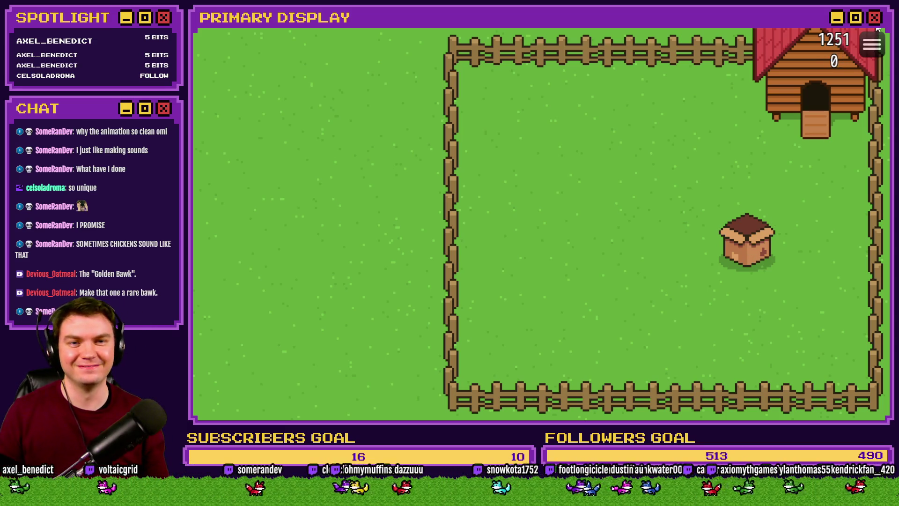
key("alt+F4")
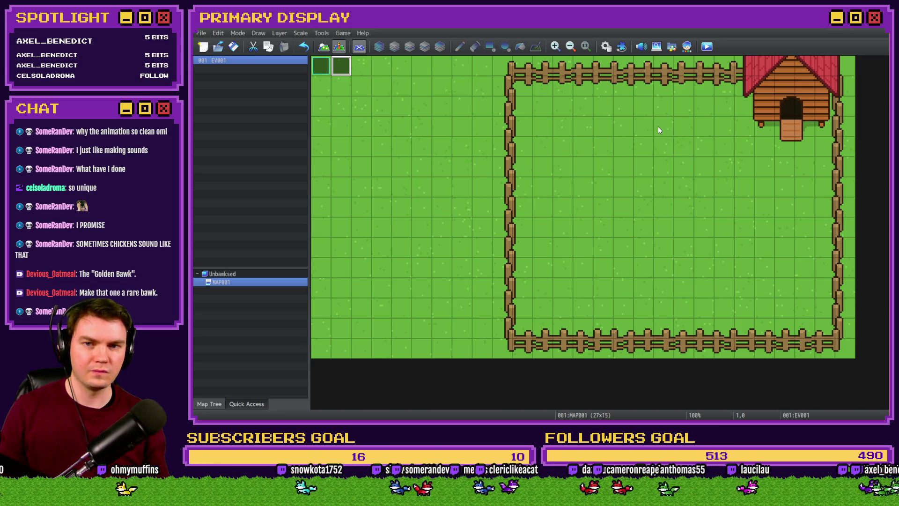
left_click(607, 48)
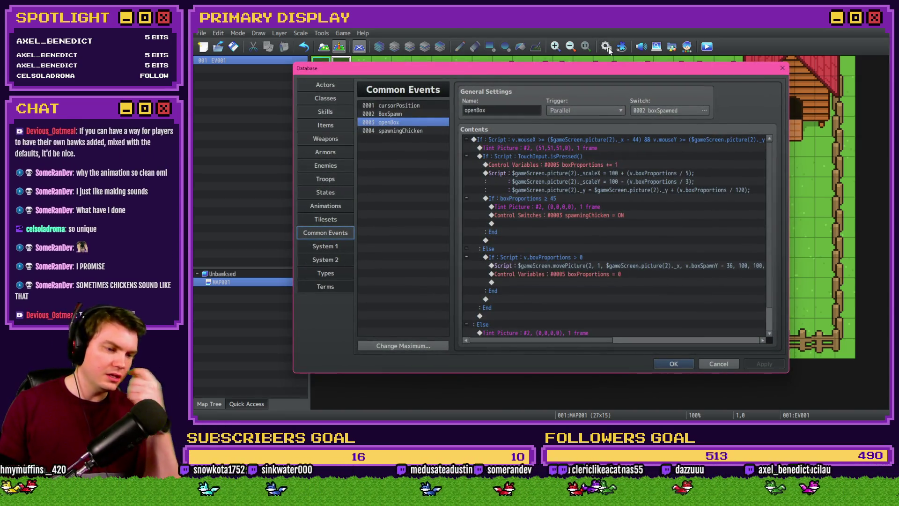
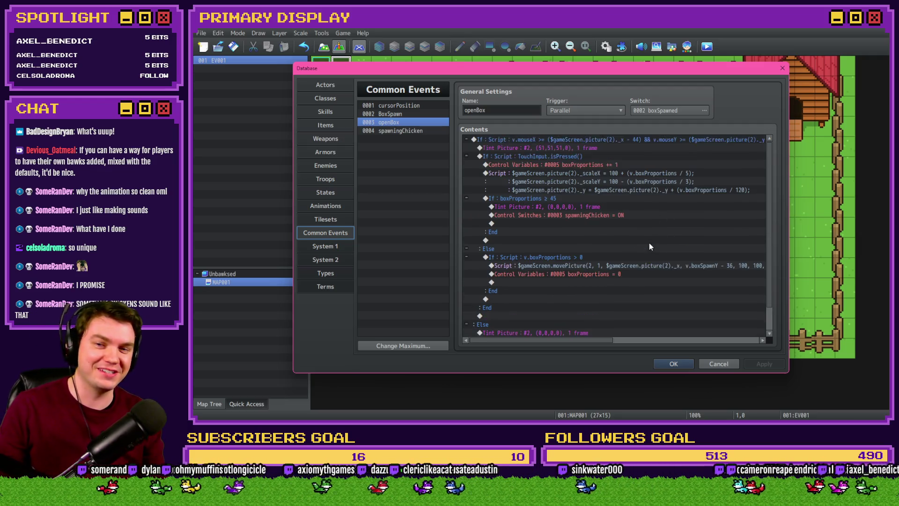
Step: Close the Database and bring the Photoshop game mockup up, fitted to screen
left_click(673, 364)
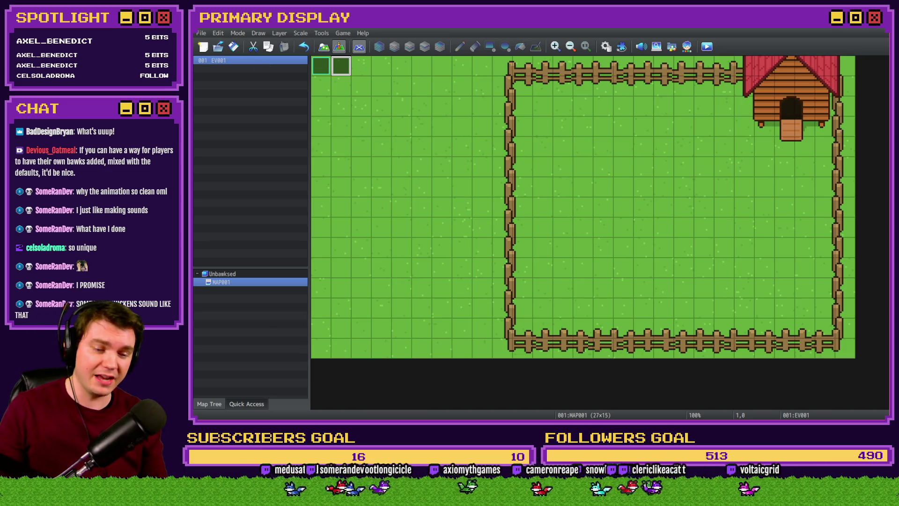
key("alt+Tab")
key("ctrl+0")
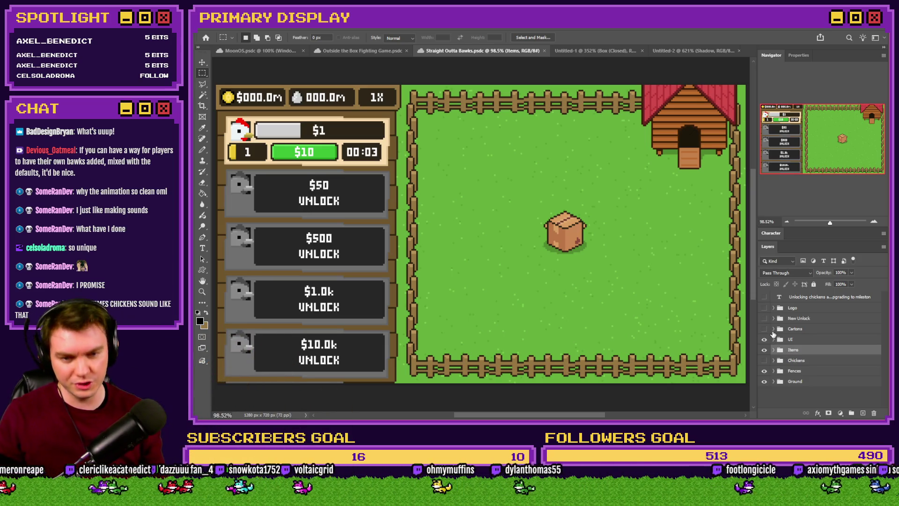
Step: Show the New Unlock group and shrink the mockup to 25% image size
left_click(765, 318)
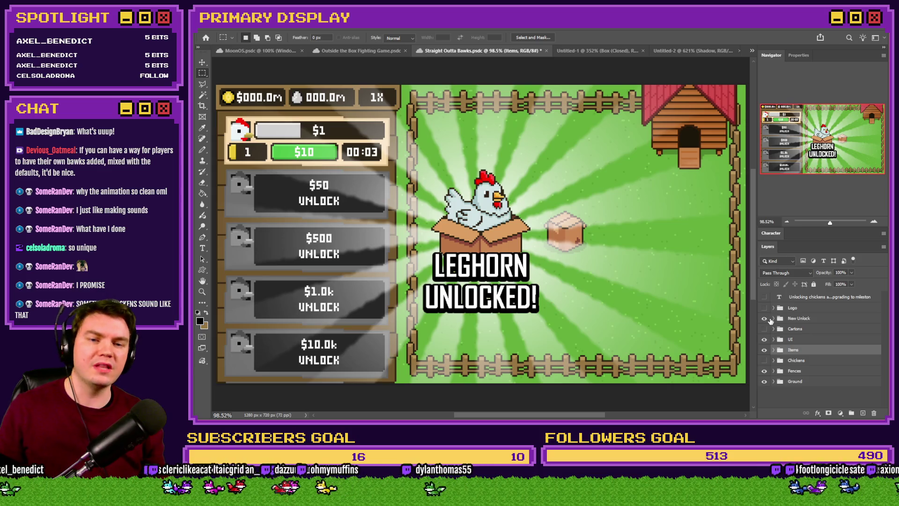
left_click(774, 319)
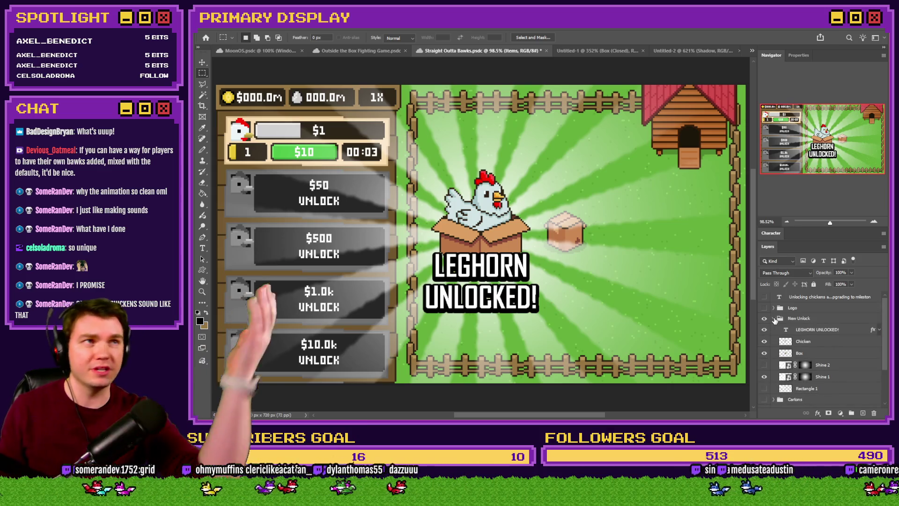
left_click(774, 320)
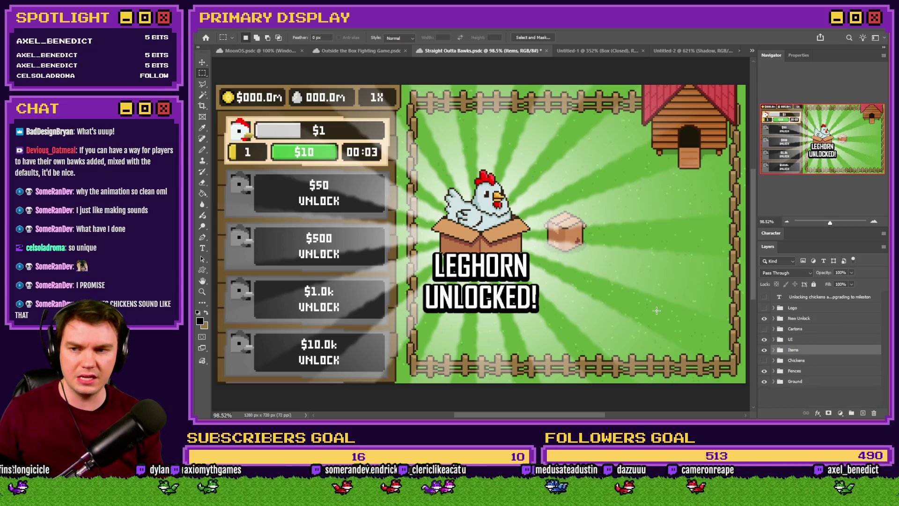
key("ctrl+alt+i")
type("25")
key("Return")
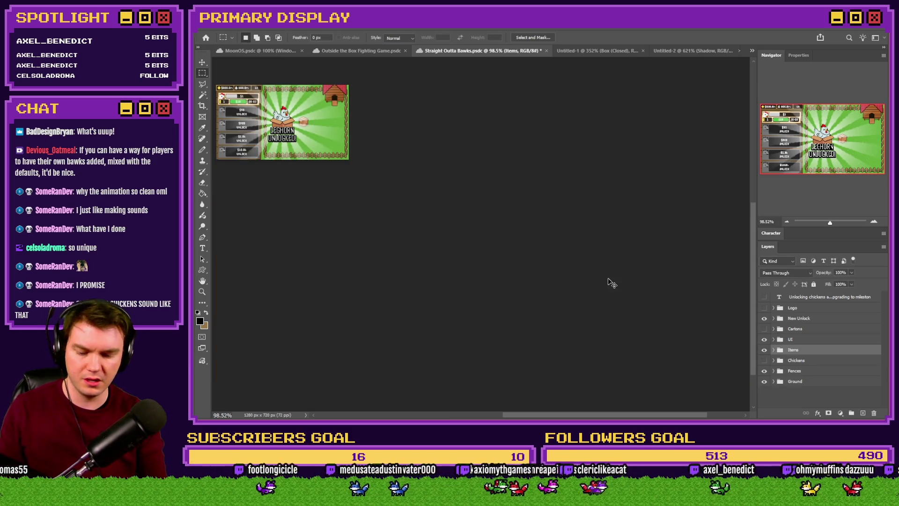
key("ctrl+0")
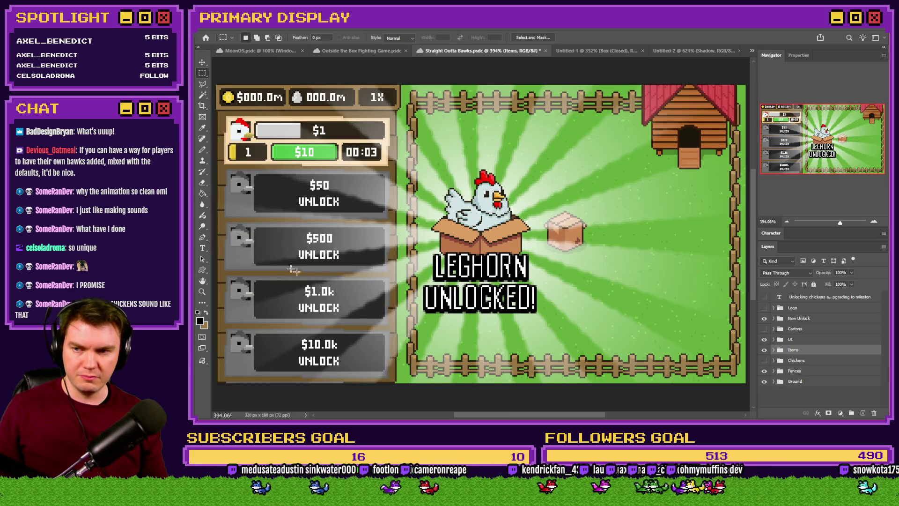
Step: Review the LEGHORN UNLOCKED! text layer's font style without changing it
left_click(203, 250)
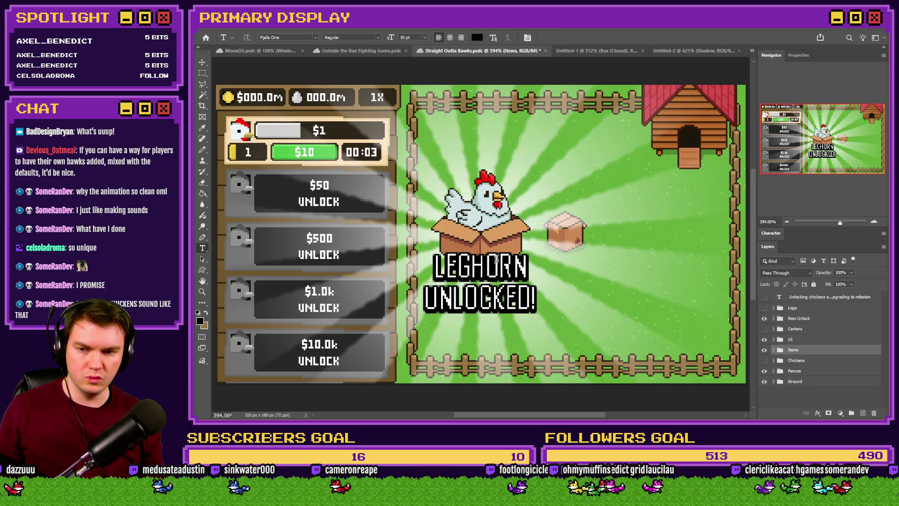
left_click(485, 267)
key("ctrl+a")
left_click(379, 38)
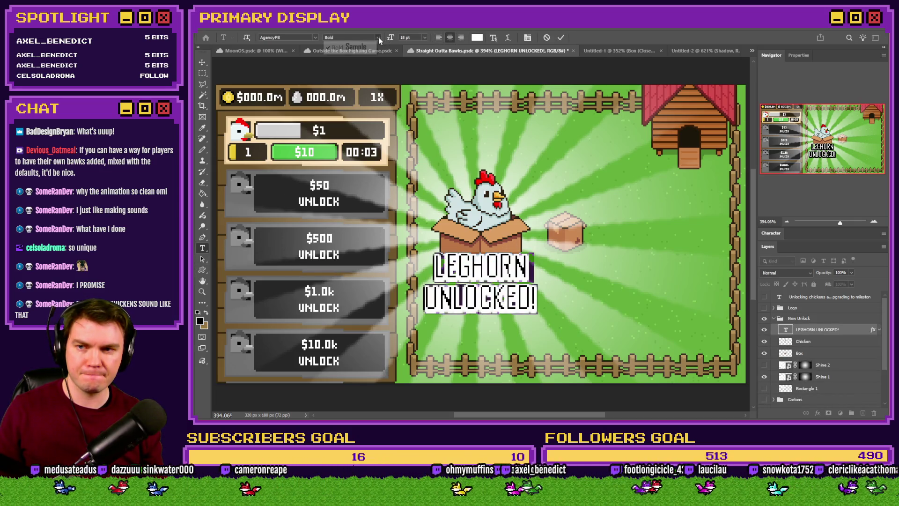
left_click(207, 71)
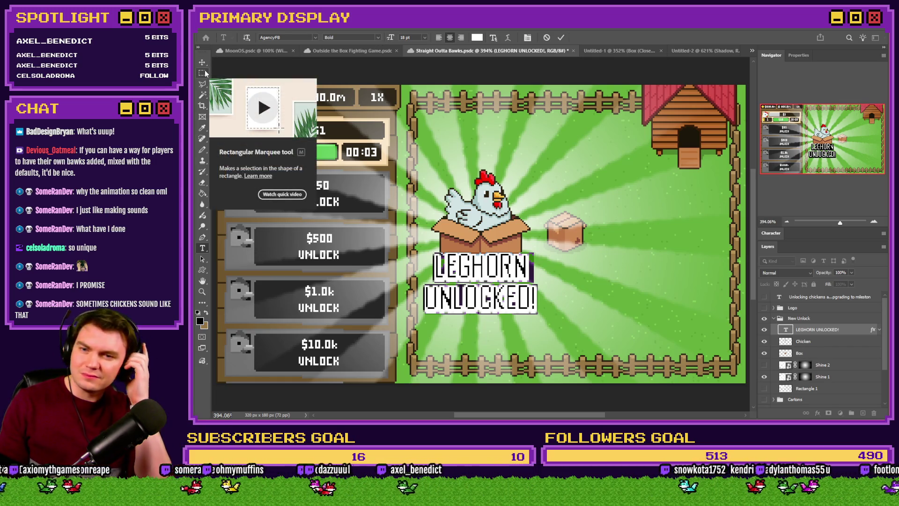
key("ctrl+Return")
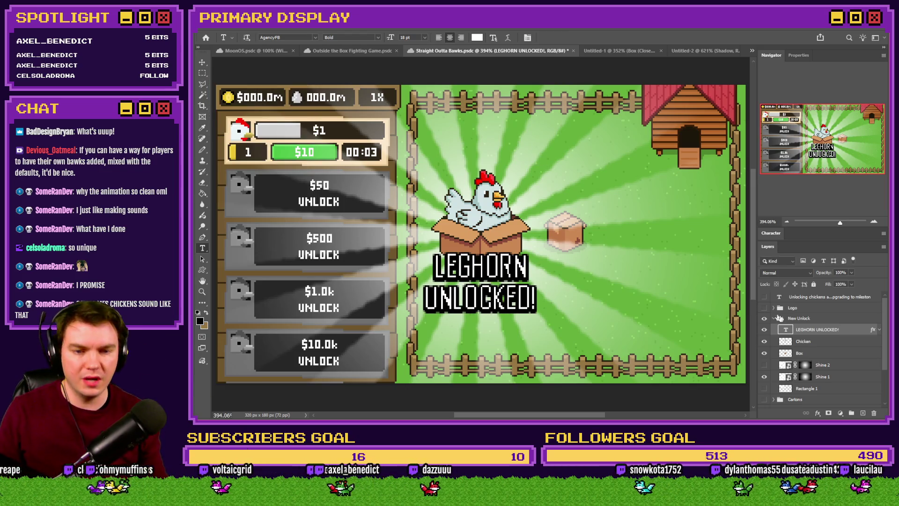
Step: Add an empty Layer 2 and merge the Shine 1 rays down into a plain pixel layer
left_click(765, 376)
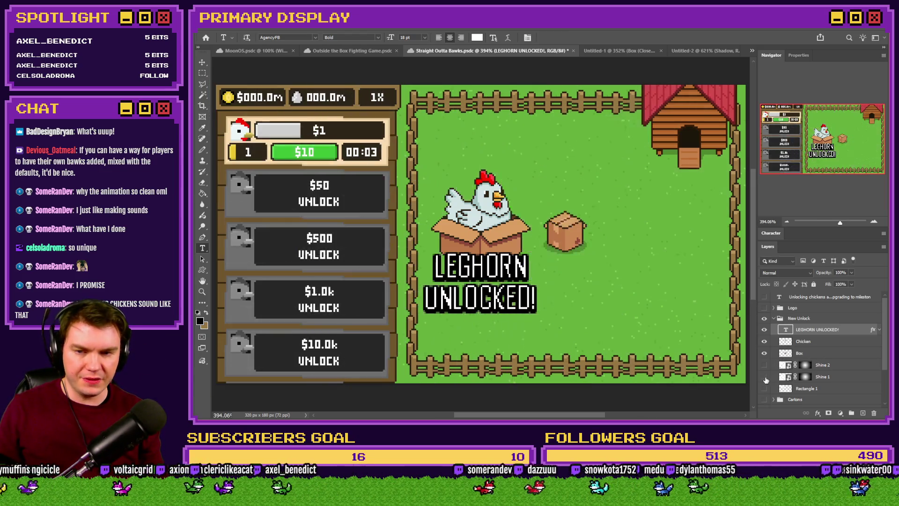
left_click(841, 378)
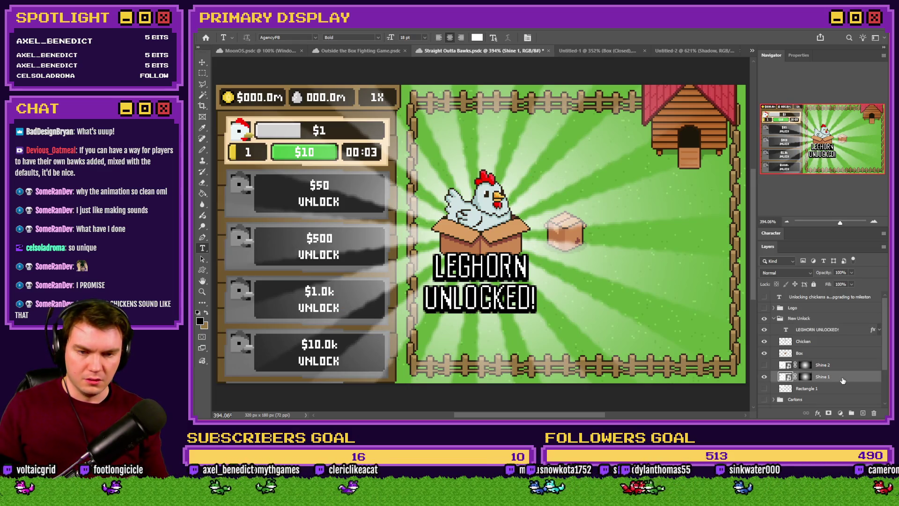
left_click(863, 413, "ctrl")
left_click(842, 378)
key("ctrl+e")
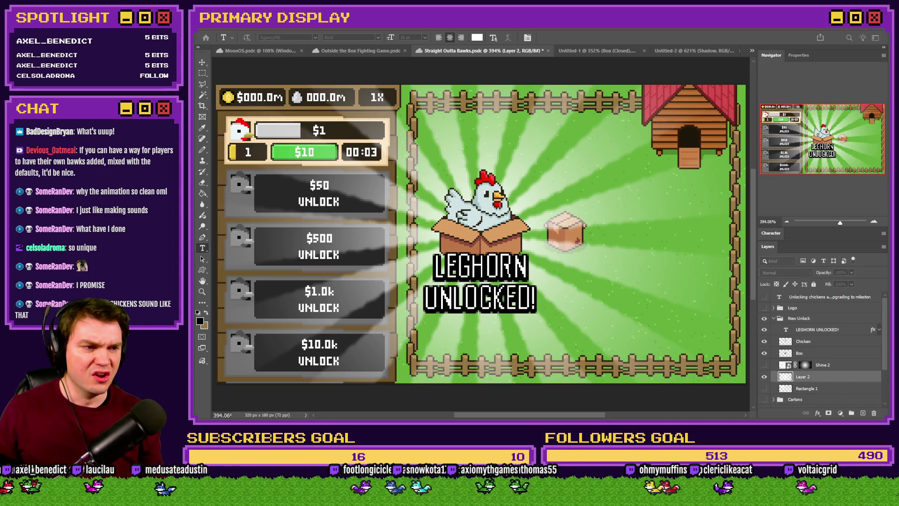
Step: Create a new blank document with its background removed so the sunburst sits alone
key("Return")
key("ctrl+shift+alt+n")
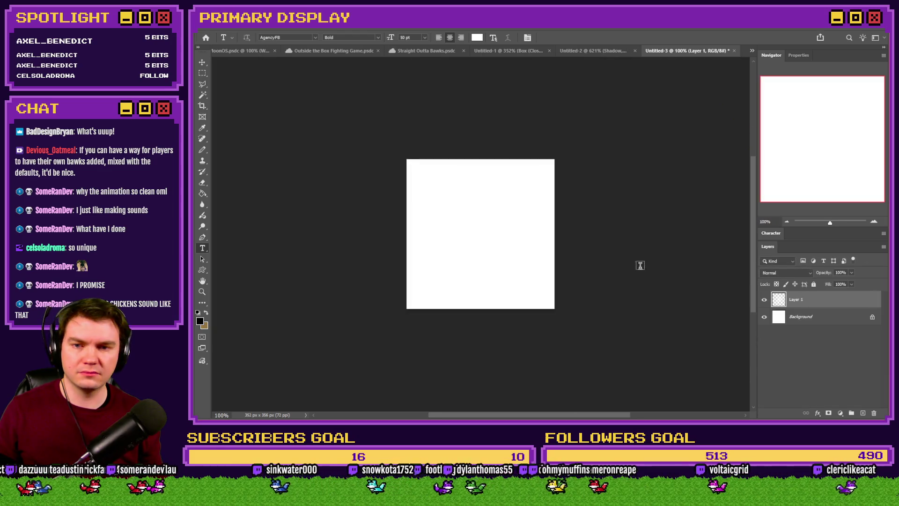
left_click(850, 322)
key("Delete")
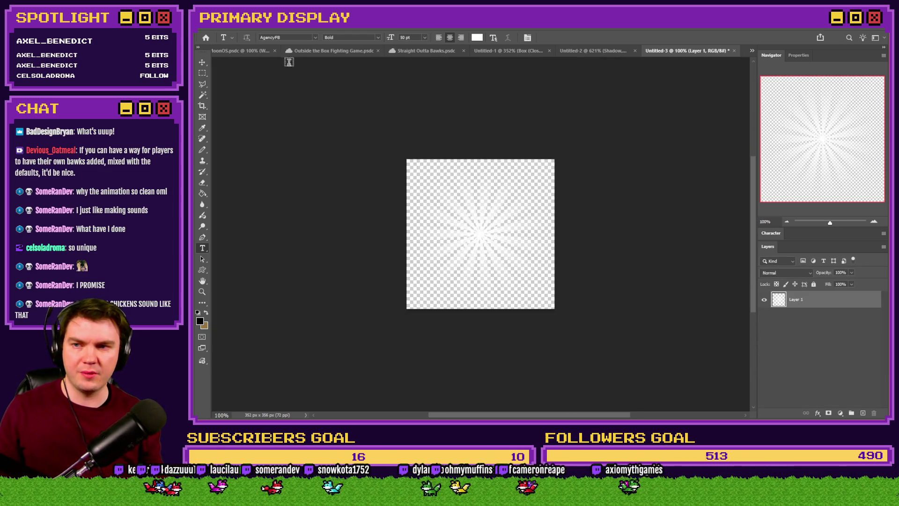
Step: Return to the Straight Outta Bawks mockup, select Shine 1/Shine 2, then go back to RPG Maker
left_click(432, 51)
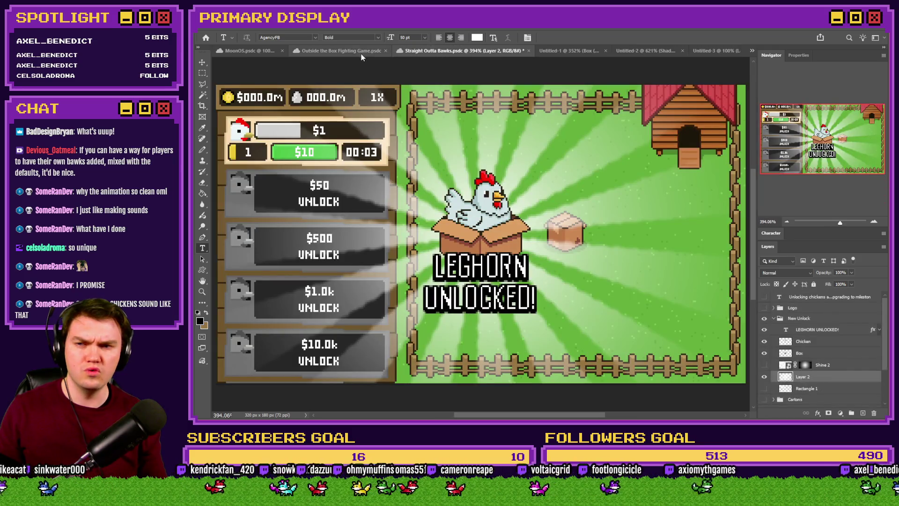
left_click(801, 379)
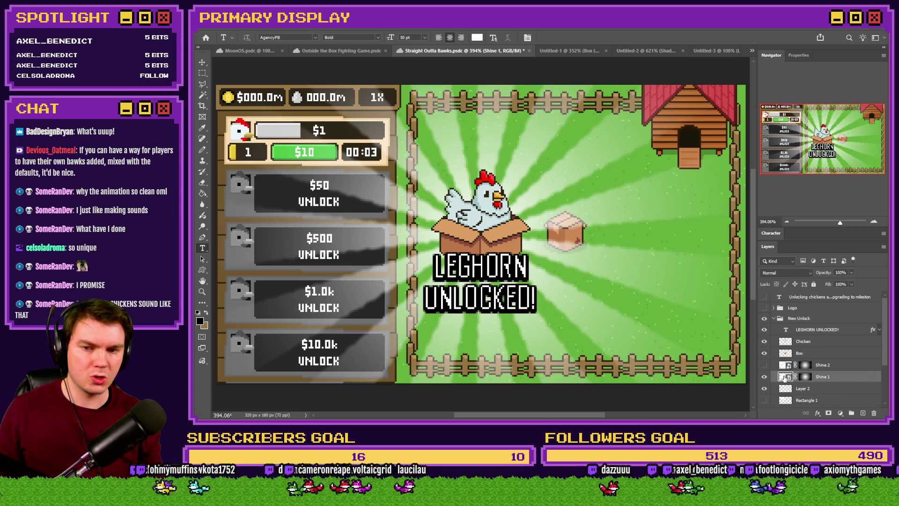
key("alt+bracketright")
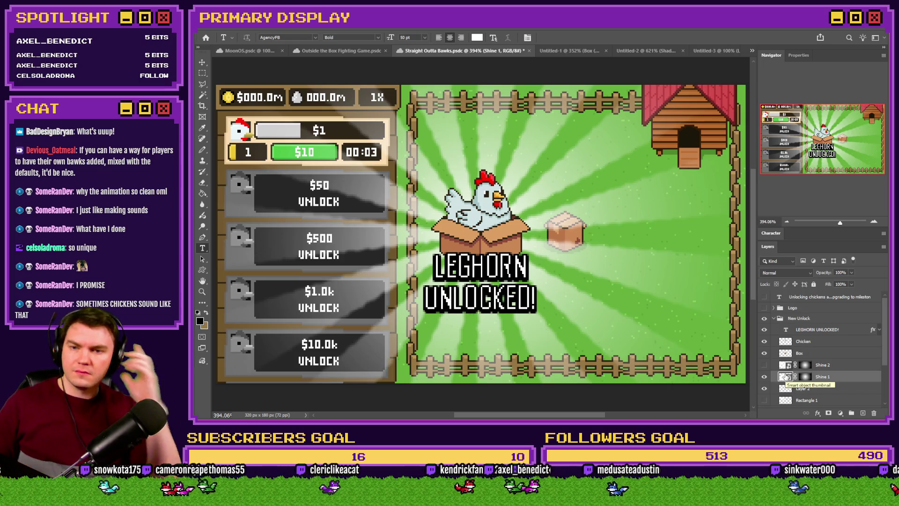
key("alt+Tab")
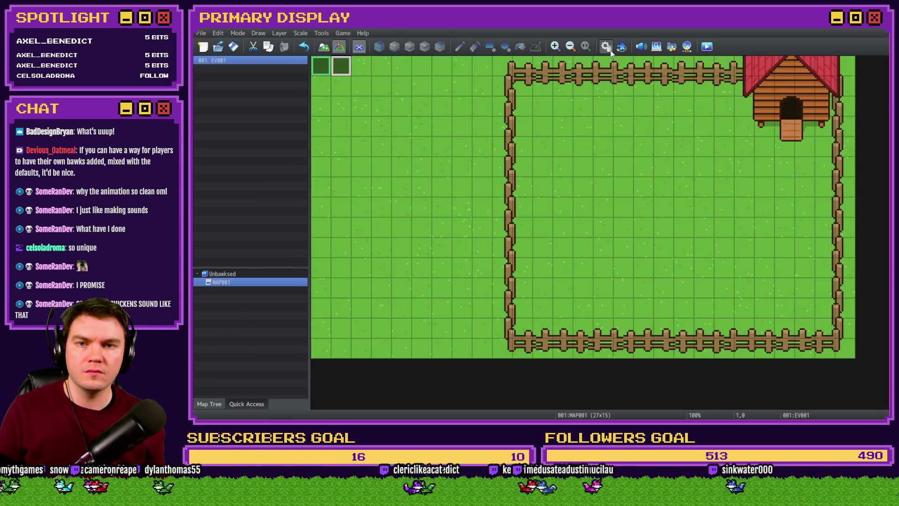
Step: Open common event spawningChicken and select its final switch-off line as insertion point
left_click(608, 48)
left_click(403, 131)
left_click(559, 140)
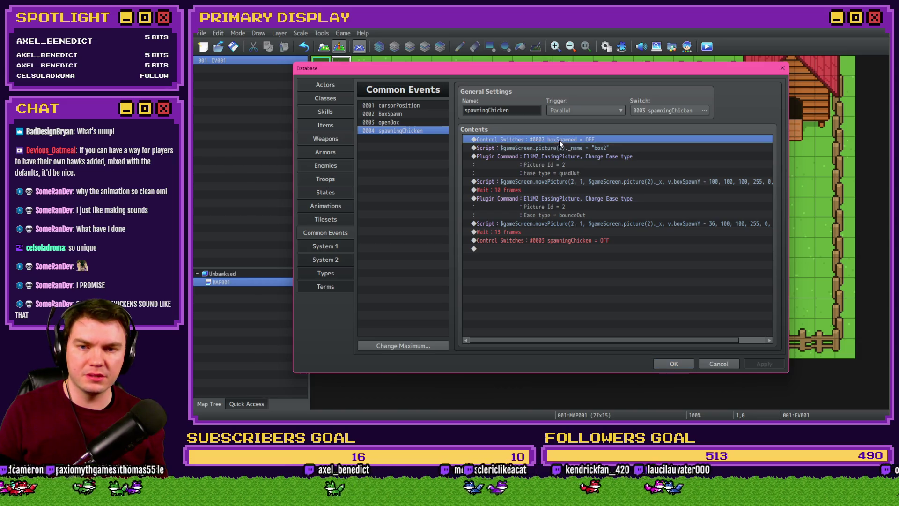
left_click(544, 174)
left_click(540, 191)
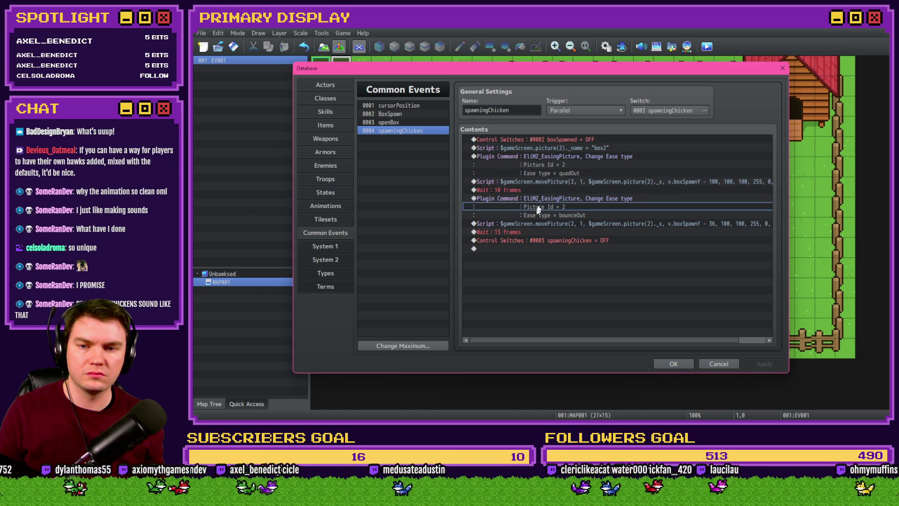
left_click(539, 224)
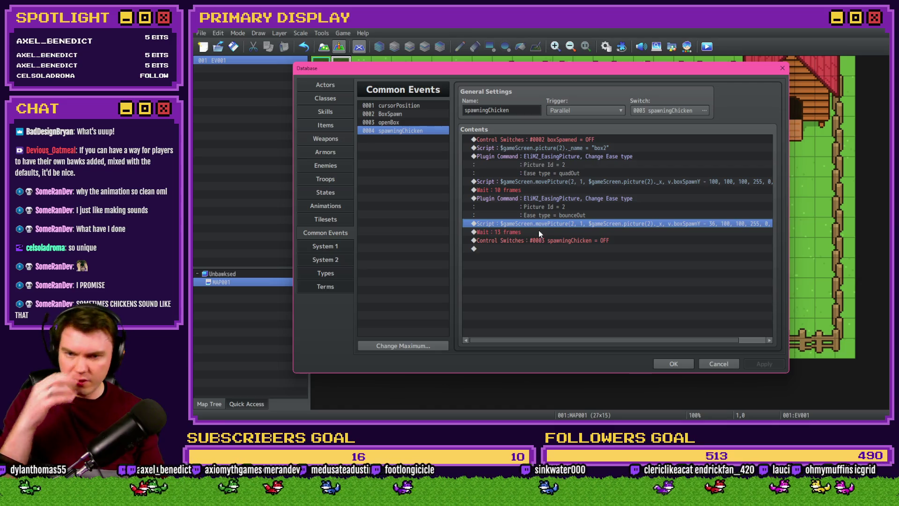
left_click(538, 231)
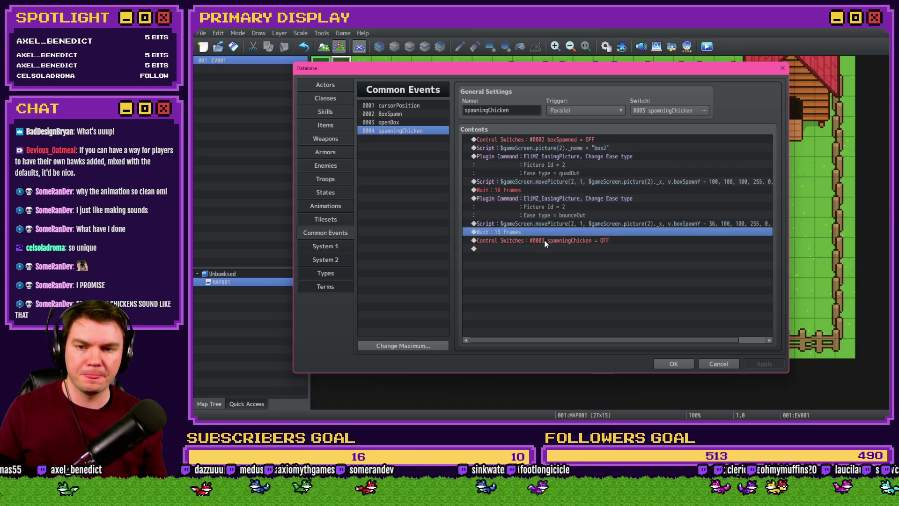
left_click(546, 241)
Step: Start a Show Picture command there from the event command list
key("Insert")
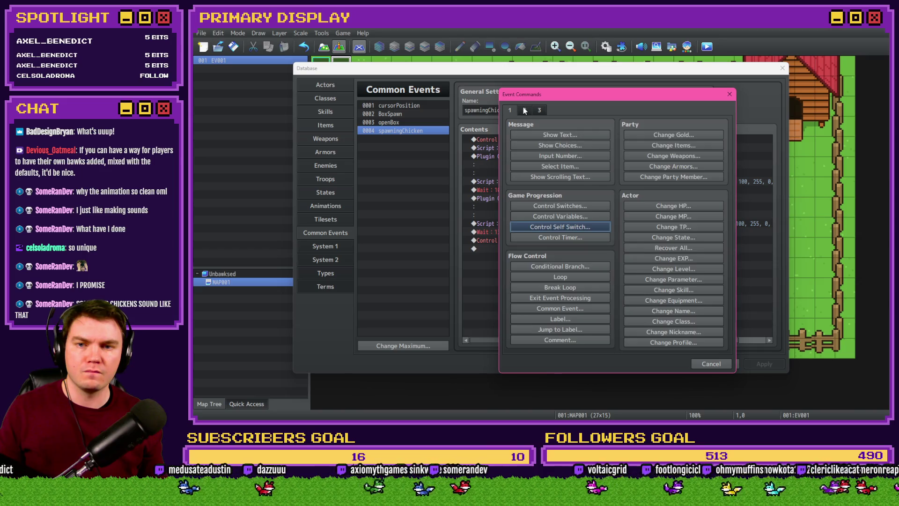
left_click(583, 296)
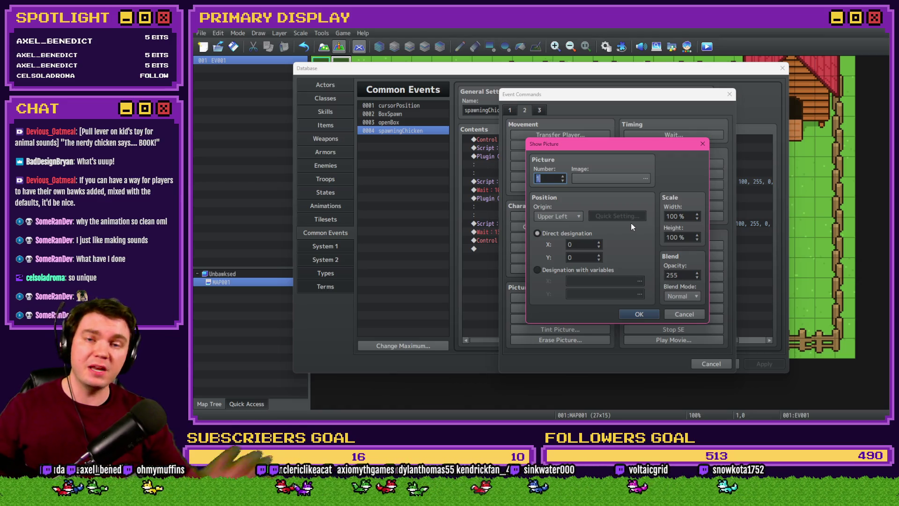
Step: Browse box1/box2/boxShadow images, then cancel the Show Picture command since no unlock image exists
left_click(645, 178)
left_click(494, 167)
left_click(493, 175)
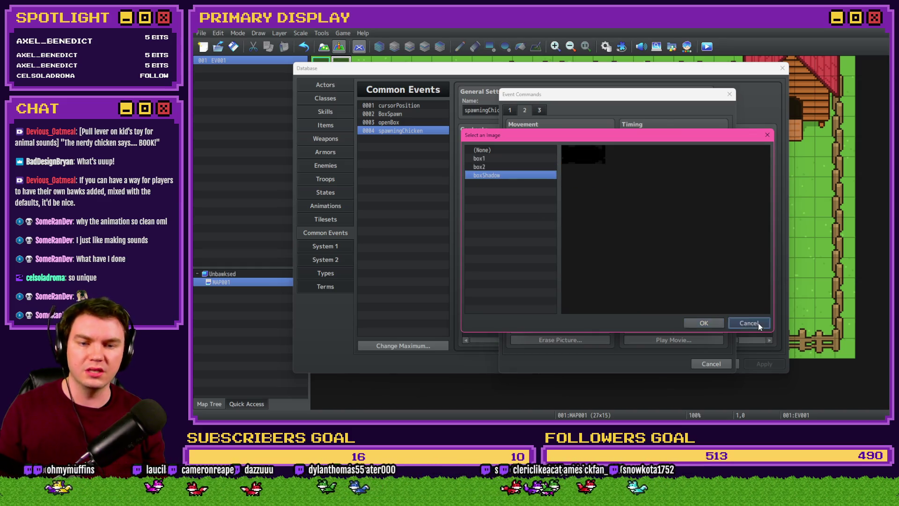
left_click(757, 323)
left_click(681, 315)
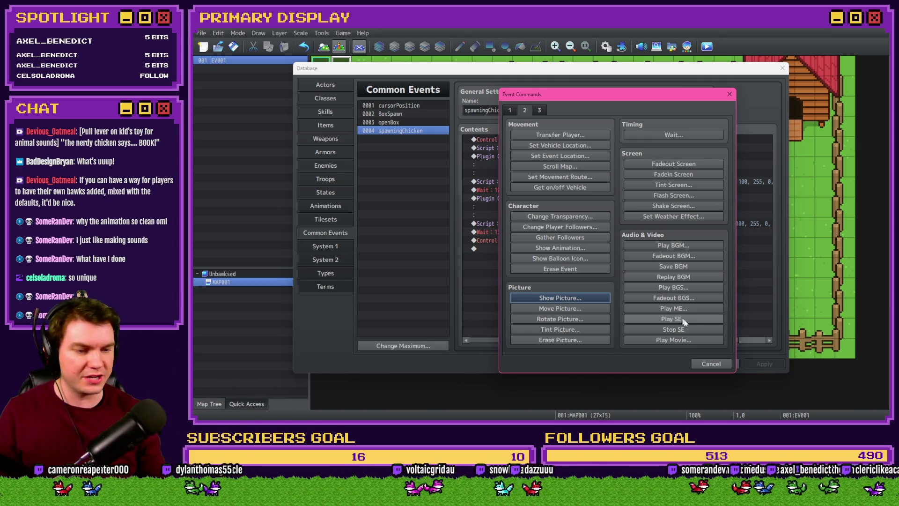
Step: Leave the event command list open and switch over to Photoshop
key("alt+Tab")
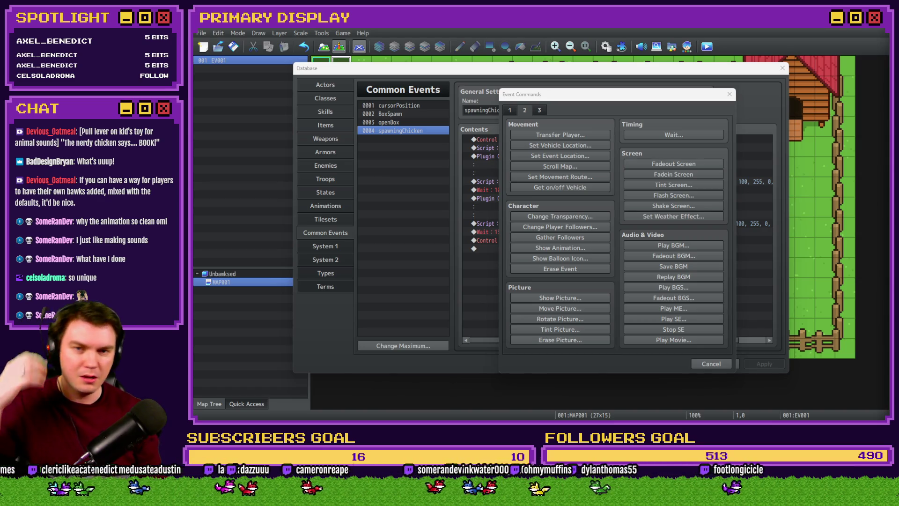
left_click(617, 107)
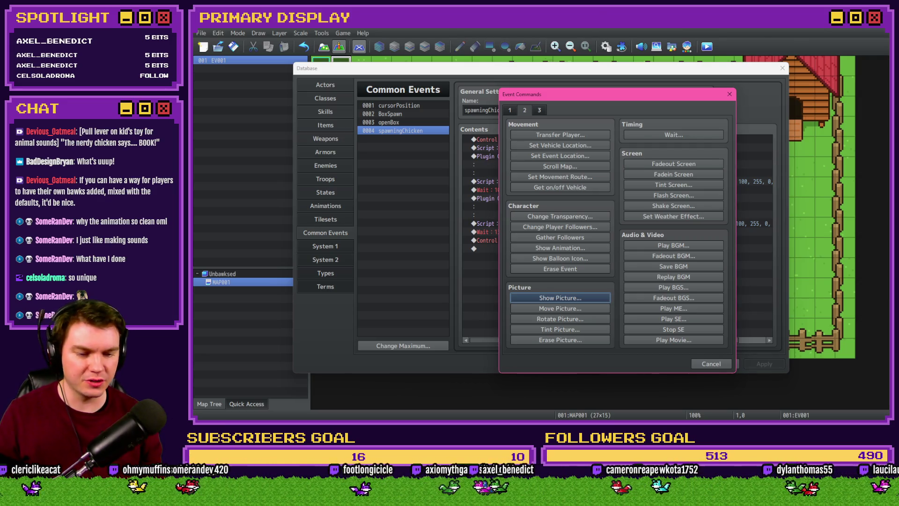
key("alt+Tab")
Step: Resize the sunburst canvas to 356×356 px, reposition the starburst layer, and return to RPG Maker
left_click(714, 51)
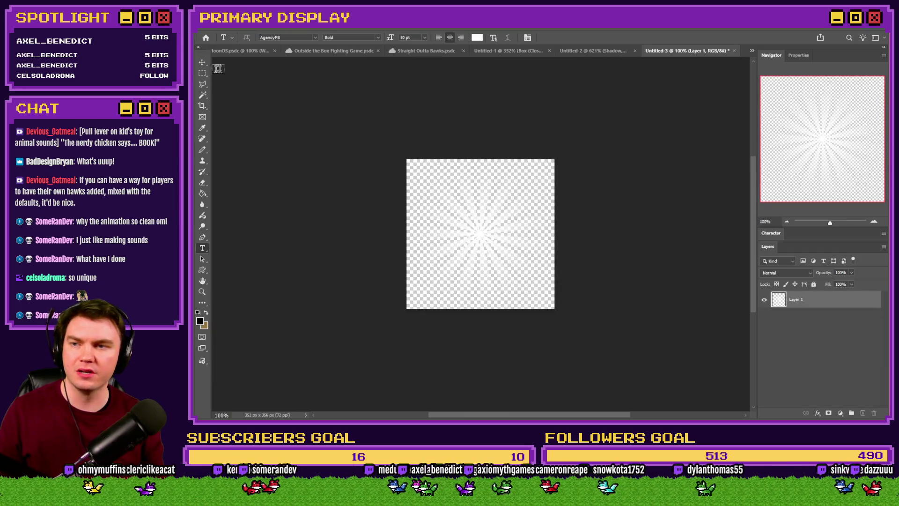
mouse_move(576, 130)
left_mouse_down()
mouse_move(324, 361)
mouse_move(334, 331)
left_mouse_up()
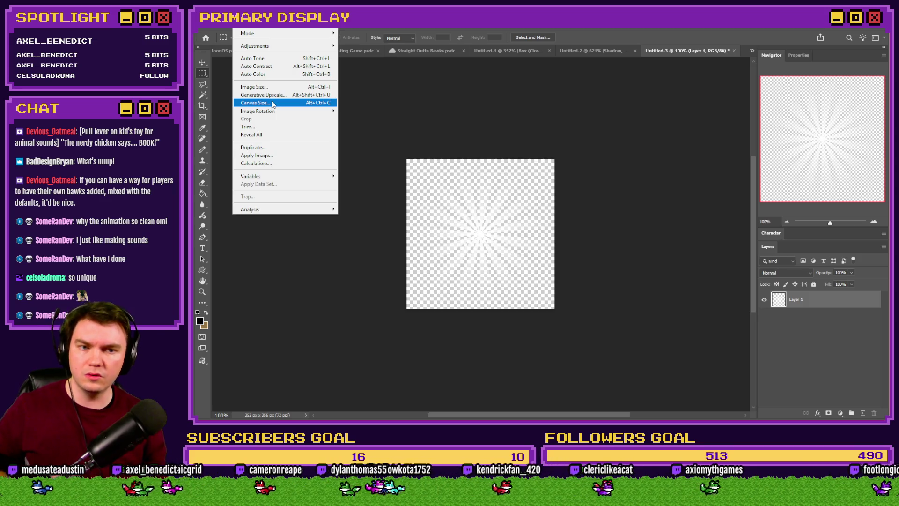
left_click(272, 104)
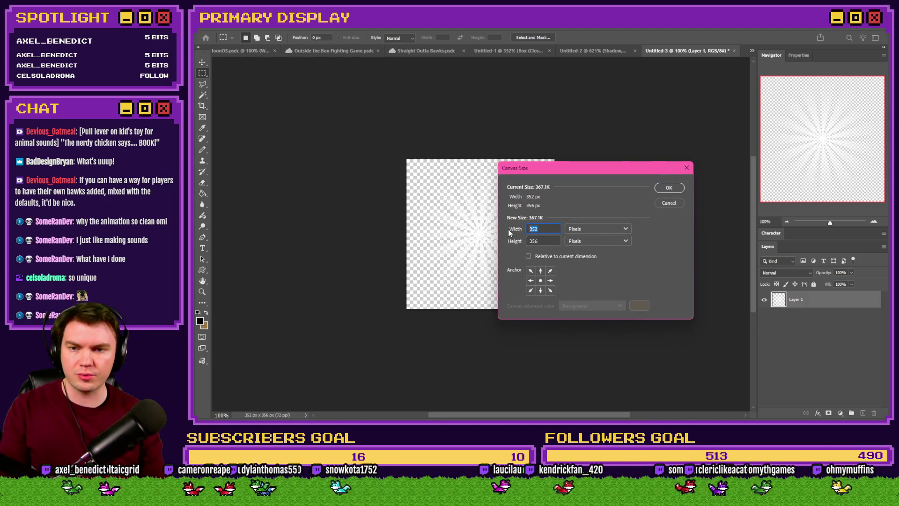
type("3")
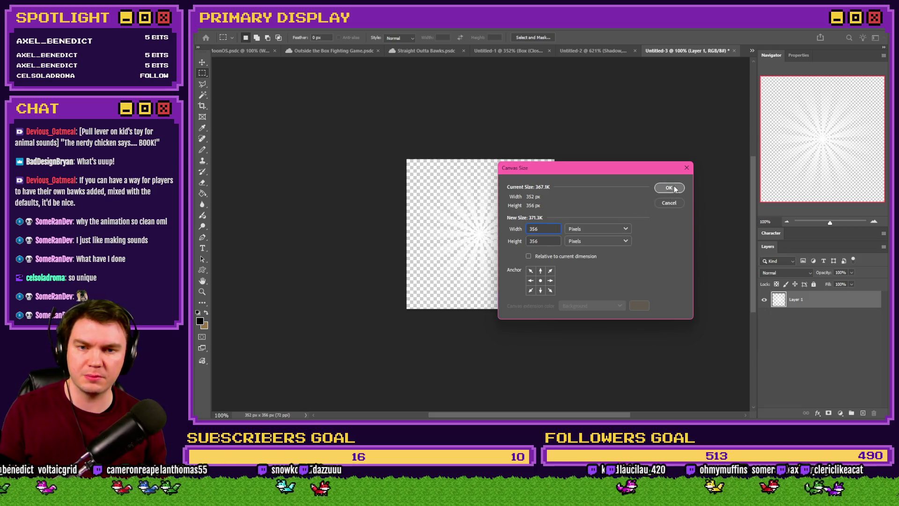
left_click(669, 187)
left_click_drag(664, 167, 522, 222)
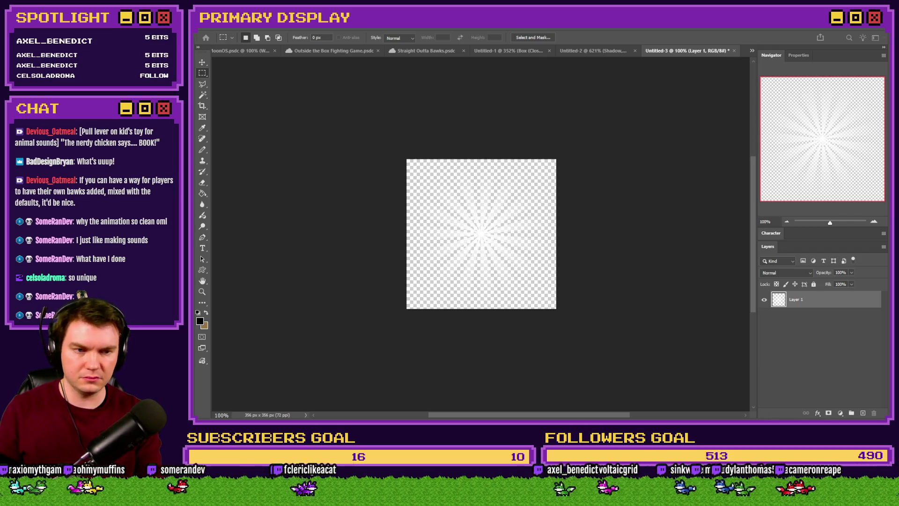
key("alt+Tab")
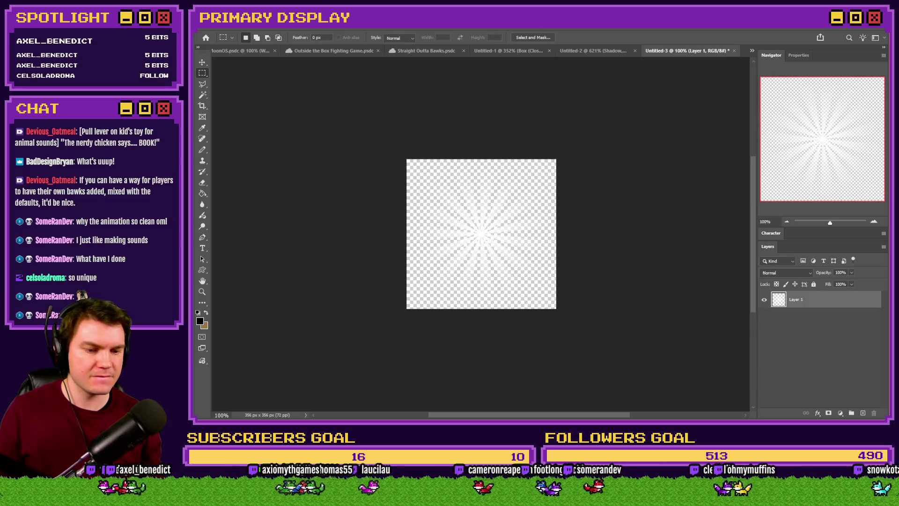
key("alt+Tab")
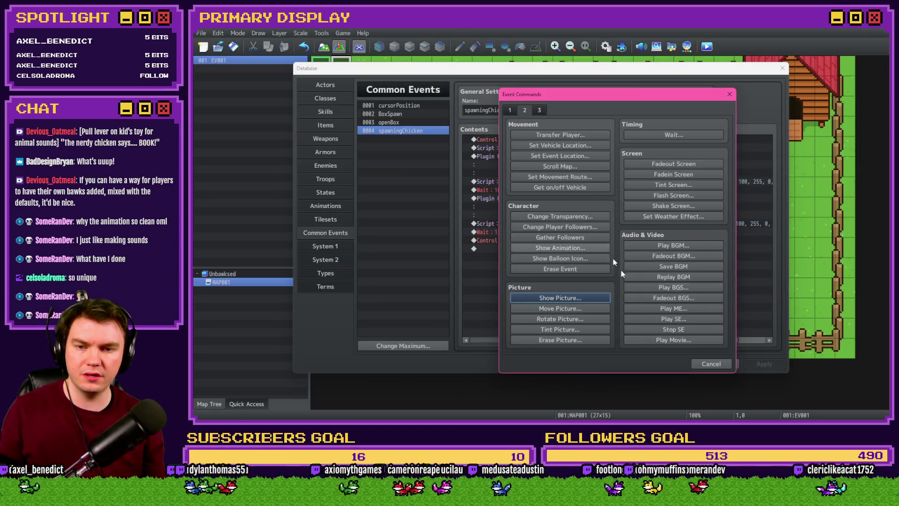
Step: Add Show Picture #200 unlockShine with Origin Center at X 640, Y 360
left_click(568, 297)
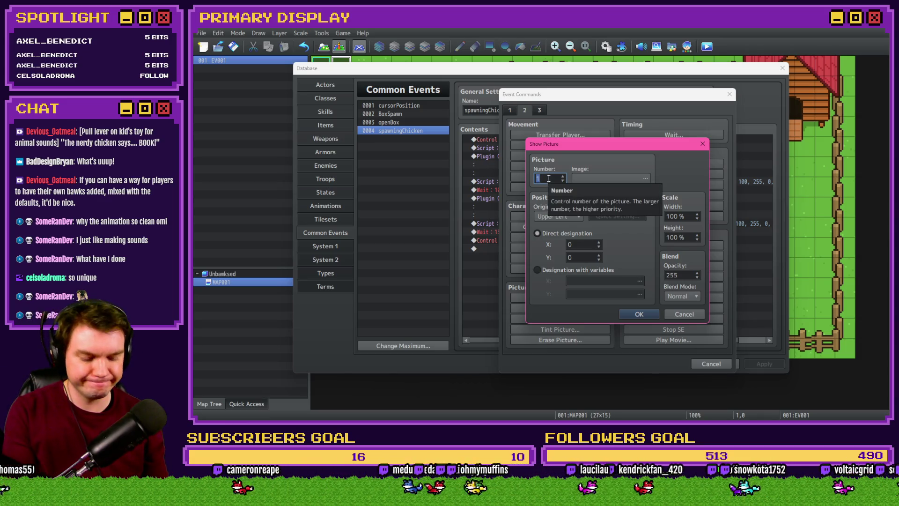
left_click(587, 179)
left_click(512, 176)
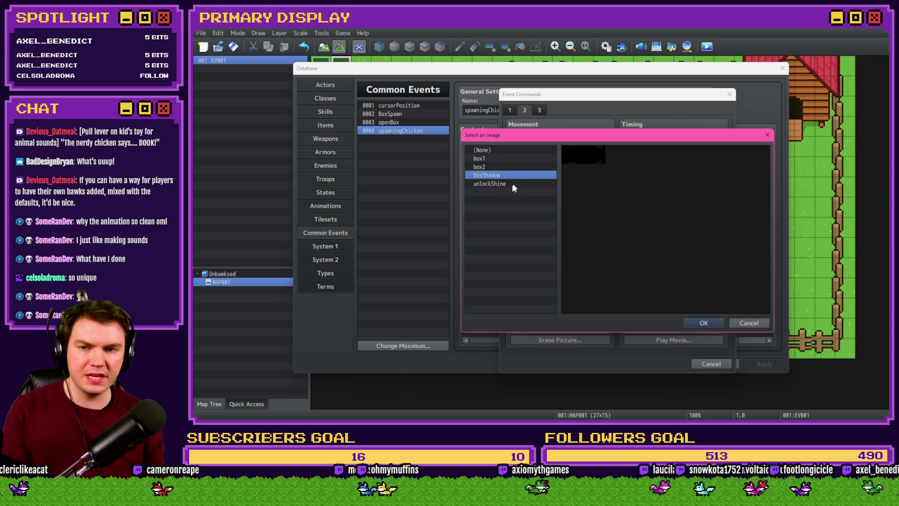
left_click(703, 323)
left_click(557, 215)
left_click(560, 237)
type("640")
key("Tab")
type("3")
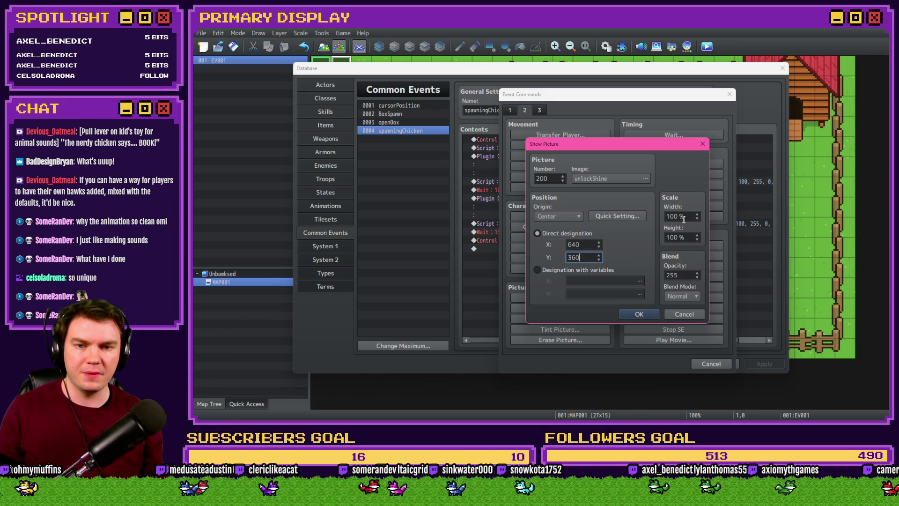
left_click(642, 311)
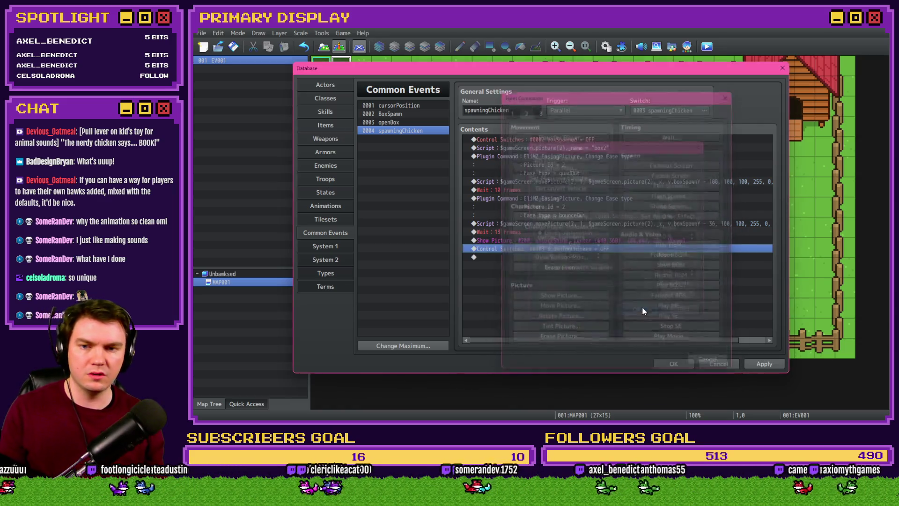
Step: Paste a copy of the EliMZ ease plugin command below it and set its Picture Id to 200
left_click(503, 242)
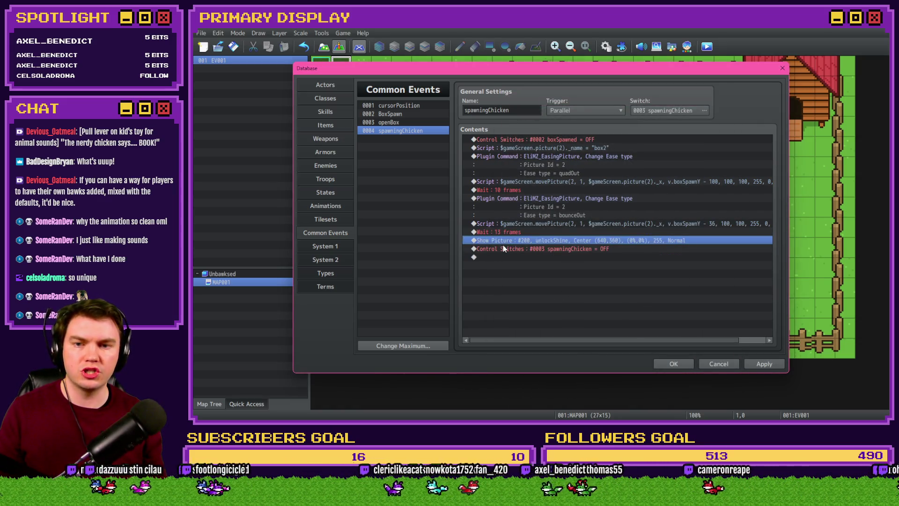
left_click(528, 204)
key("ctrl+c")
left_click(538, 248)
key("ctrl+v")
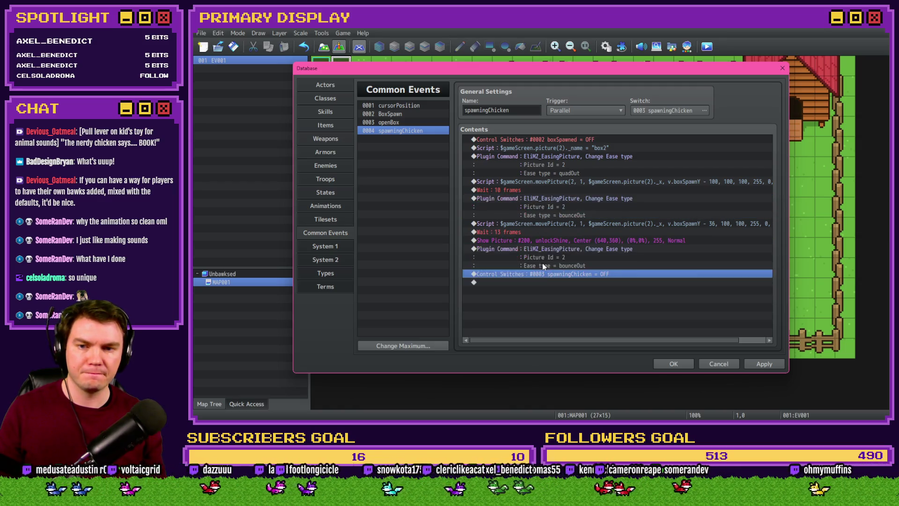
double_click(543, 263)
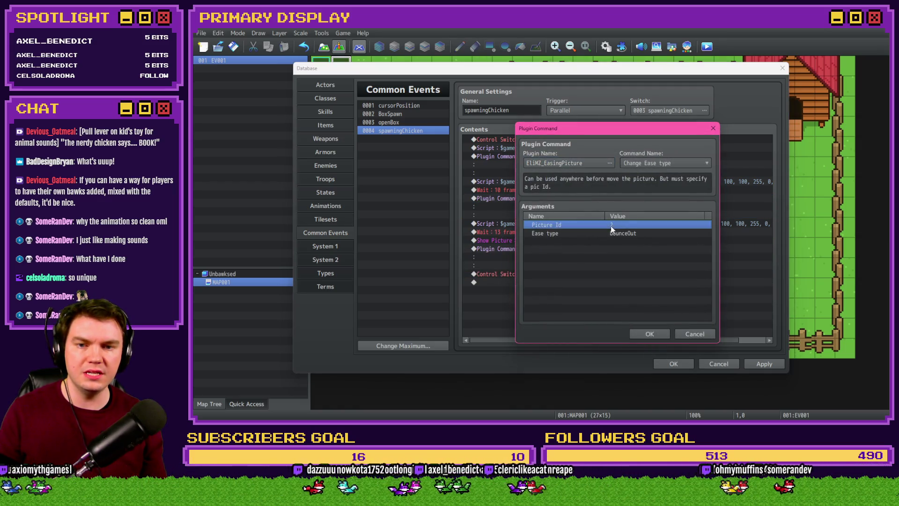
double_click(610, 225)
type("0")
key("Return")
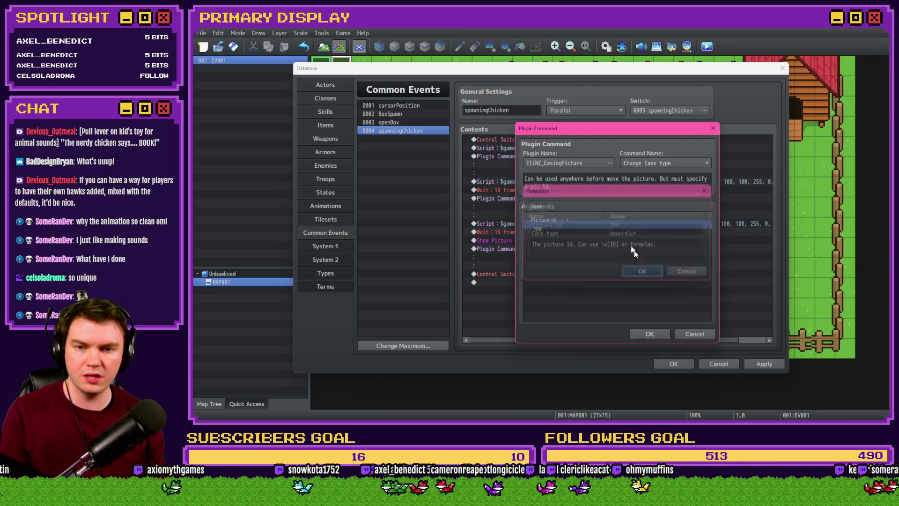
left_click(622, 234)
Step: Set the copied command's Ease type to quadOut and pick the insertion point before Control Switches
double_click(617, 233)
left_click(578, 228)
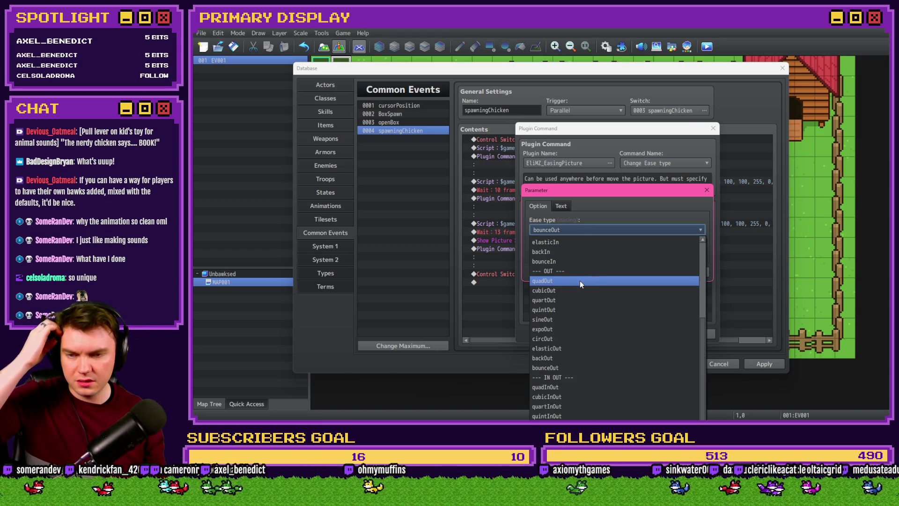
left_click(579, 280)
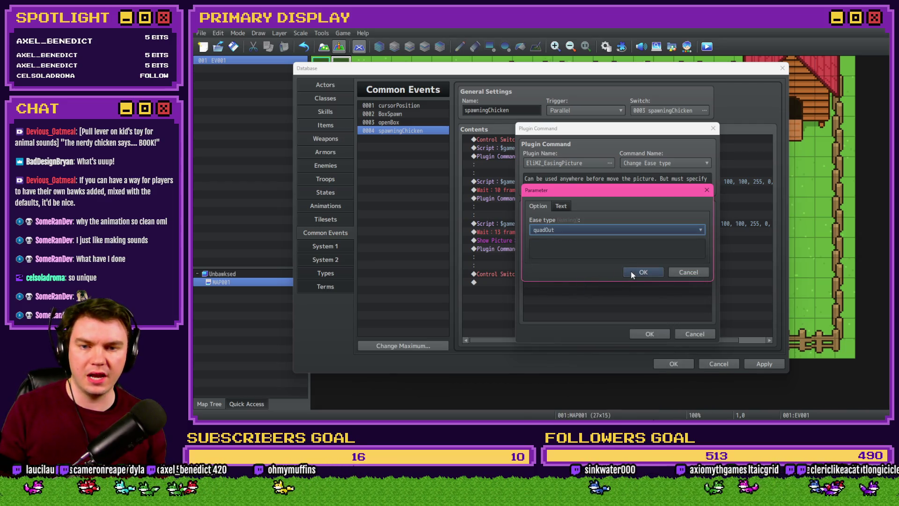
left_click(632, 271)
left_click(645, 330)
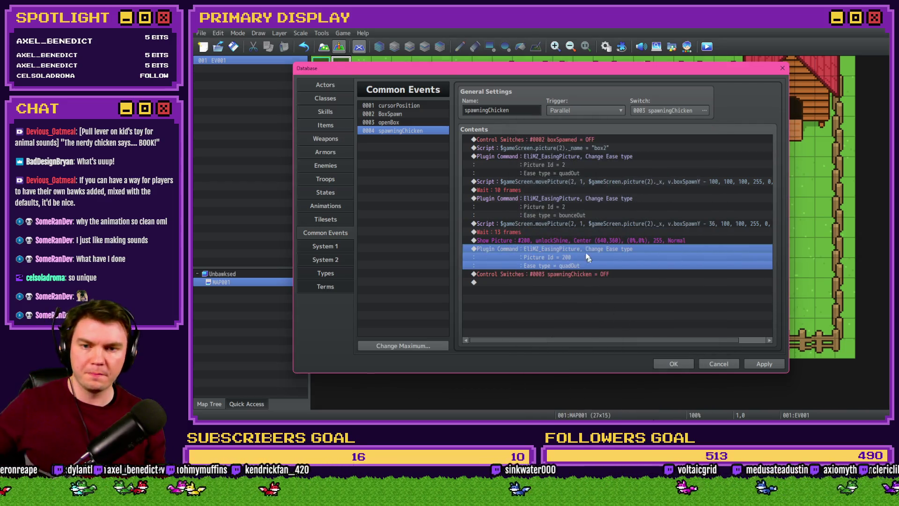
left_click(578, 240)
left_click(574, 266)
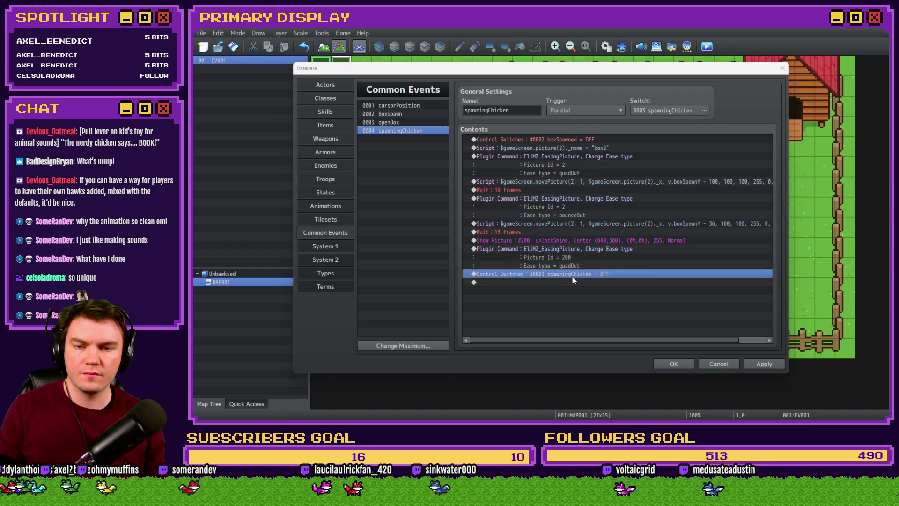
double_click(572, 276)
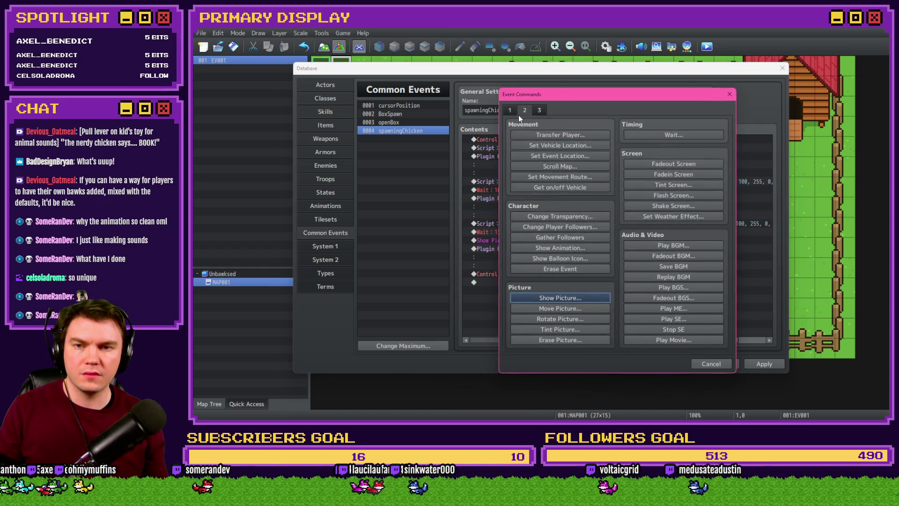
Step: Insert Rotate Picture #200 at speed 1
left_click(570, 320)
type("200")
double_click(640, 237)
type("1")
left_click(607, 252)
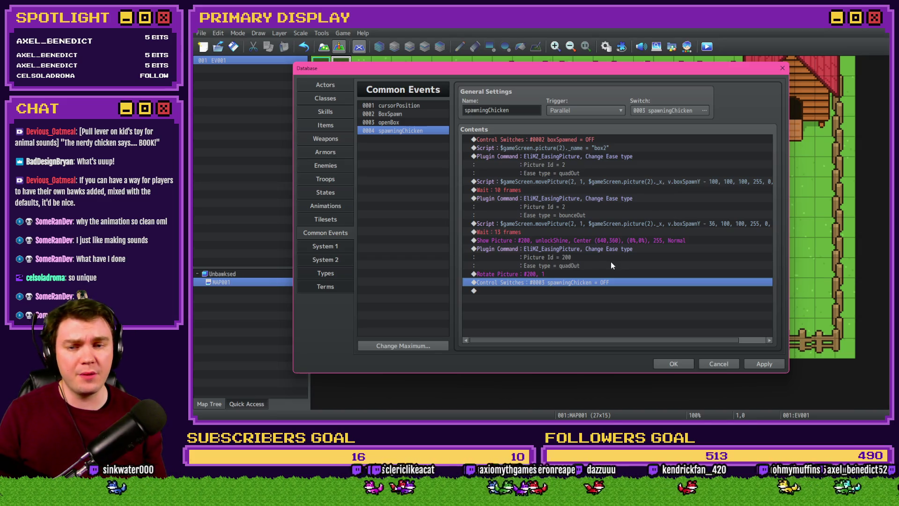
key("Up")
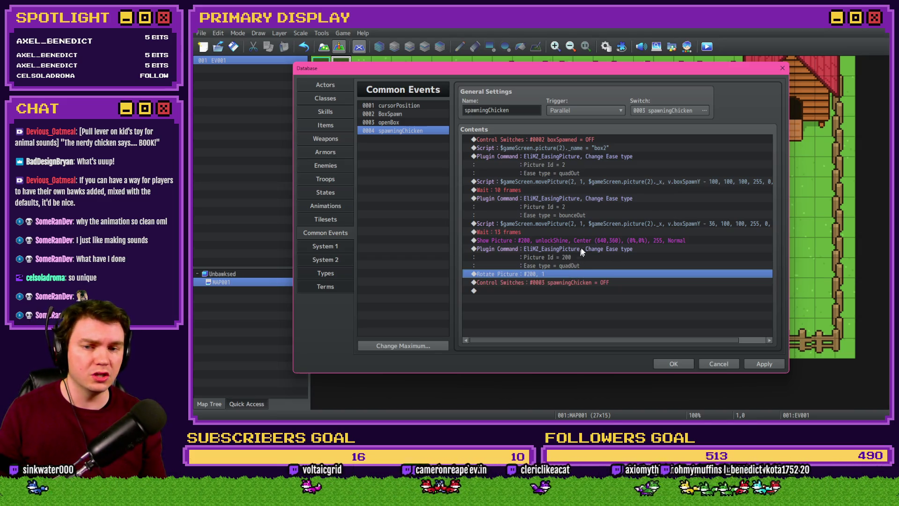
double_click(569, 282)
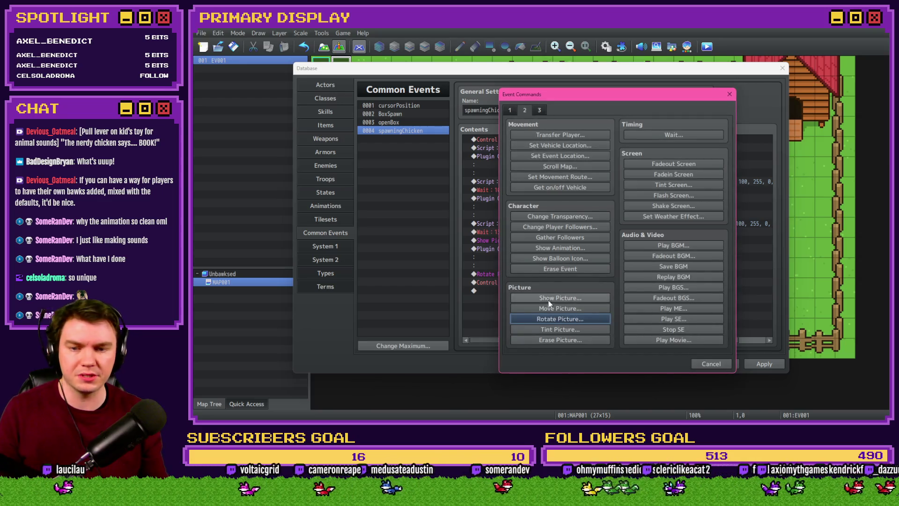
Step: Add Move Picture #200, Origin Center, X 640, Y 360, duration 30 frames, without waiting for completion
left_click(559, 308)
type("200")
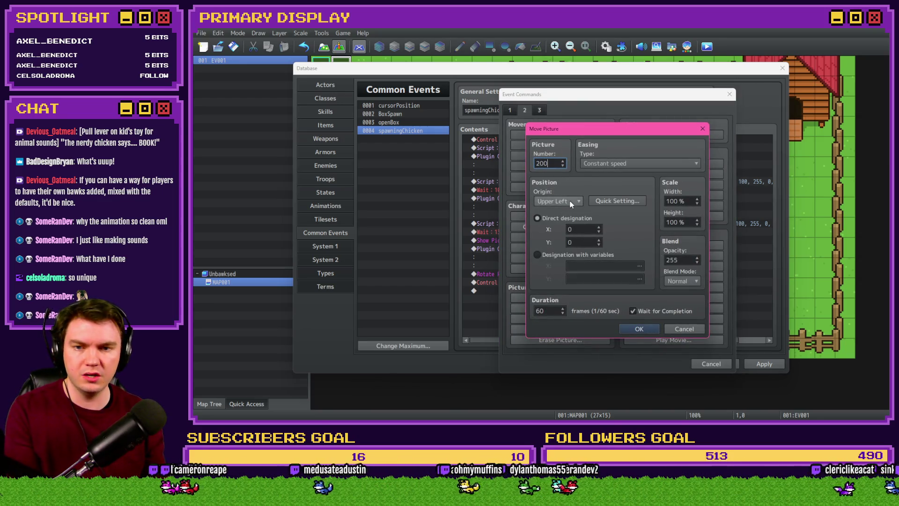
left_click(571, 203)
left_click(580, 228)
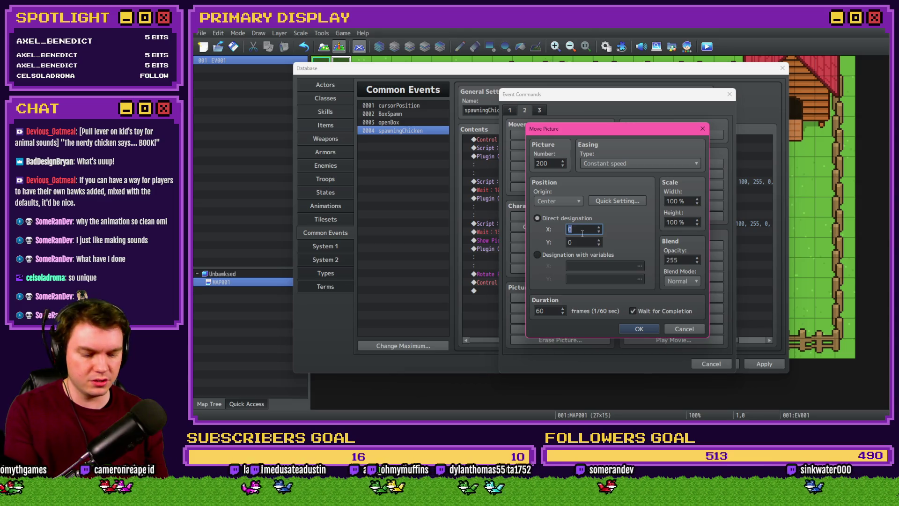
type("40")
left_click(584, 241)
type("360")
left_click(552, 309)
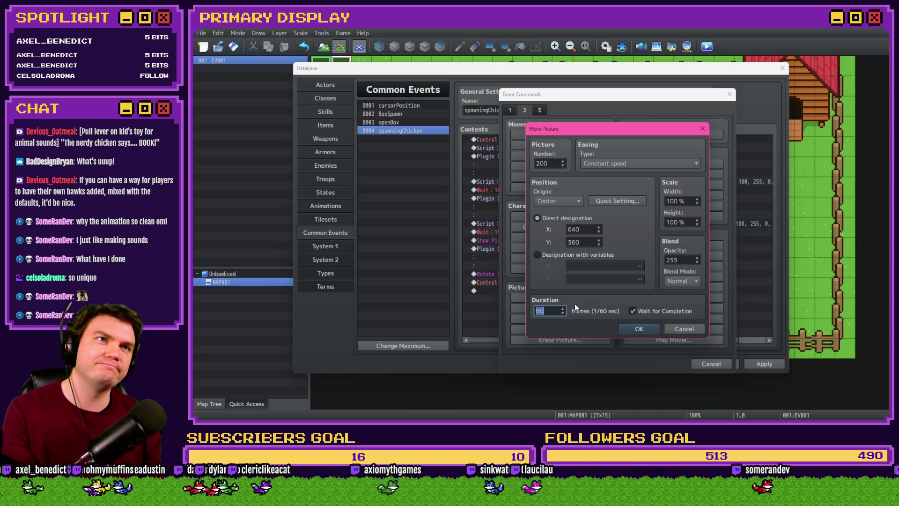
type("30")
left_click(652, 312)
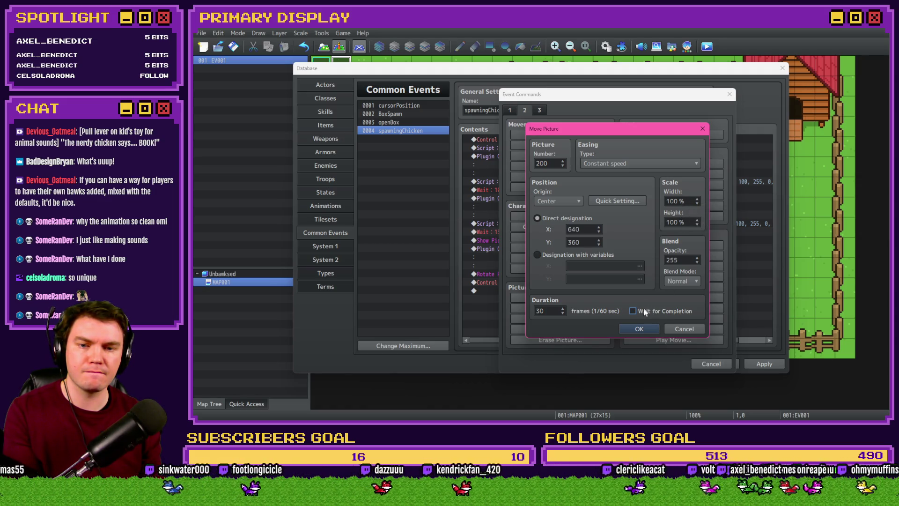
left_click(638, 329)
Step: Apply the spawningChicken changes and close the Database with OK
left_click(765, 363)
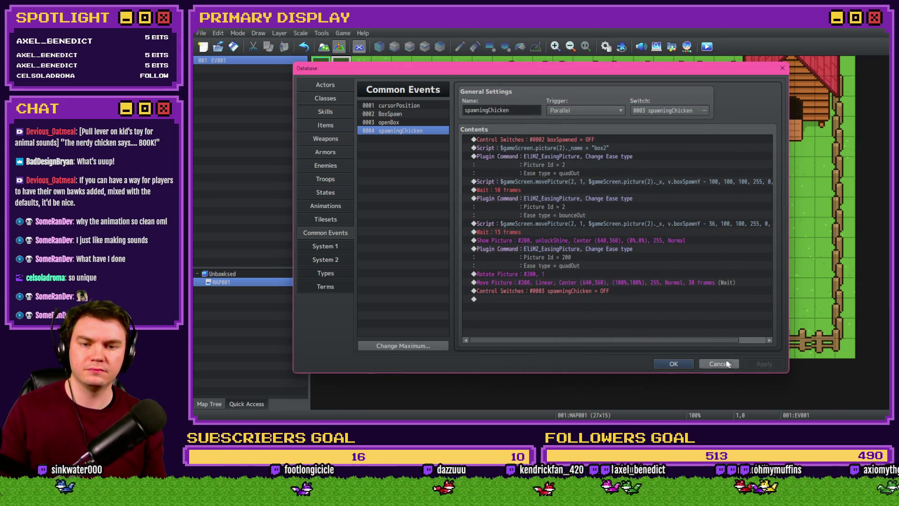
left_click(594, 282)
left_click(673, 363)
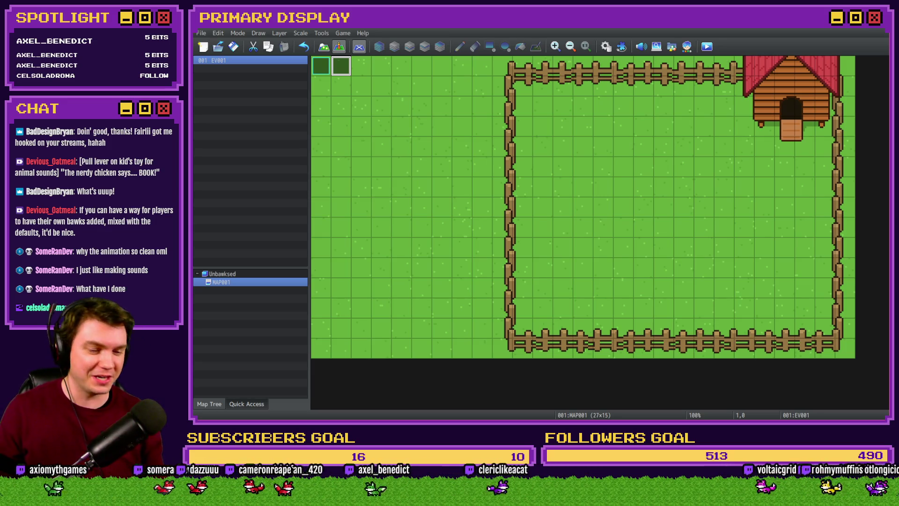
Step: Switch from the farm map over to Photoshop's sunburst document
key("alt+Tab")
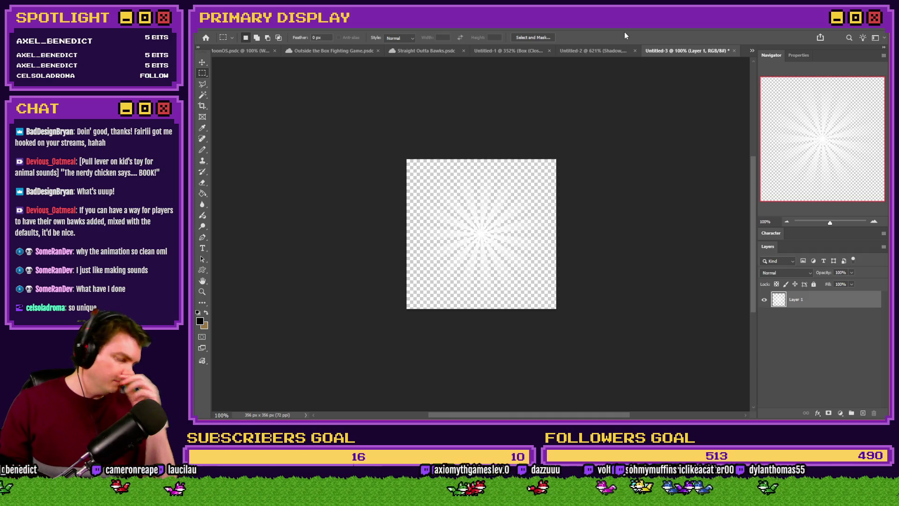
Step: Enlarge the sunburst image to 400% (1424 px square)
left_click_drag(601, 325, 599, 316)
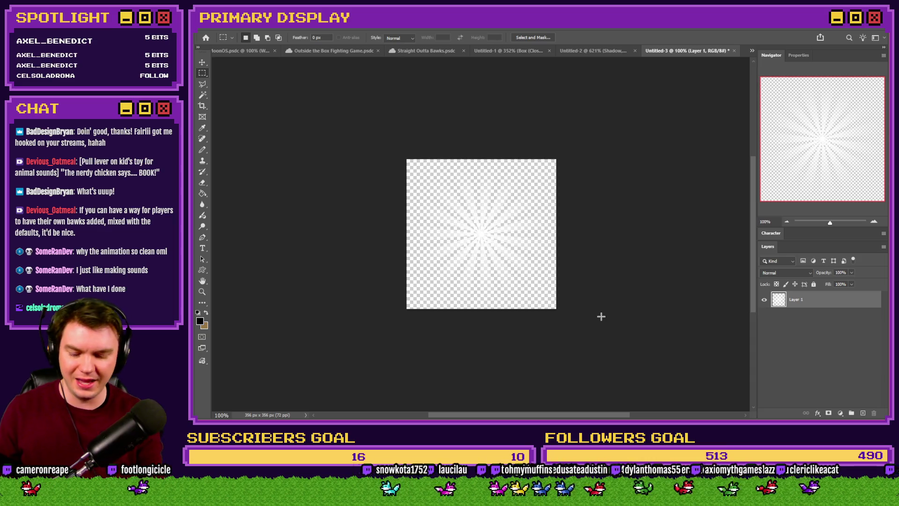
key("ctrl+alt+i")
type("4")
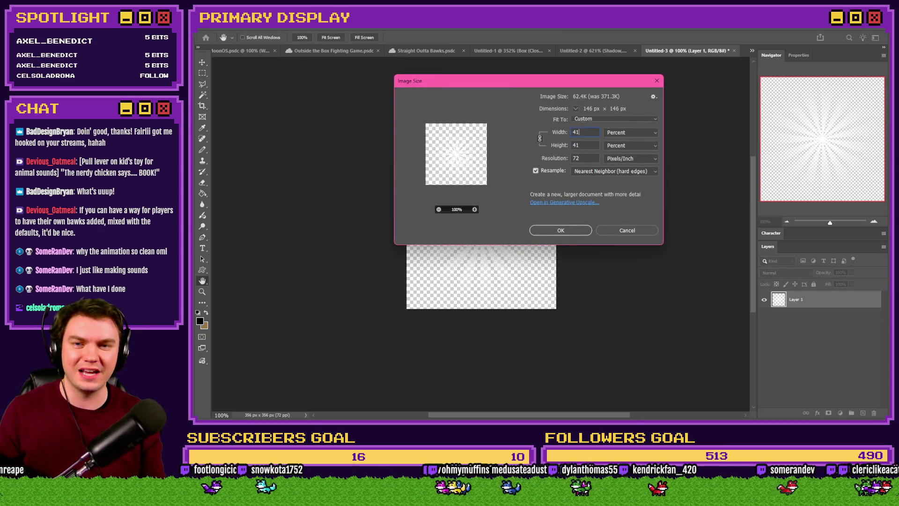
type("00")
key("Return")
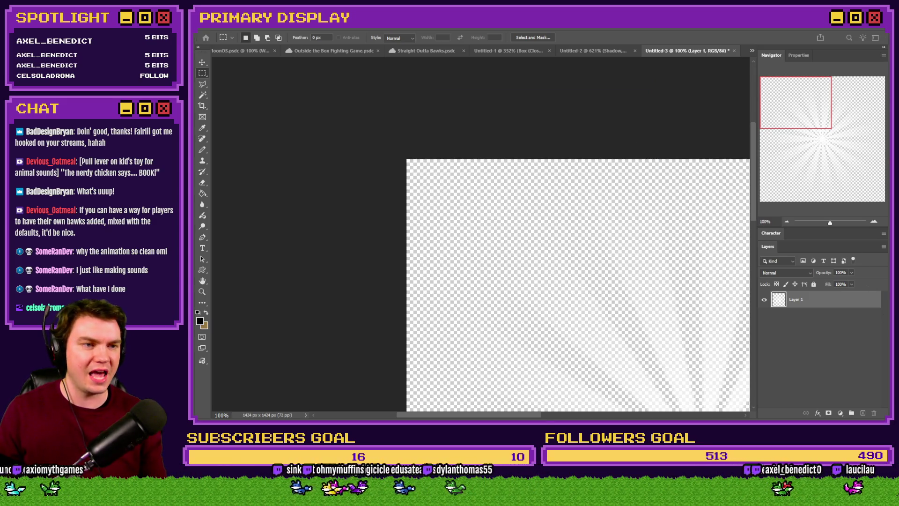
Step: Save it as a PNG replacing the existing file, then close the shadow document without saving
key("Return")
key("Return")
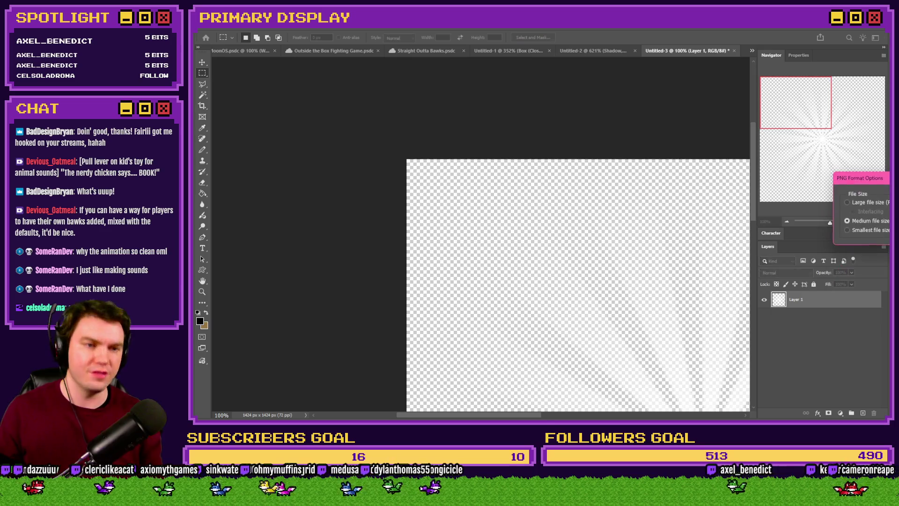
key("Return")
left_click(593, 50)
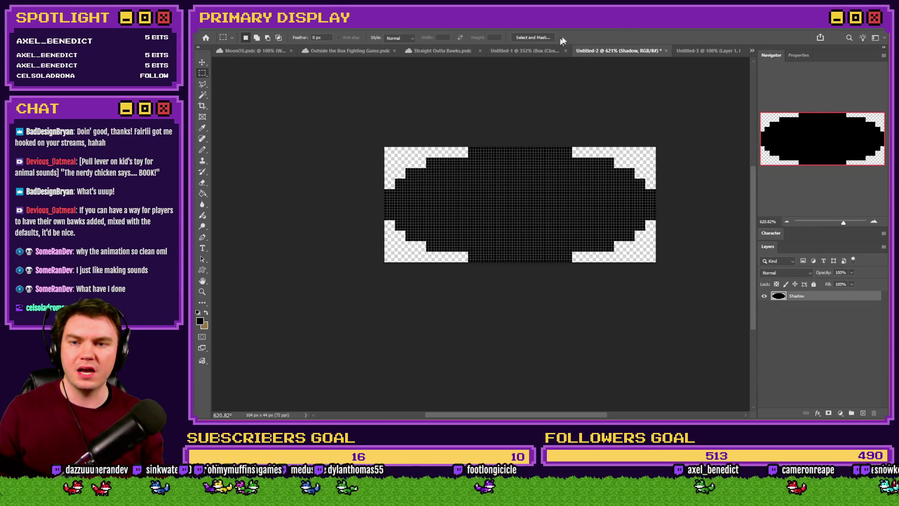
left_click(661, 50)
left_click(546, 179)
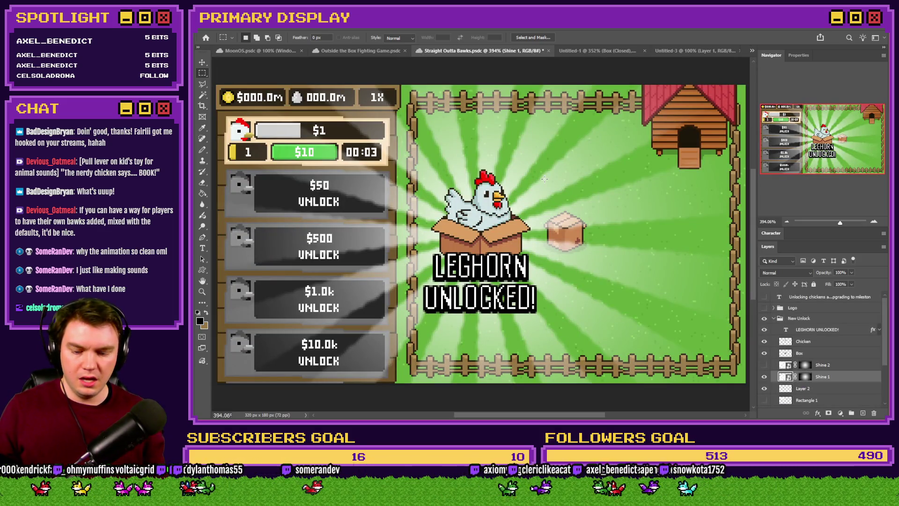
Step: Enlarge the mockup image by 400% to 1280×720 and fit it in view
key("ctrl+alt+i")
type("400")
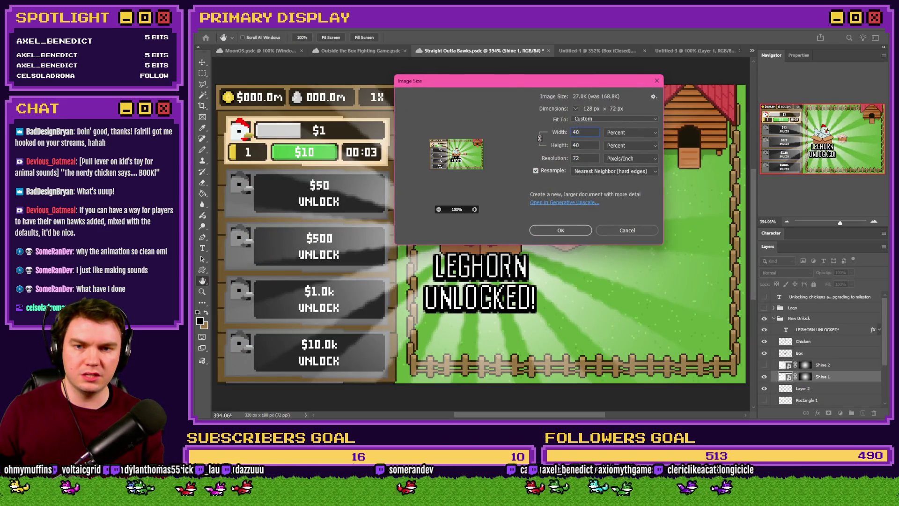
key("Return")
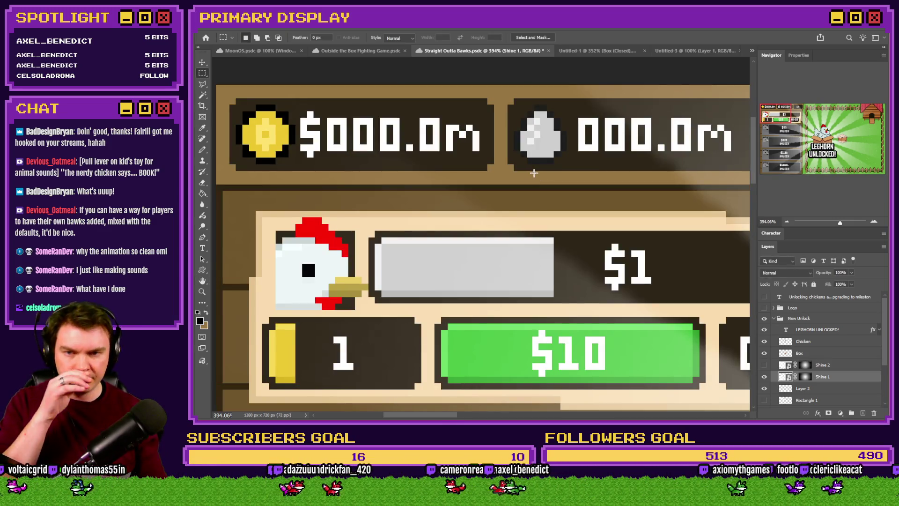
key("ctrl+0")
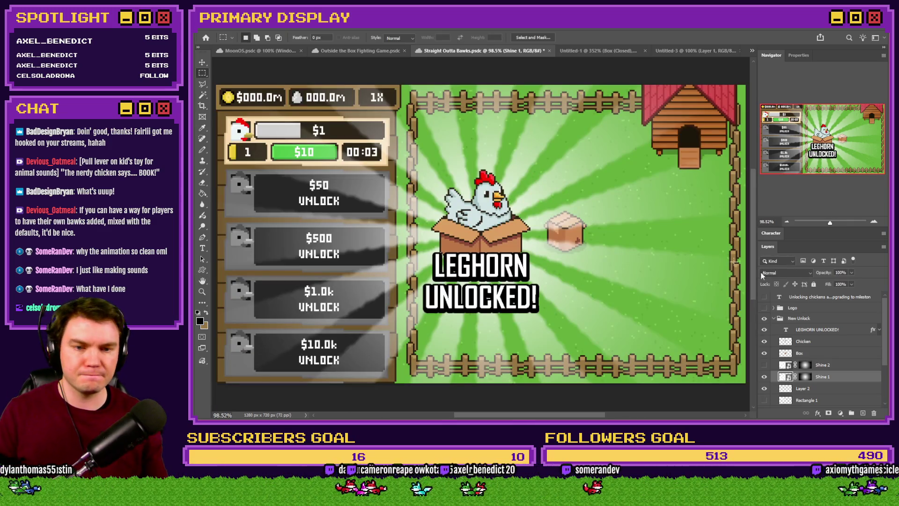
Step: Duplicate the Chicken and Box layers into a new document, then return to RPG Maker
left_click(764, 340)
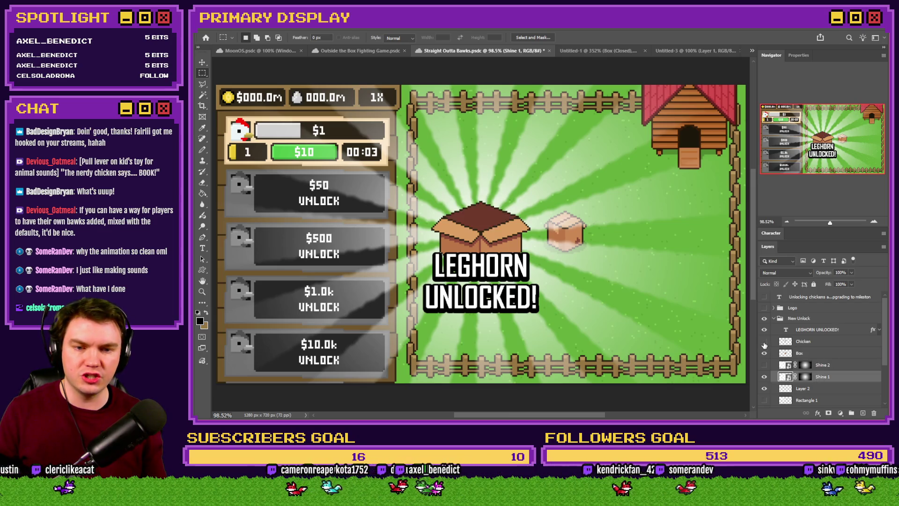
left_click(764, 353)
left_click(813, 352, "shift")
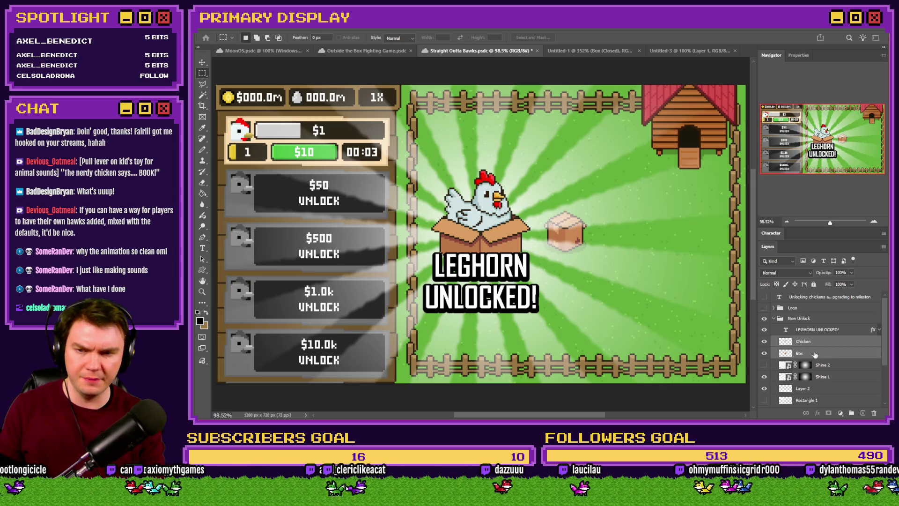
key("Return")
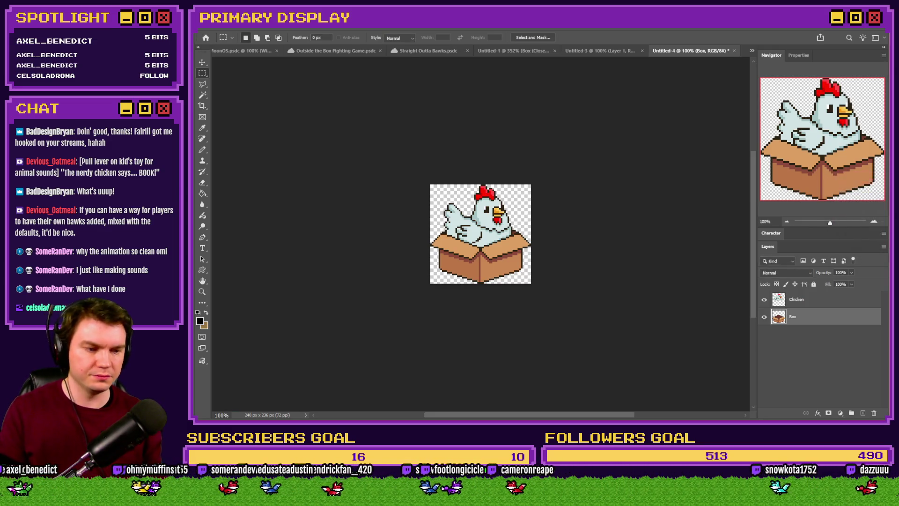
key("alt+Tab")
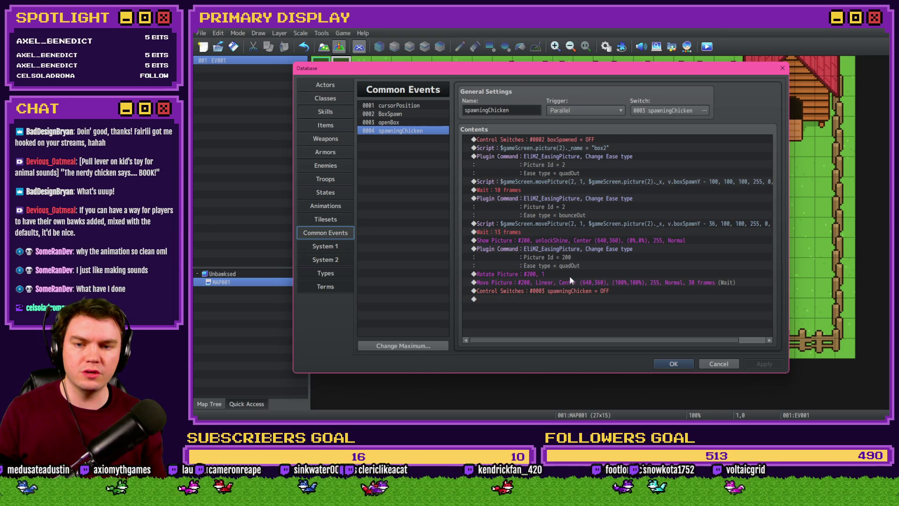
Step: Review the shine picture commands, inspecting the Move Picture settings without changes
left_click(570, 277)
left_click(575, 246)
left_click(586, 282)
double_click(592, 282)
left_click(639, 331)
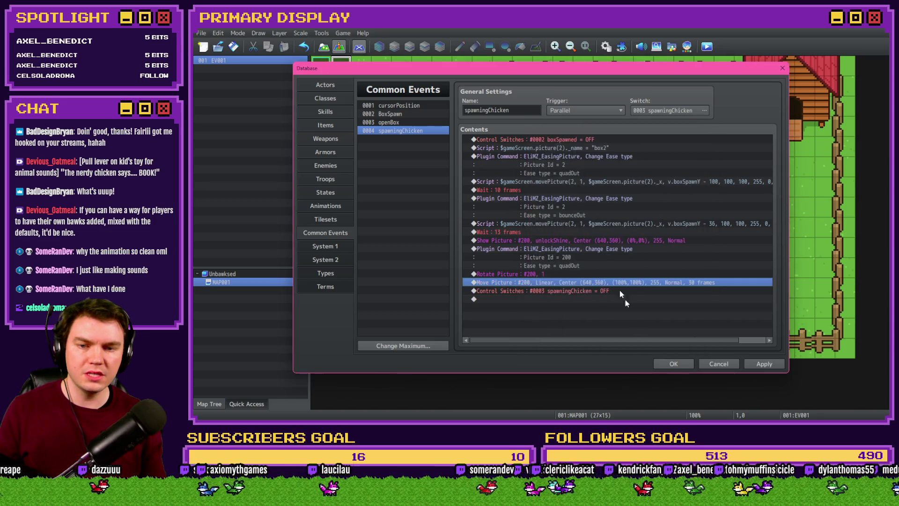
Step: Paste a copy of the shine Show/Plugin/Rotate/Move rows and set the copied Show Picture to unlockChicken1
left_click(595, 240)
left_click(588, 283, "shift")
key("ctrl+v")
left_click(595, 282)
double_click(594, 282)
left_click(593, 191)
left_click(515, 187)
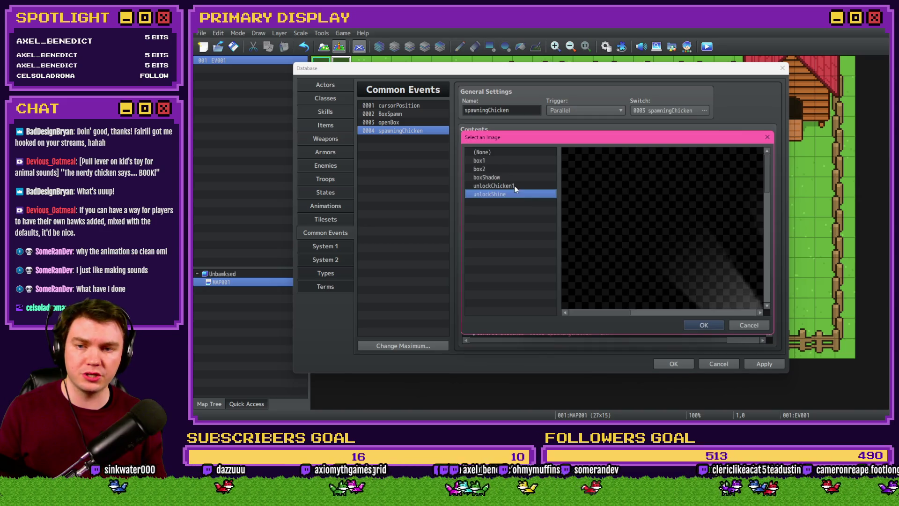
left_click(701, 322)
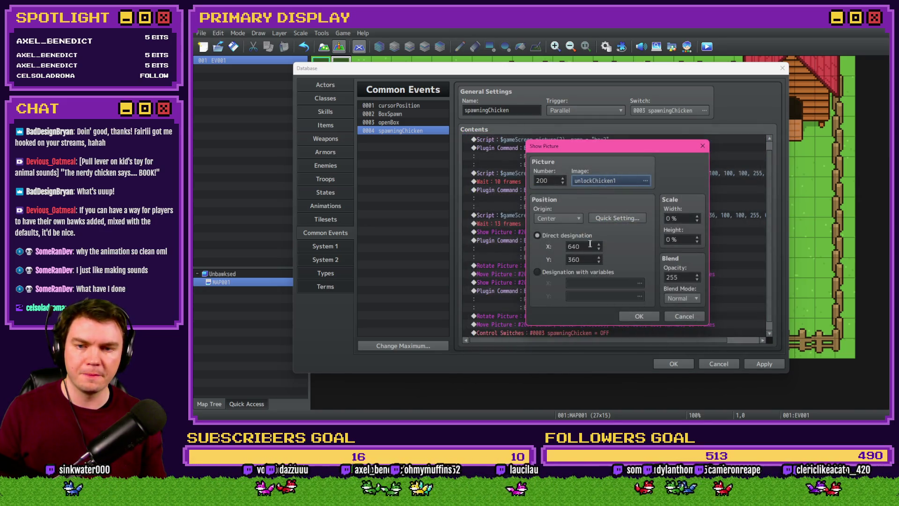
left_click(636, 316)
Step: Recheck the unlockChicken1 Show Picture, save the database and go to System 2 advanced settings for the pictures limit
left_click(569, 284)
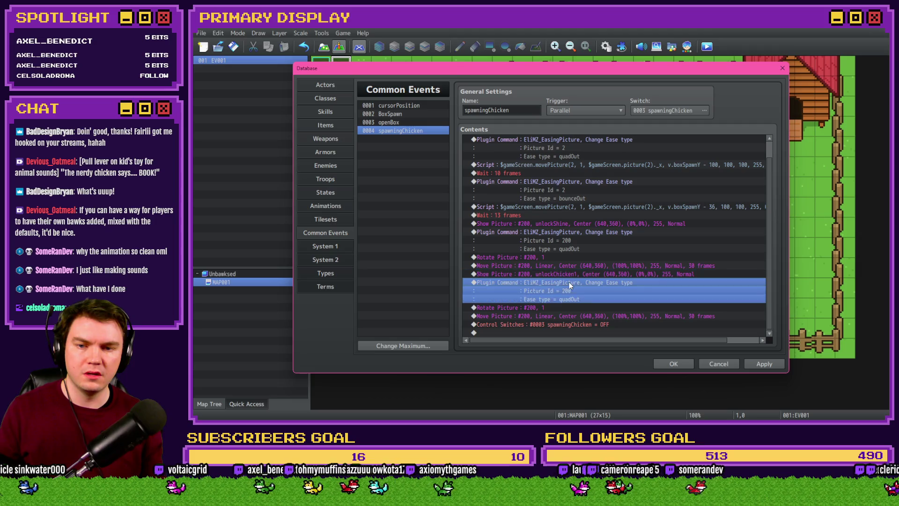
double_click(580, 273)
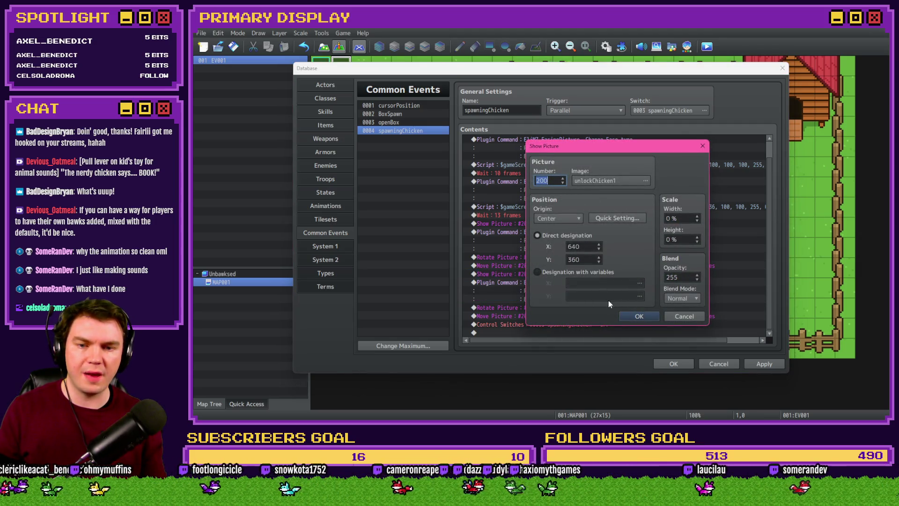
left_click(638, 317)
left_click(673, 363)
left_click(605, 46)
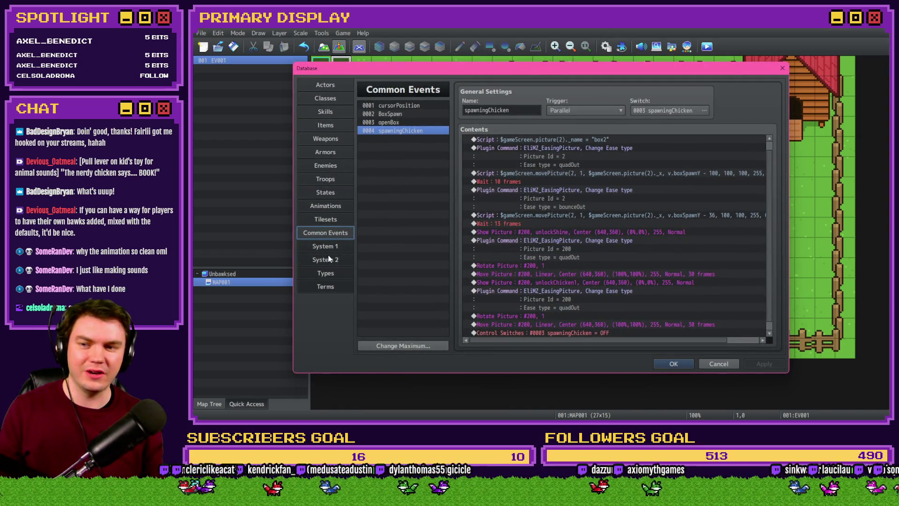
left_click(326, 259)
double_click(662, 330)
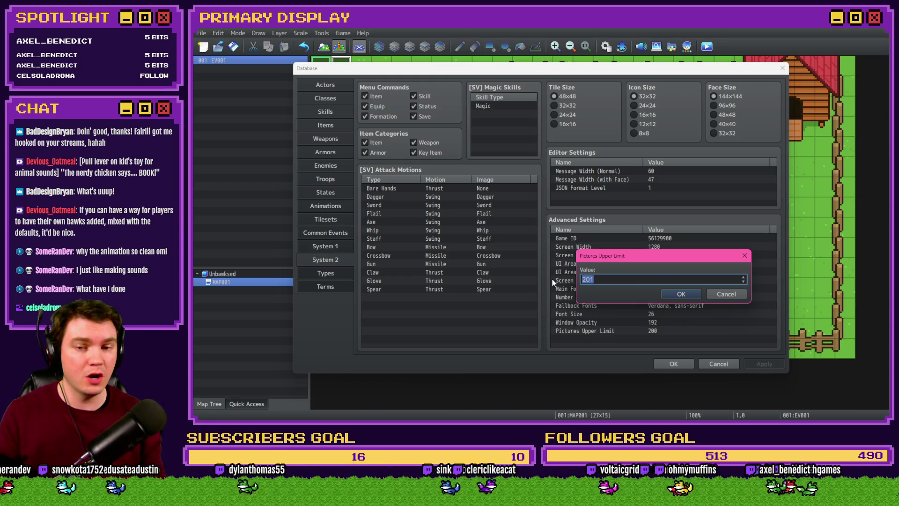
Step: Set the Pictures Upper Limit to 210, save the database and return to Common Events
left_click(680, 294)
left_click(764, 364)
left_click(673, 363)
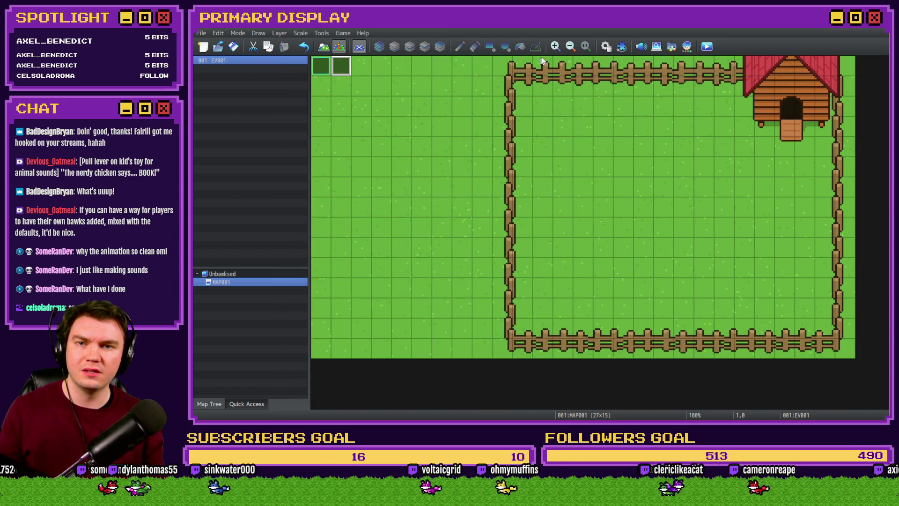
left_click(605, 47)
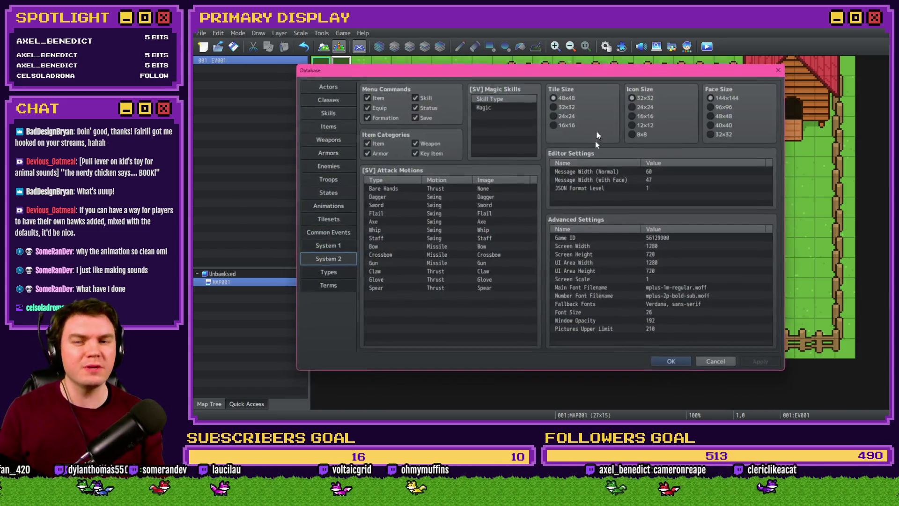
left_click(324, 232)
scroll(560, 259, "down", 1)
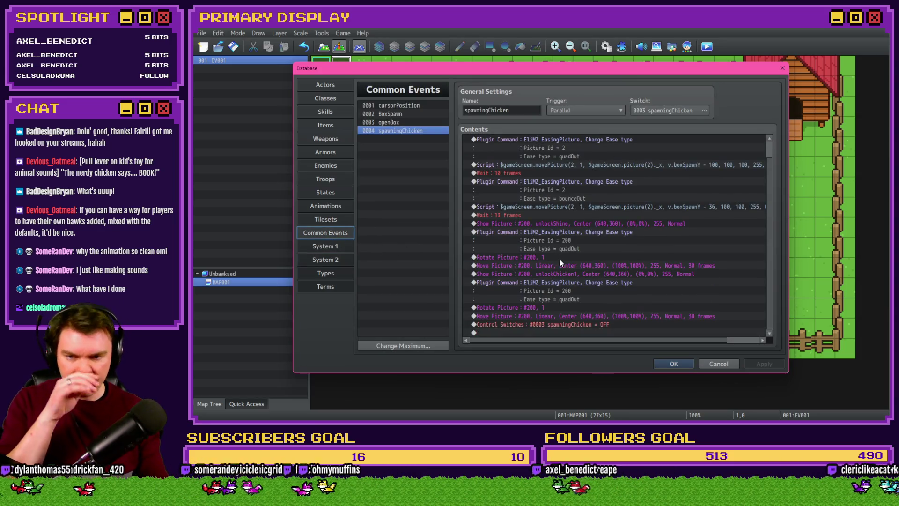
Step: Change the unlockChicken1 Show Picture and its quadOut ease plugin command to picture 202
double_click(583, 273)
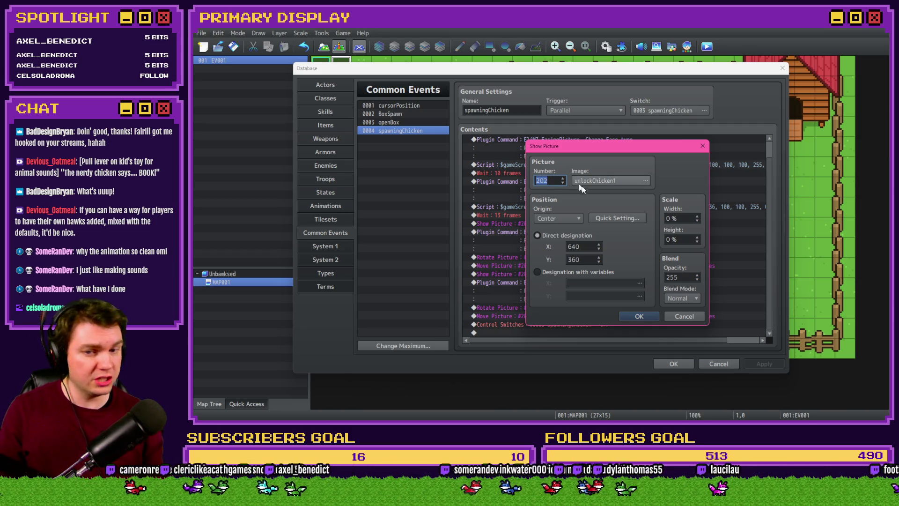
key("Return")
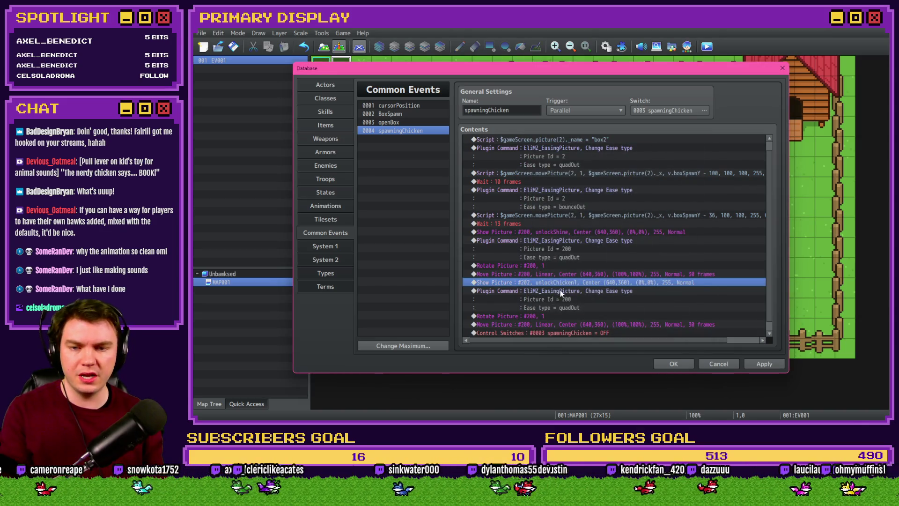
left_click(560, 290)
double_click(562, 291)
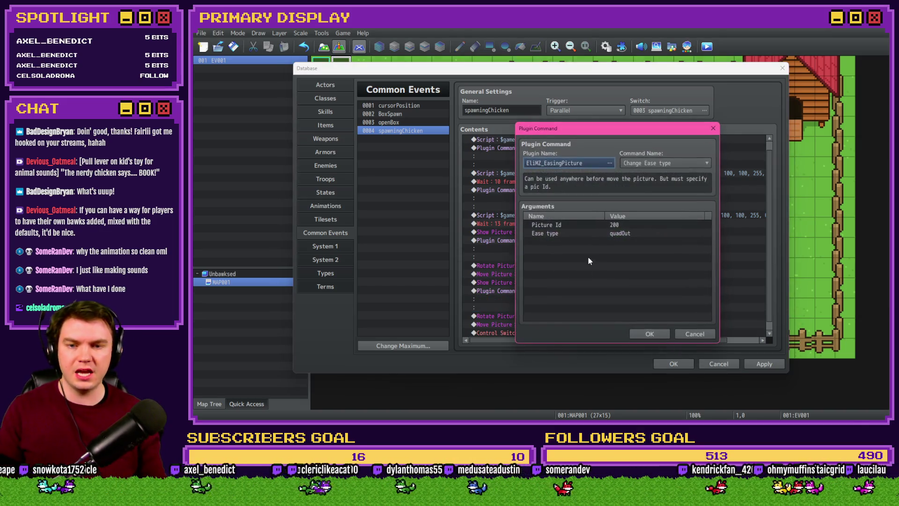
double_click(592, 224)
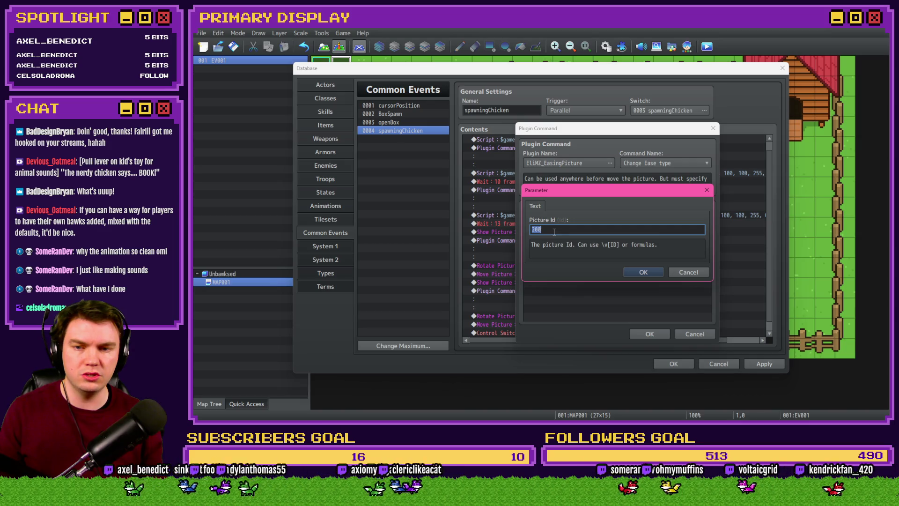
type("202")
key("Return")
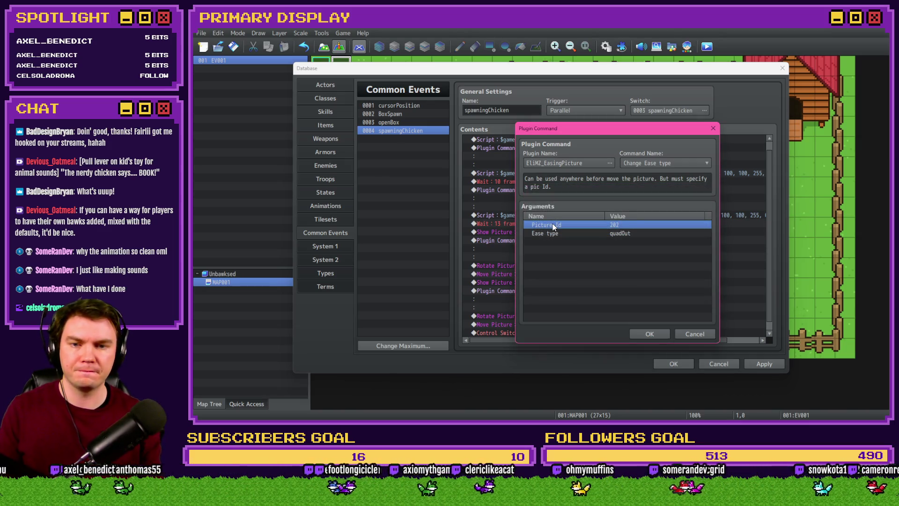
left_click(645, 332)
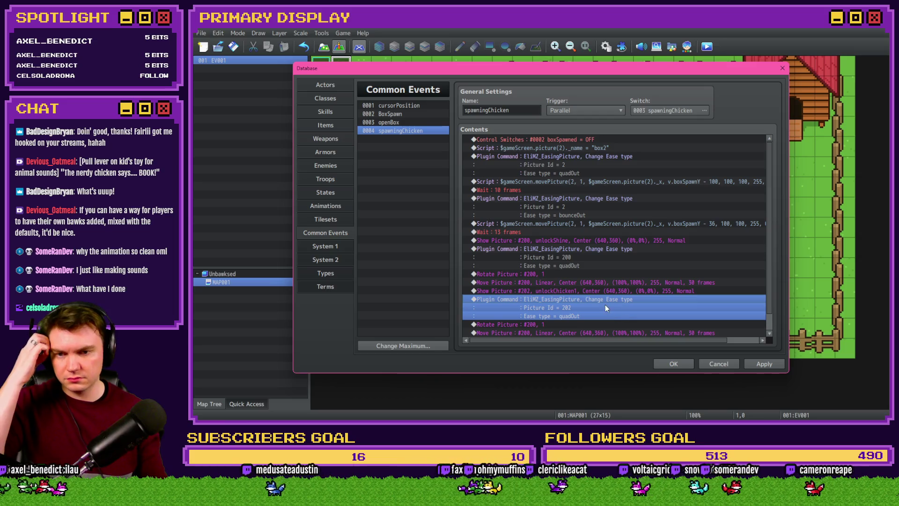
Step: Delete the extra Rotate Picture of 200, retarget the 30-frame Move Picture to 202 and apply
left_click(583, 304)
left_click(551, 304)
key("Delete")
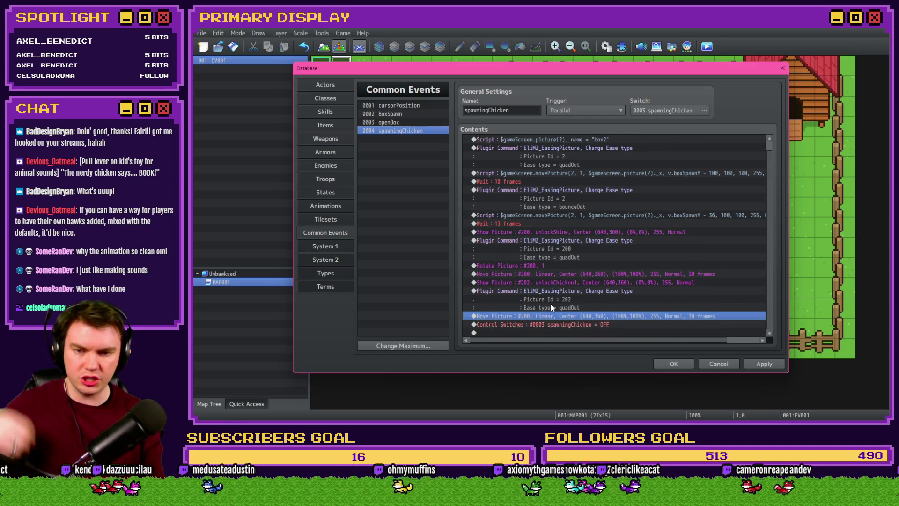
double_click(567, 320)
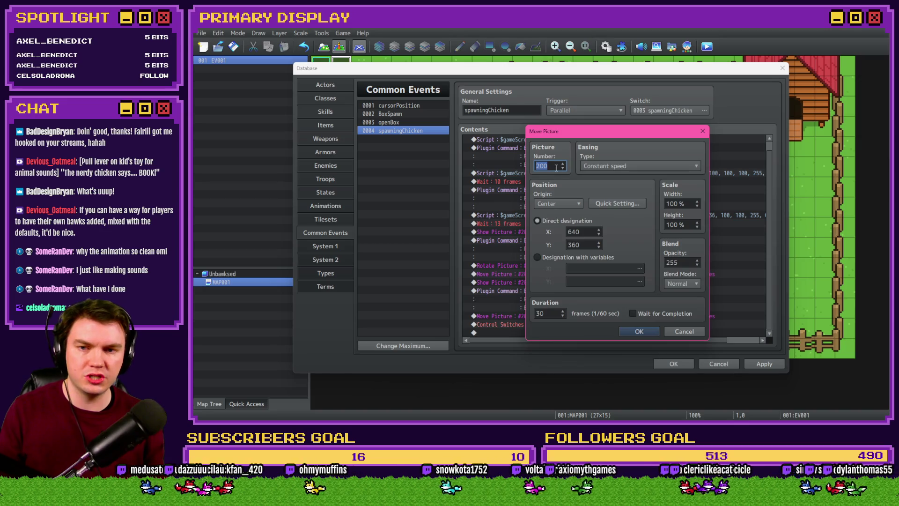
left_click(639, 332)
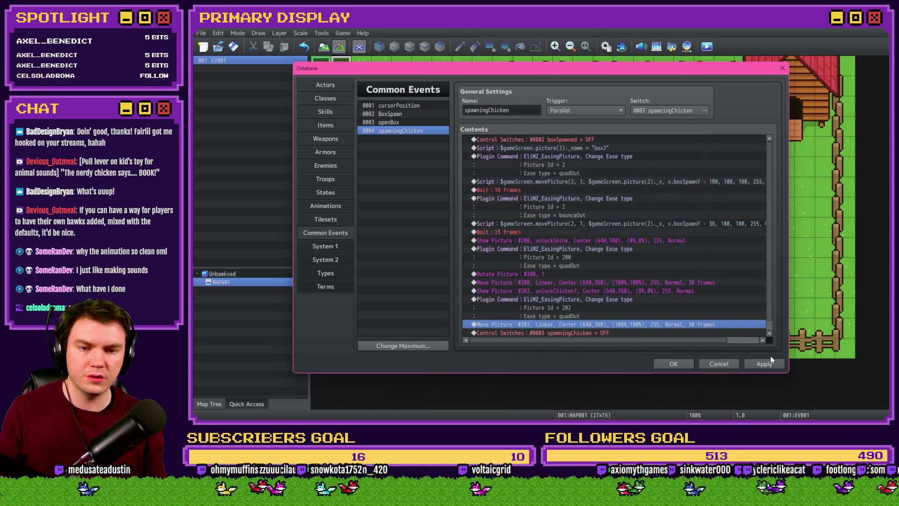
left_click(771, 366)
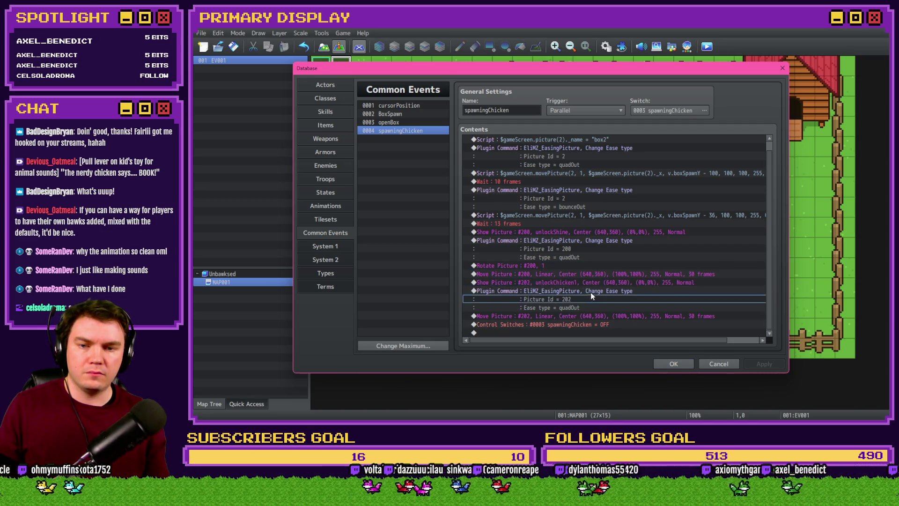
left_click(591, 317)
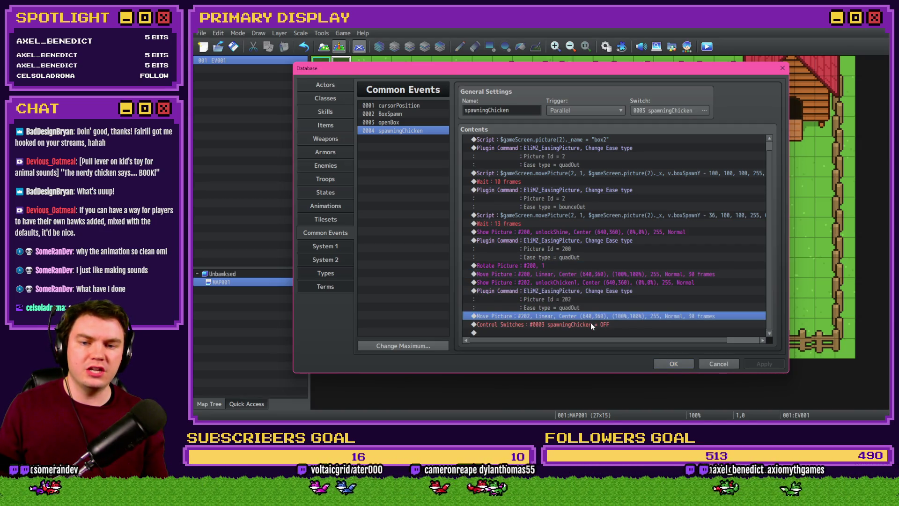
Step: Save the database, playtest a new game and open the box to watch the chicken's shine reveal
left_click(597, 325)
left_click(669, 364)
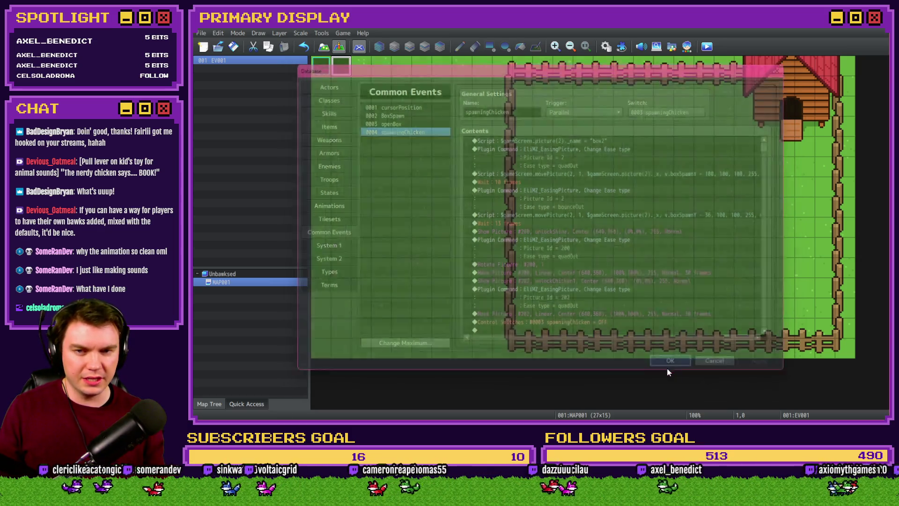
left_click(525, 236)
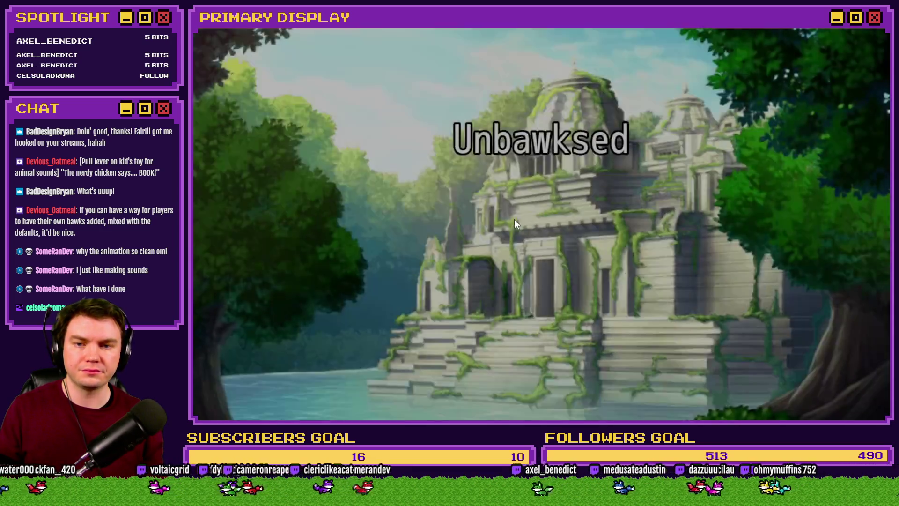
key("Return")
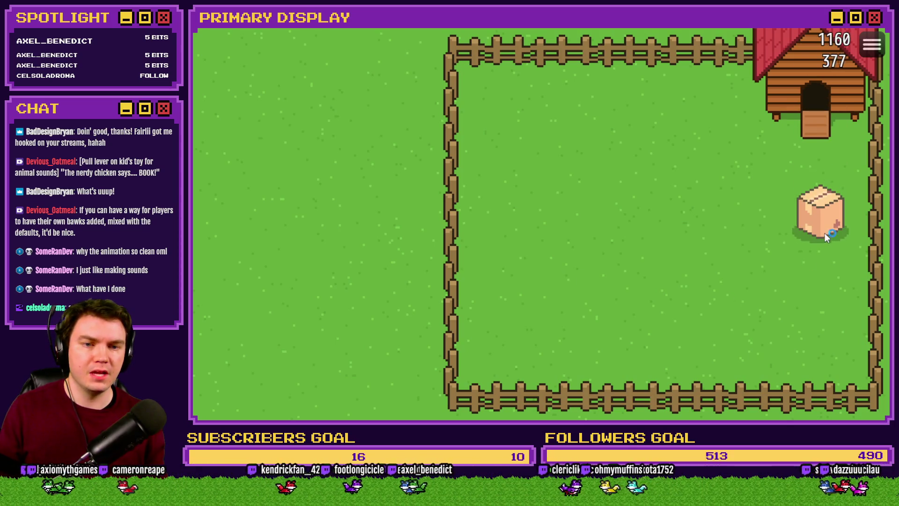
left_click(823, 219)
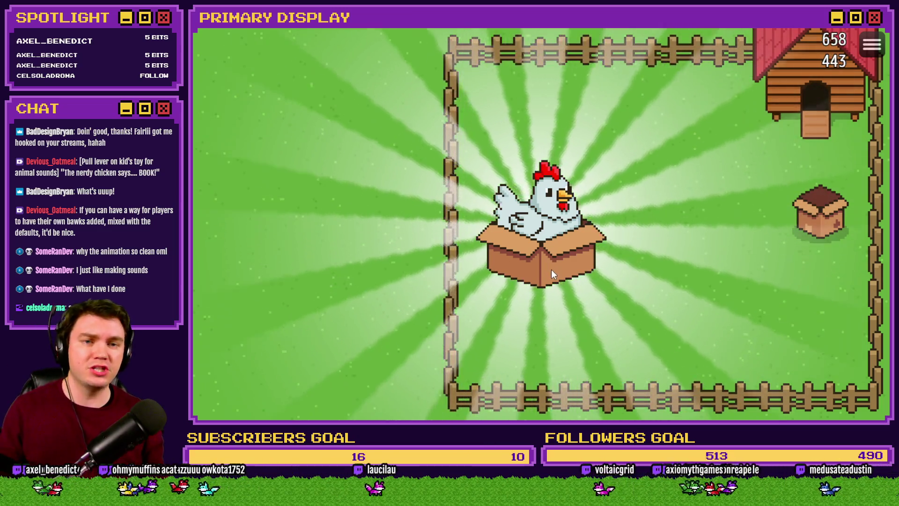
key("F4")
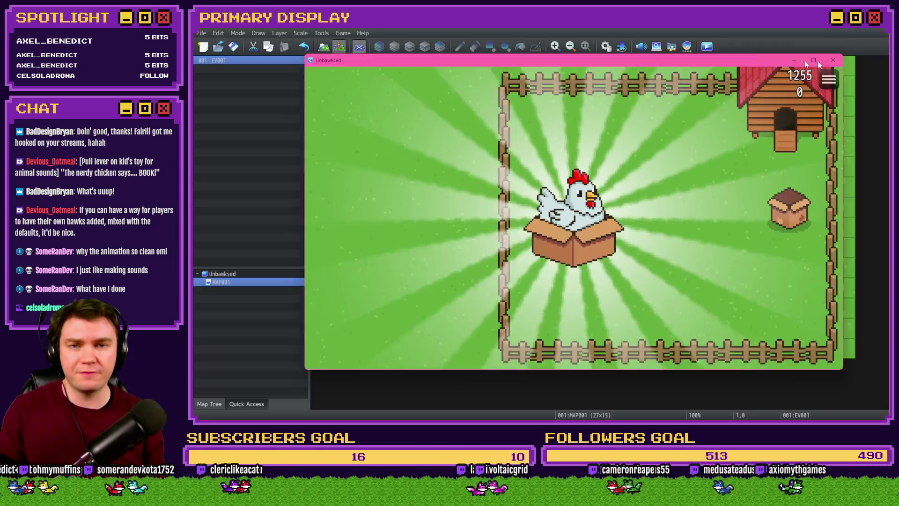
Step: Close the playtest and insert a Wait 30 frames command before the spawningChicken switch-off
left_click(833, 60)
left_click(606, 45)
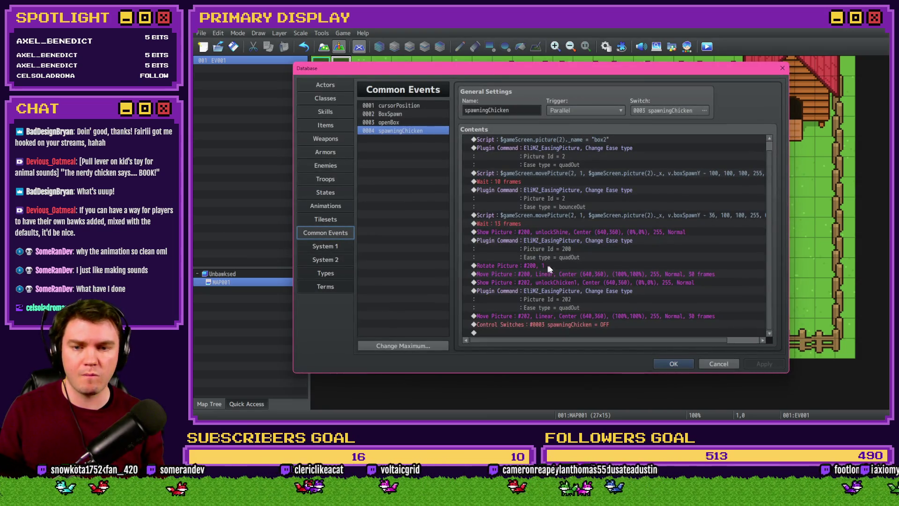
left_click(566, 316)
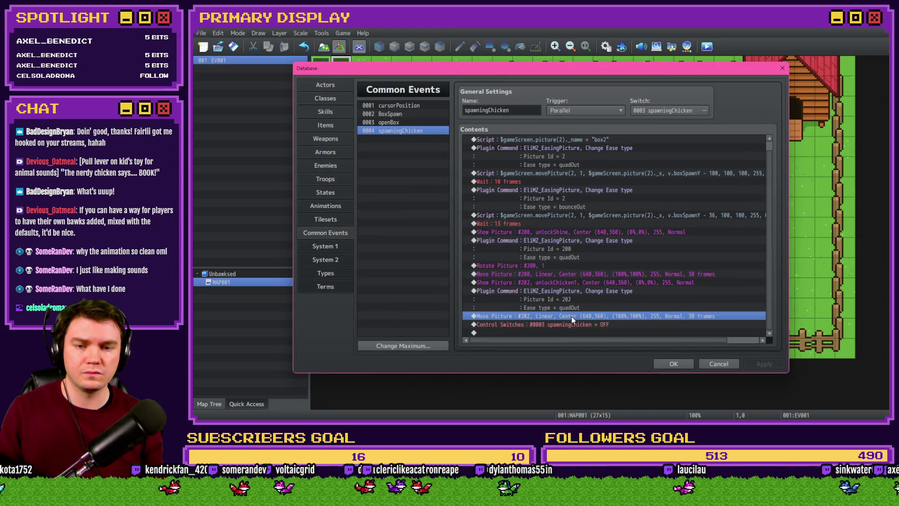
double_click(571, 322)
left_click(674, 134)
type("30")
left_click(597, 251)
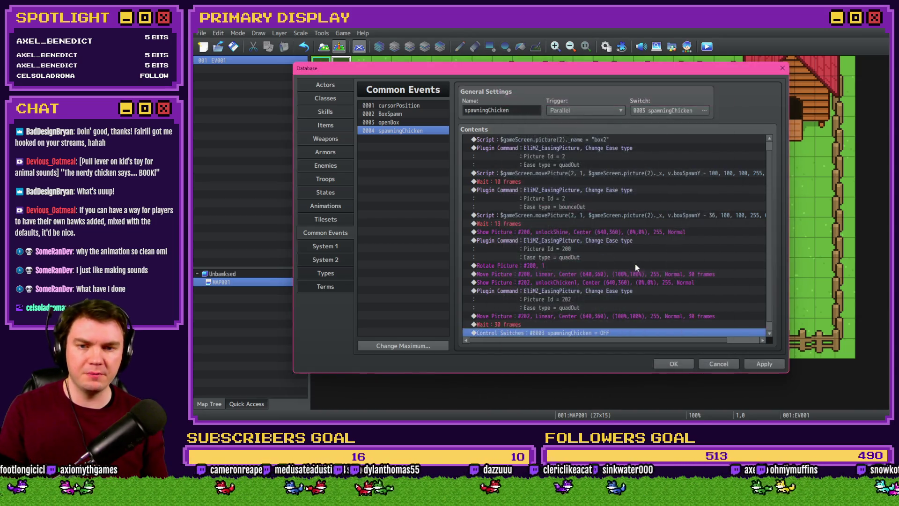
scroll(769, 312, "up", 1)
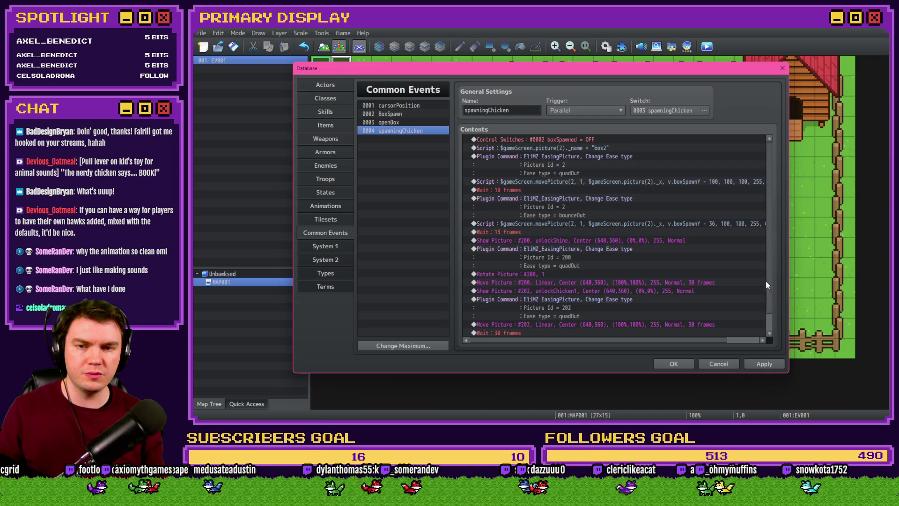
Step: Paste the copied movePicture script above the Control Switches line and begin editing its text
left_click(574, 225)
scroll(573, 238, "down", 2)
left_click(569, 325)
key("ctrl+v")
double_click(582, 324)
left_click(603, 166)
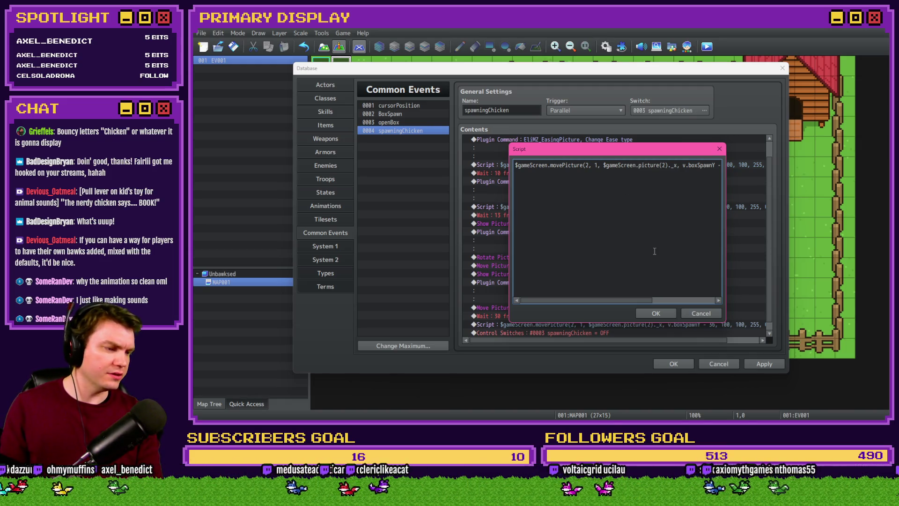
Step: Set the picture 202 Change Ease type plugin command to bounceOut
left_click(658, 314)
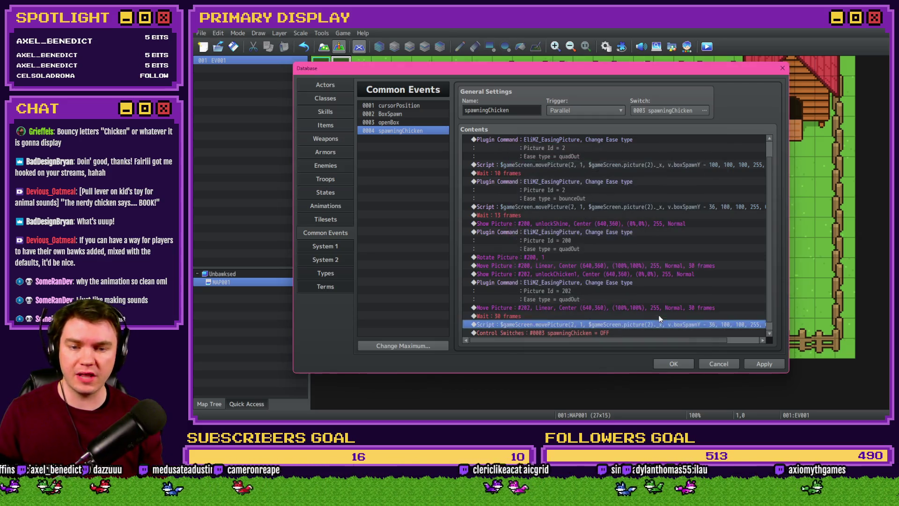
scroll(633, 312, "down", 1)
double_click(594, 273)
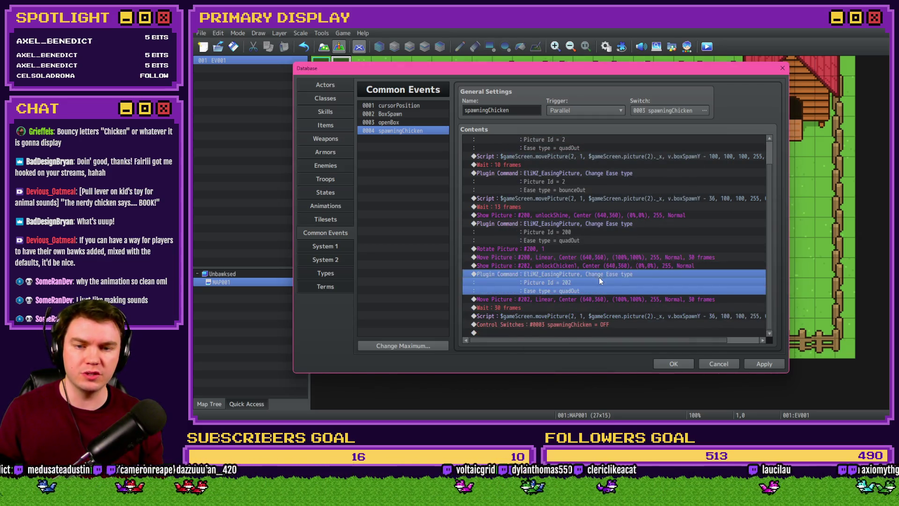
left_click(629, 234)
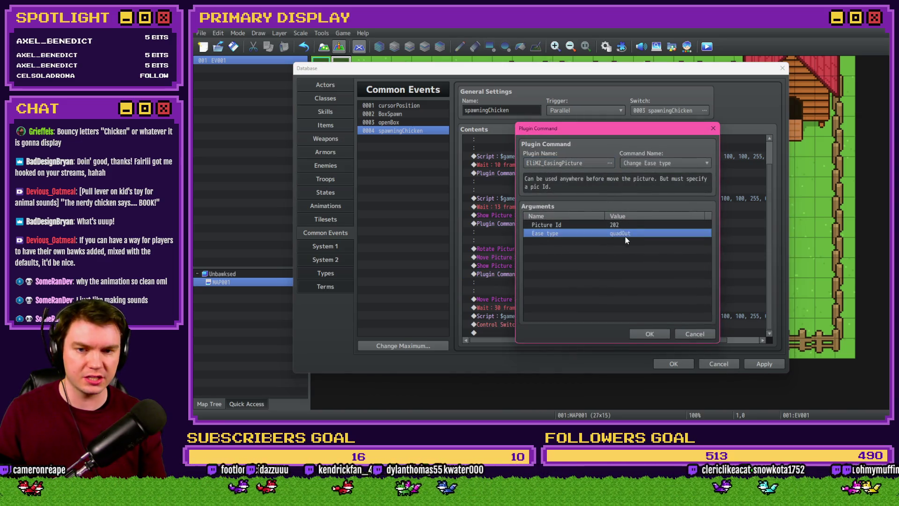
double_click(626, 237)
left_click(592, 230)
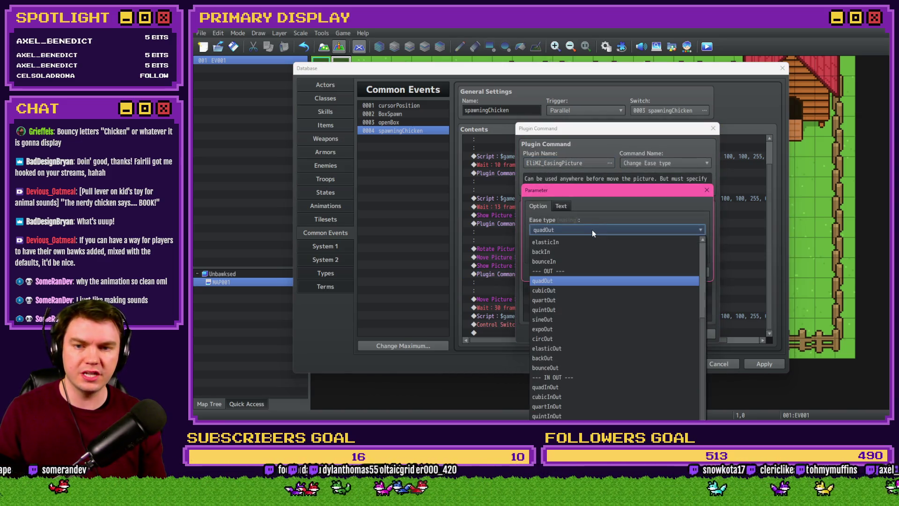
left_click(572, 366)
left_click(640, 269)
left_click(648, 334)
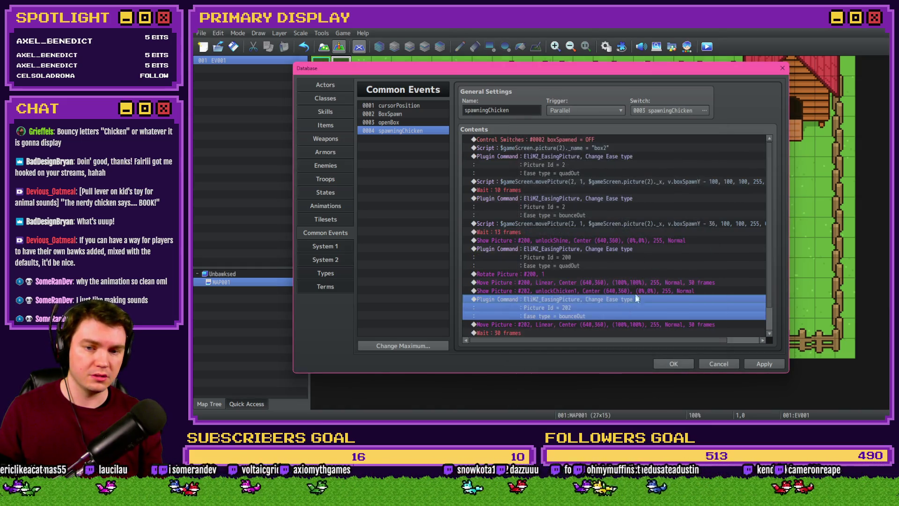
Step: Set Move Picture #202 duration to 60 frames, apply and switch to Photoshop
double_click(650, 299)
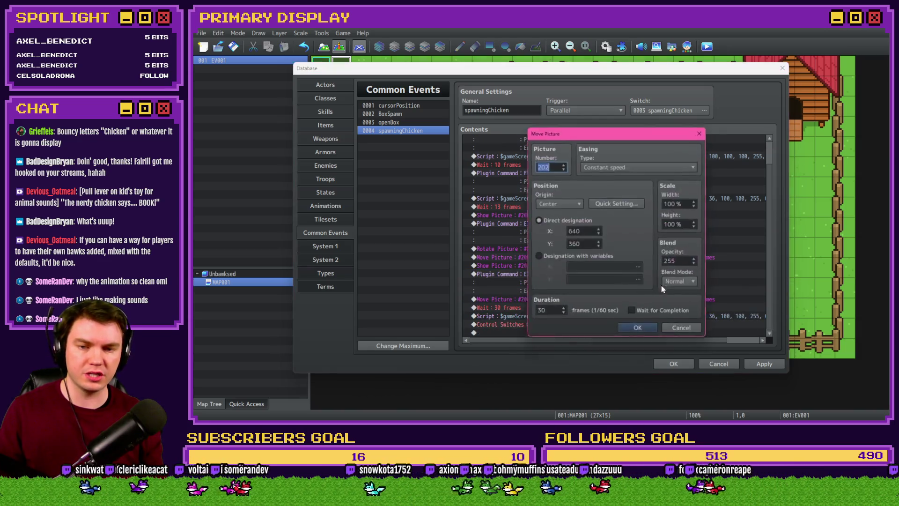
double_click(558, 314)
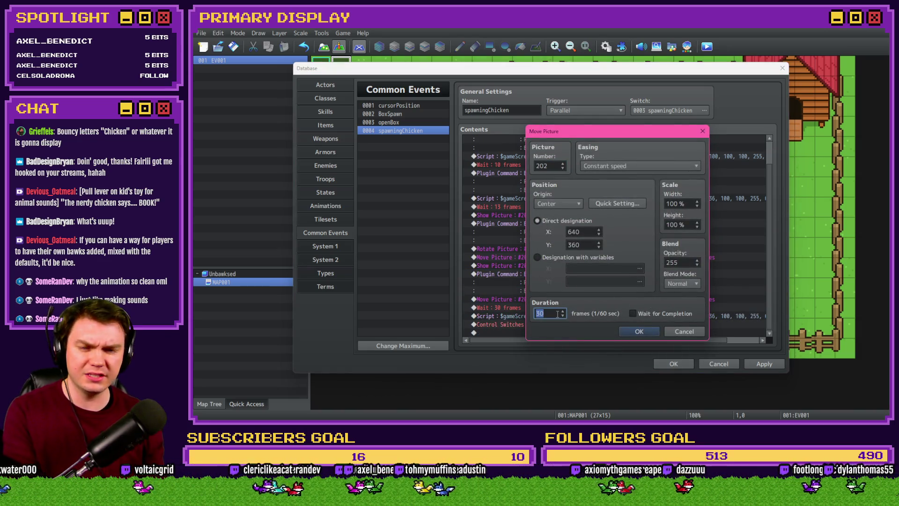
type("60")
left_click(639, 331)
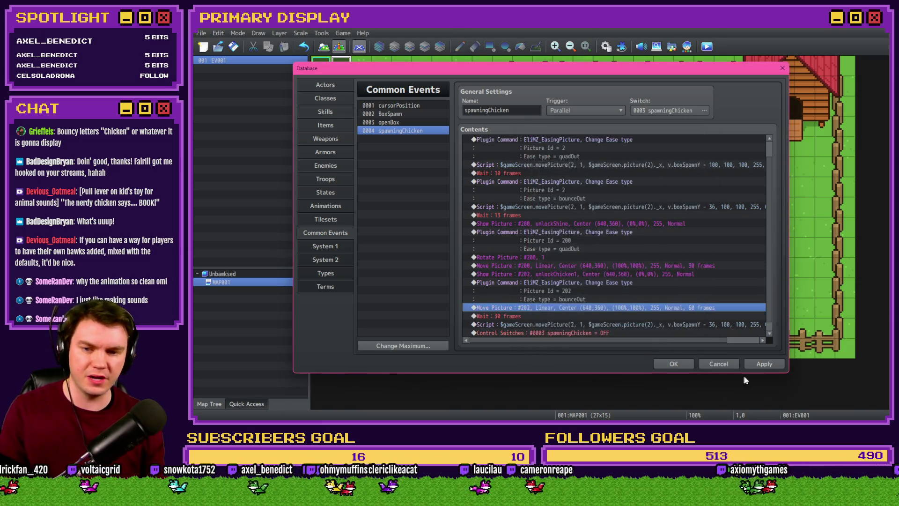
left_click(762, 362)
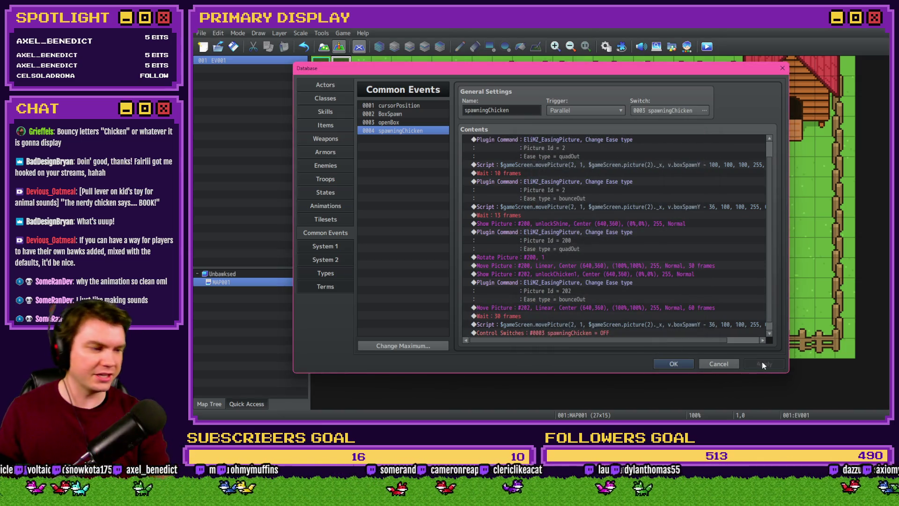
key("alt+Tab")
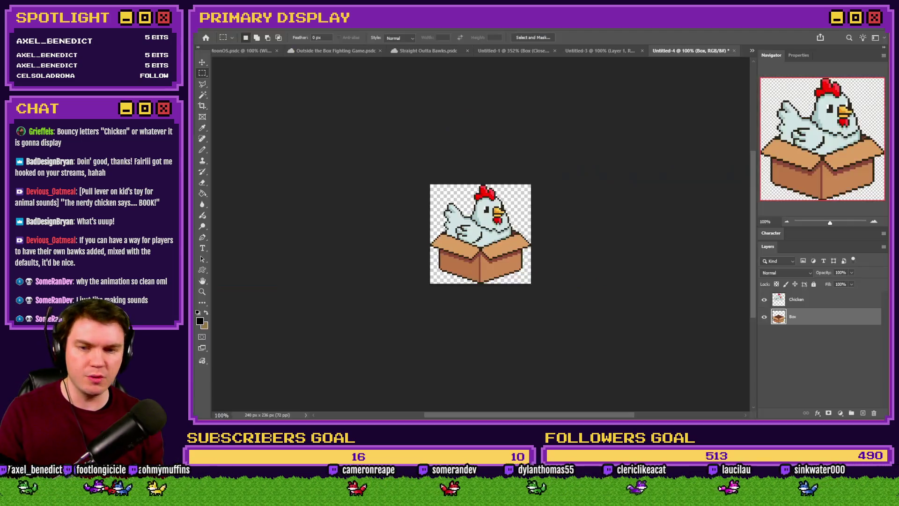
Step: Glance at the sunburst in Photoshop, then set the duplicated ease plugin command's Picture Id to 201
left_click(619, 49)
key("alt+Tab")
left_click(559, 273)
key("Return")
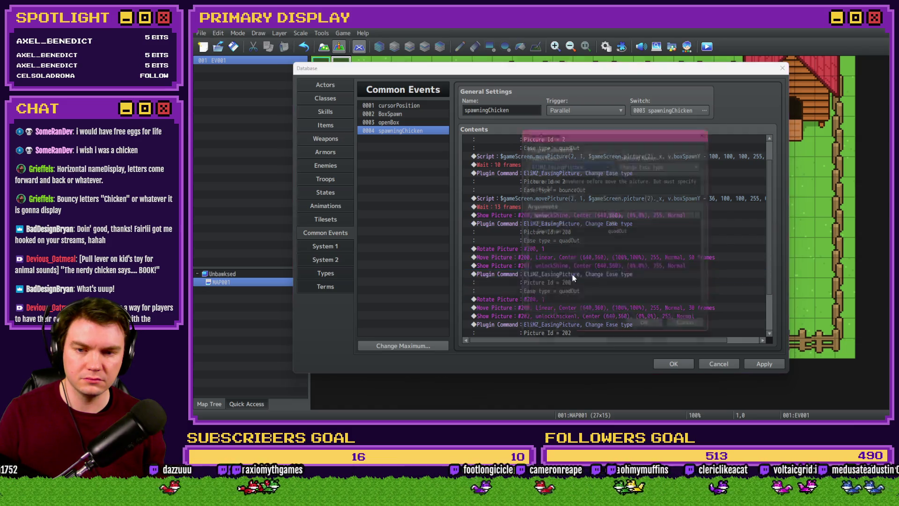
left_click(580, 225)
double_click(583, 224)
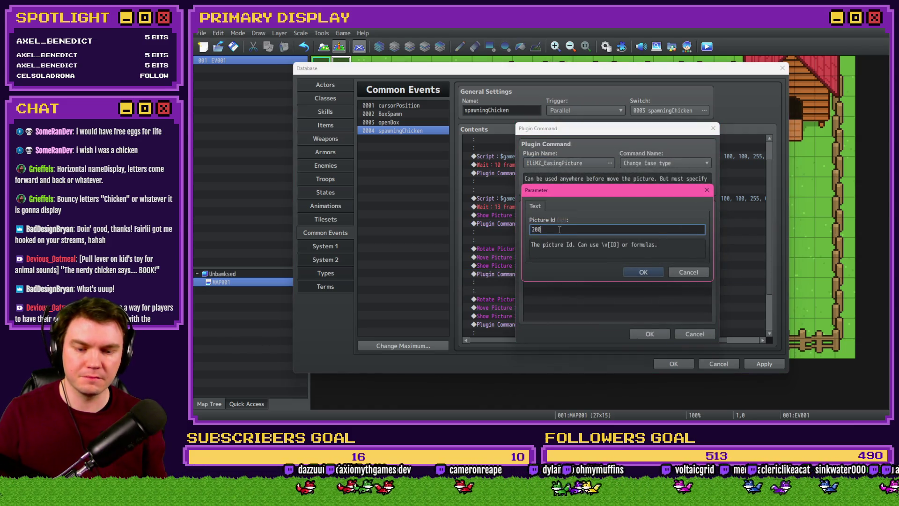
key("Return")
key("Return")
Step: Set the second Rotate Picture speed to 2 and retarget the 30-frame Move Picture to 201
double_click(563, 297)
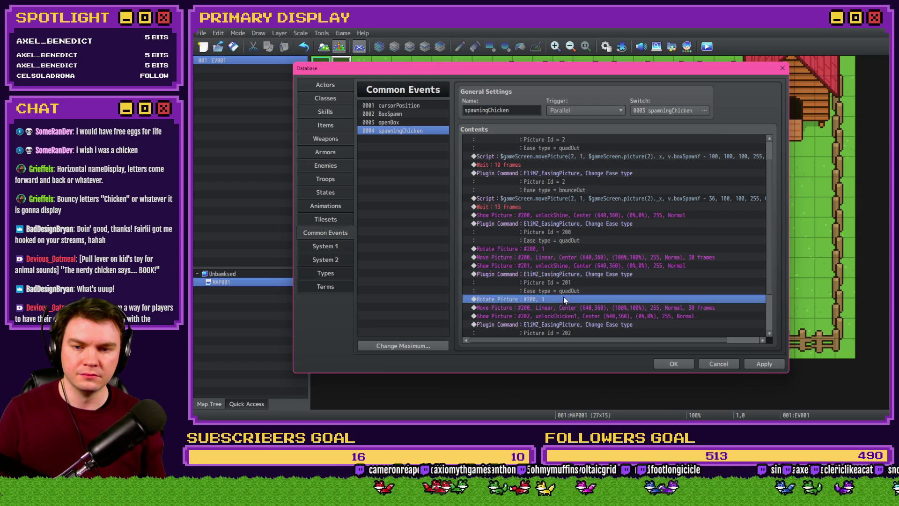
key("Tab")
type("2")
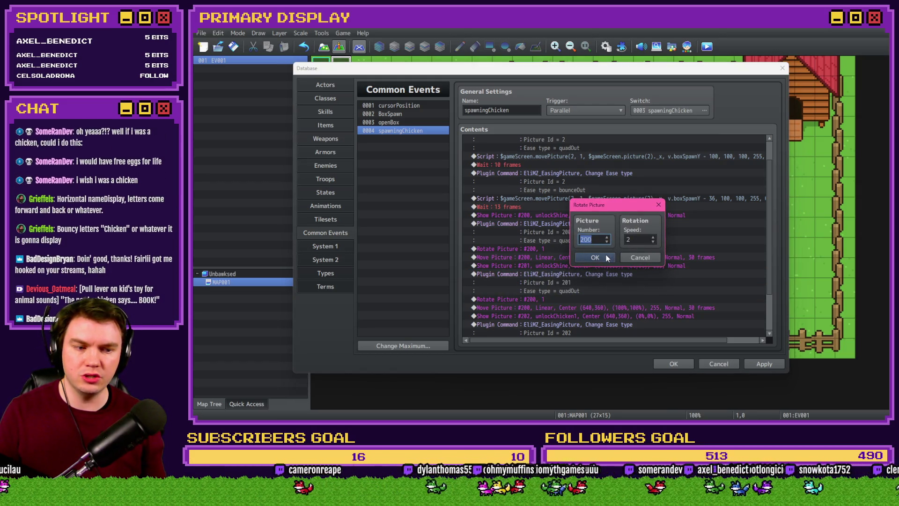
left_click(605, 257)
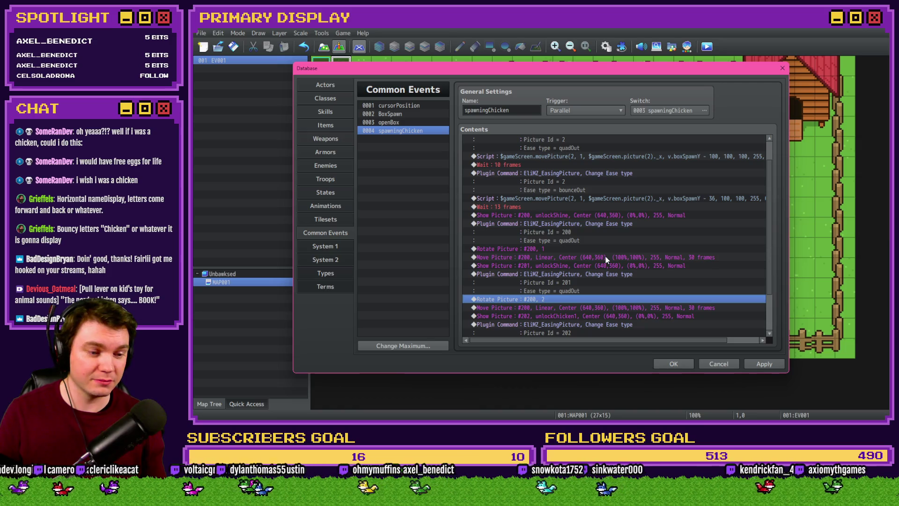
scroll(605, 258, "down", 2)
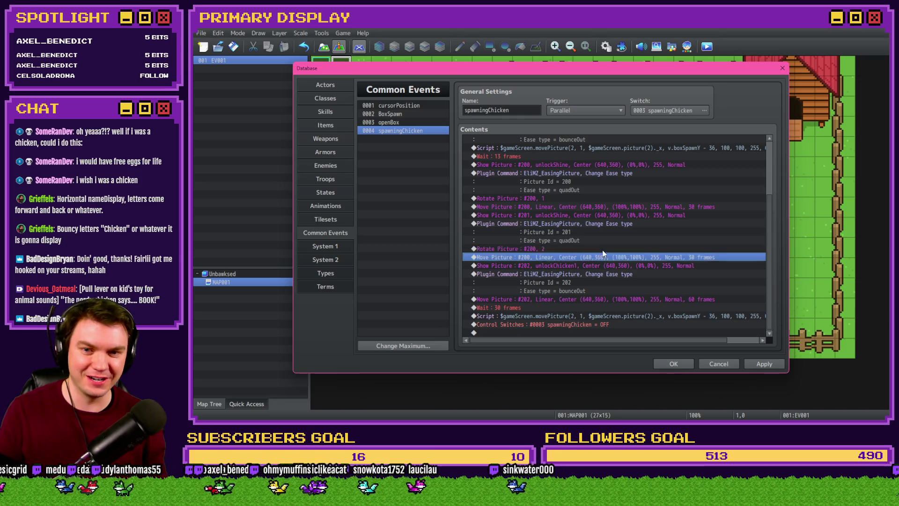
left_click(601, 258)
key("Return")
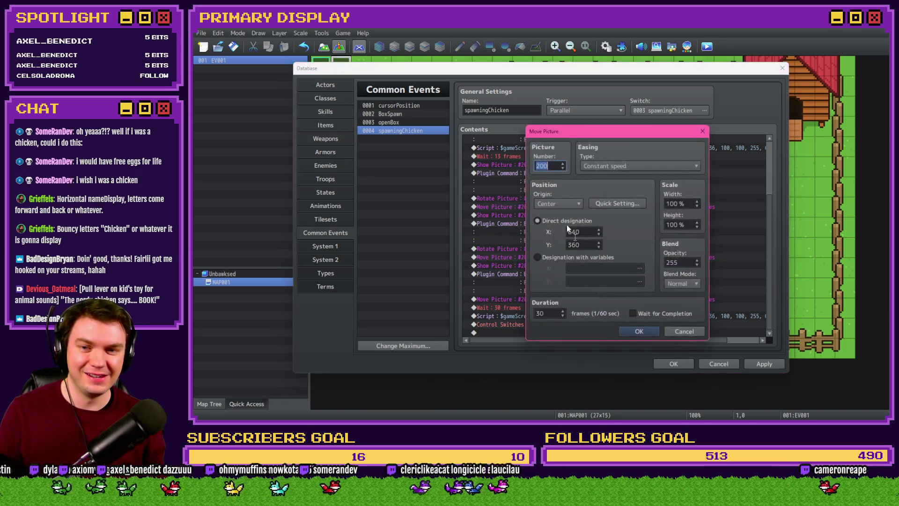
left_click(639, 332)
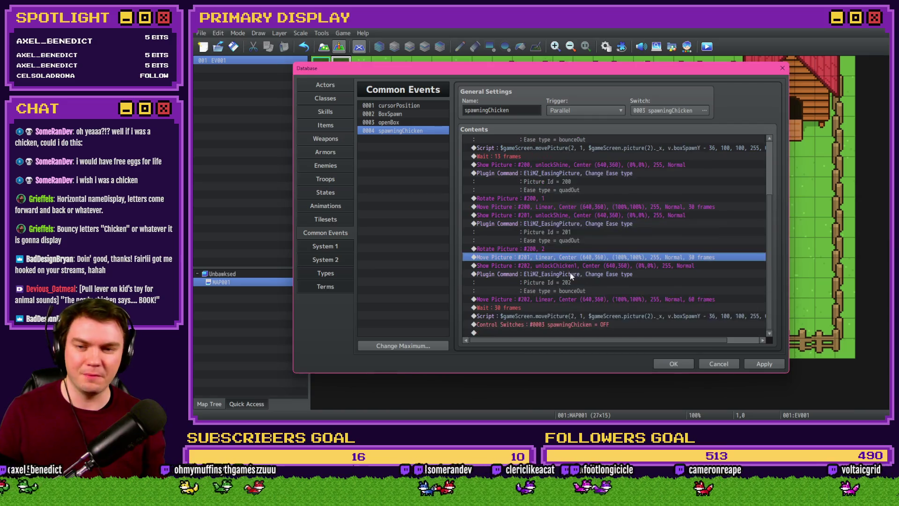
left_click(573, 274)
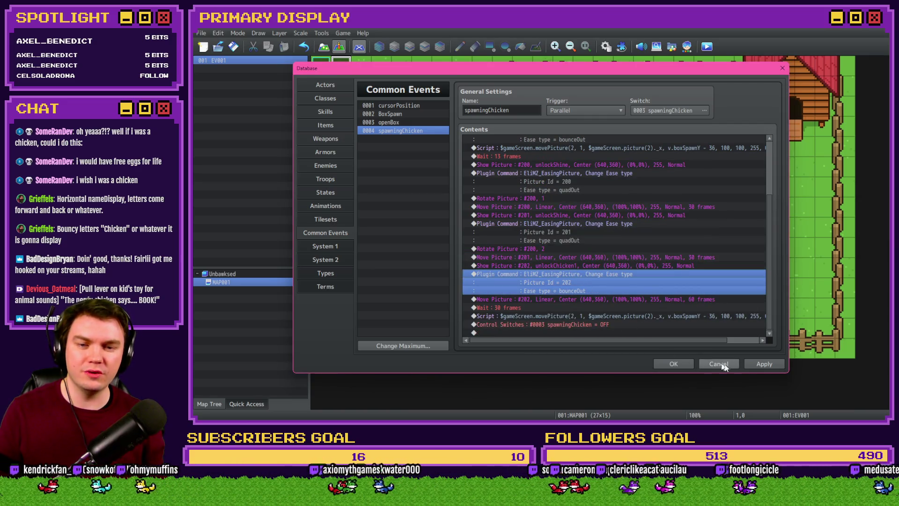
left_click(555, 307)
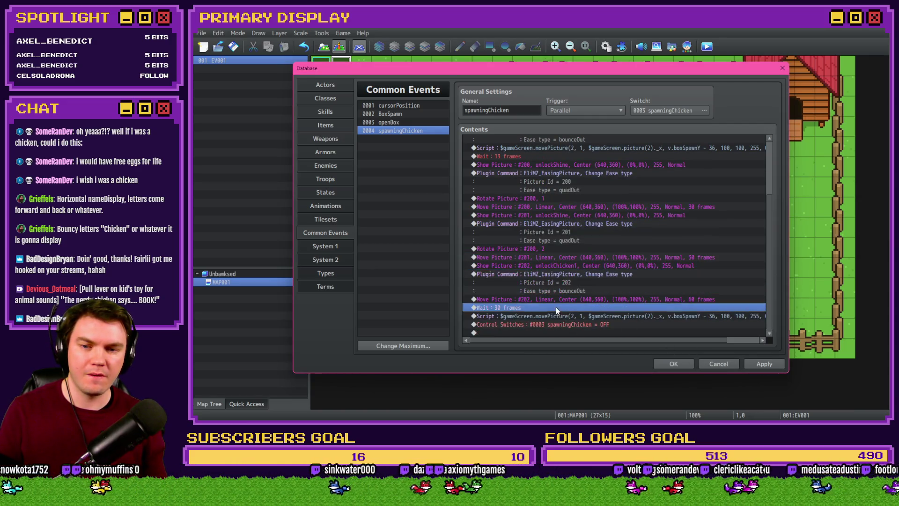
Step: Edit the final movePicture script so picture 2 fades to opacity 0 over 30 frames, removing 255
left_click(557, 314)
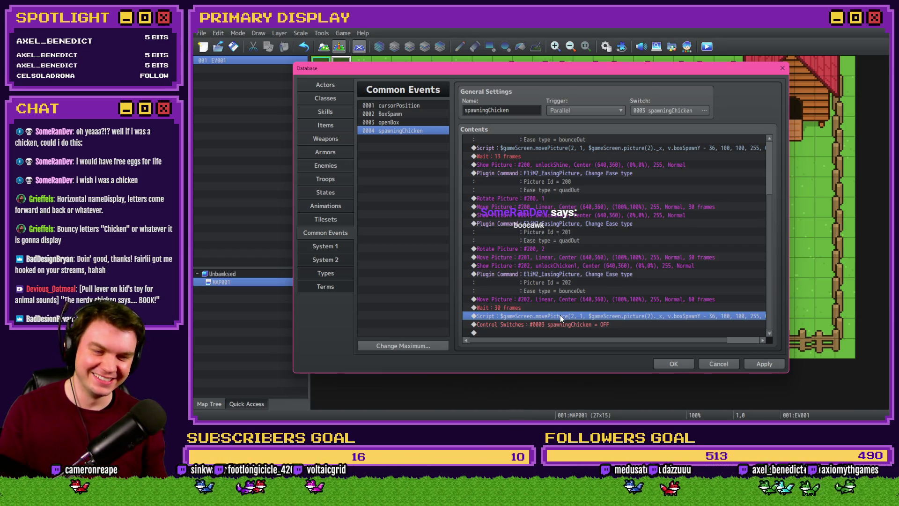
key("Up")
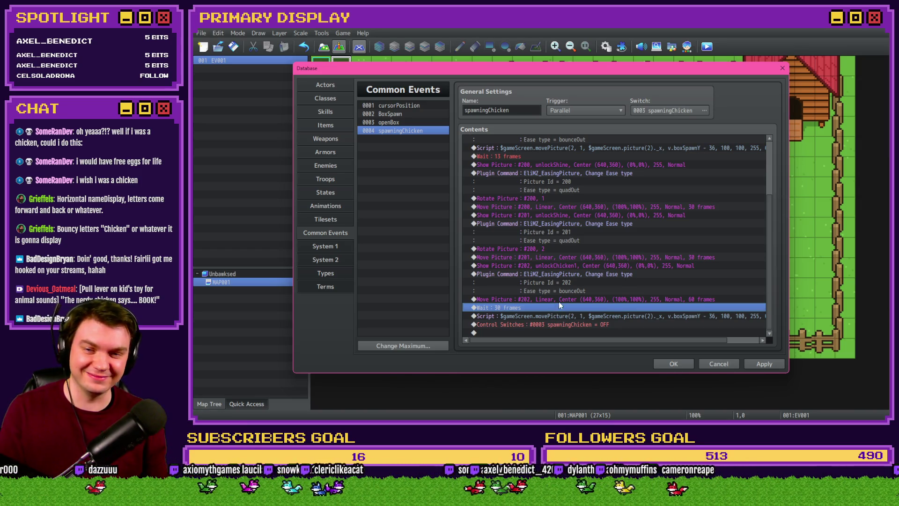
double_click(558, 316)
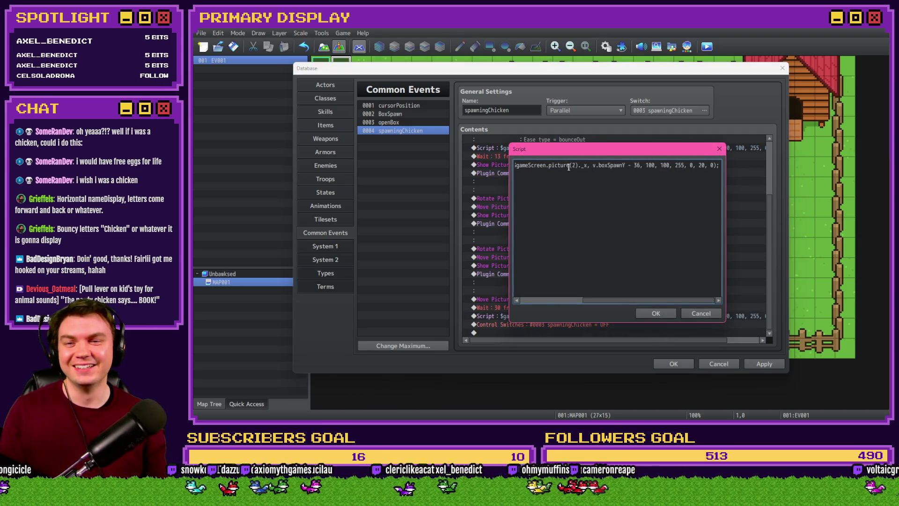
left_click_drag(568, 166, 456, 159)
mouse_move(608, 176)
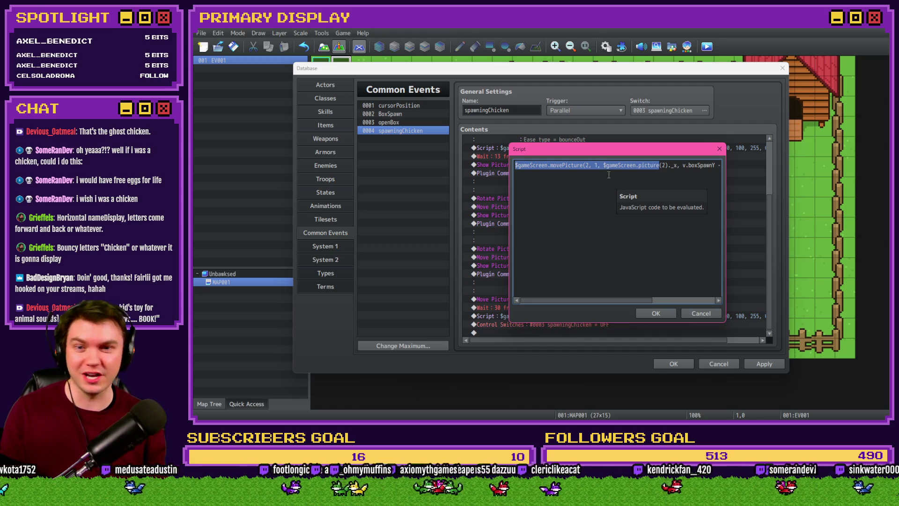
left_click(608, 165)
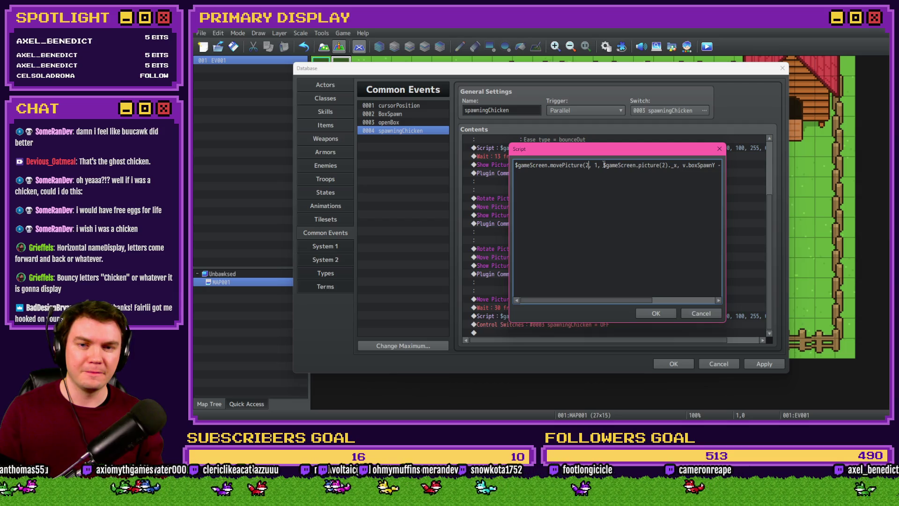
left_click_drag(603, 165, 658, 164)
left_click(680, 165)
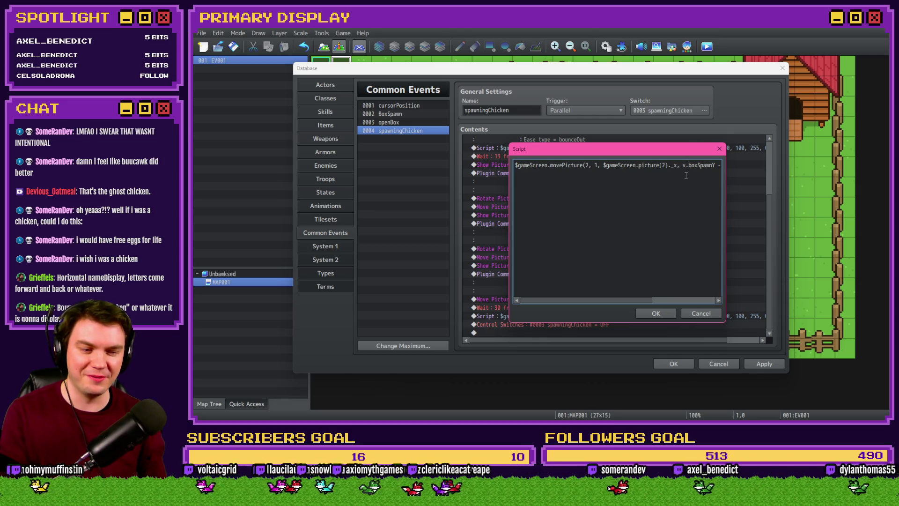
key("Right")
key("Right")
key("Right")
key("Right")
key("Right")
key("Right")
key("Right")
key("Right")
key("Right")
key("Right")
key("Right")
key("Right")
type(", 0, 20, 0);")
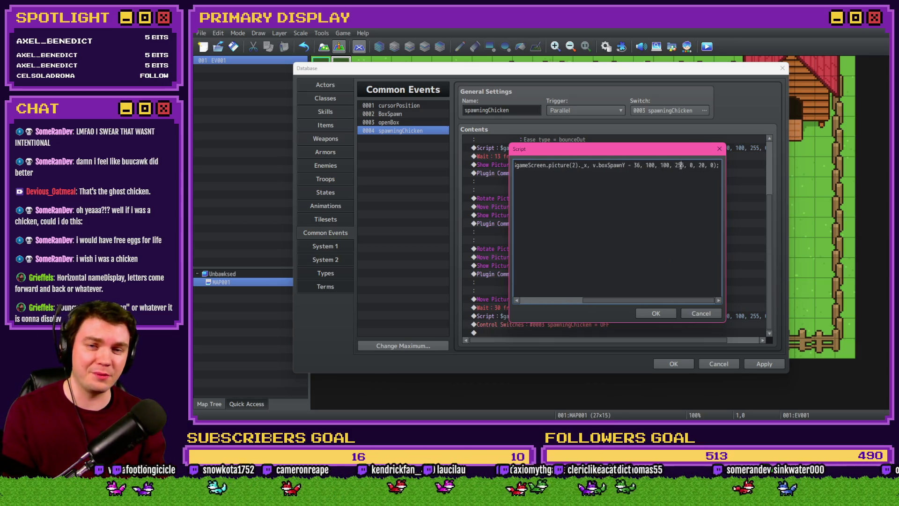
key("BackSpace")
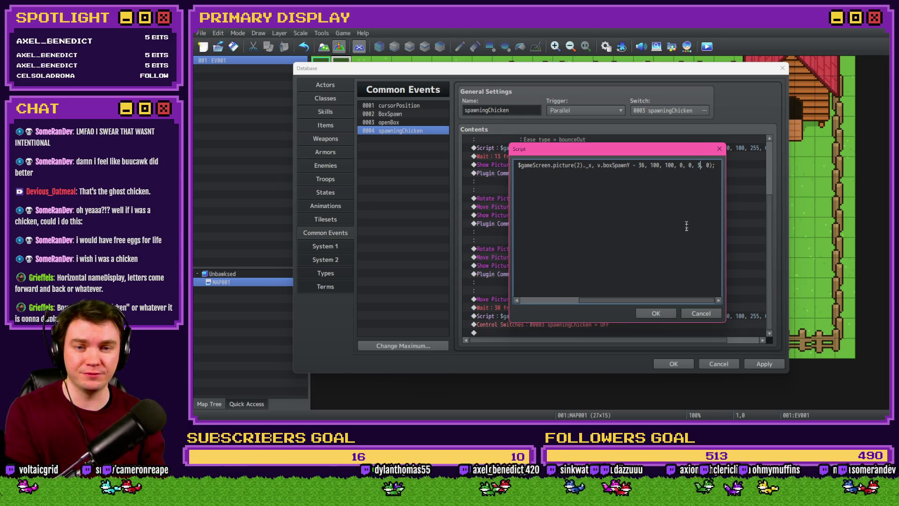
left_click(641, 313)
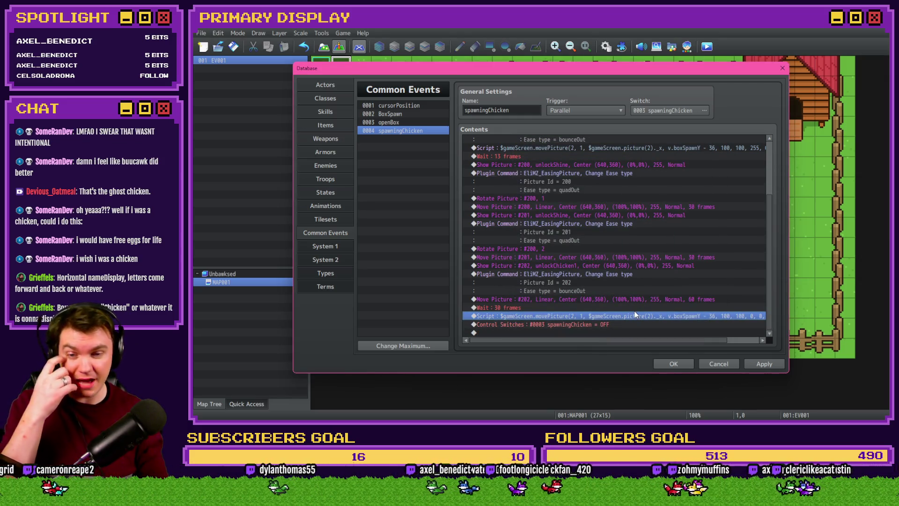
Step: Paste a copy of the picture 202 ease plugin command above the script line and set its Picture Id to 2
left_click(605, 274)
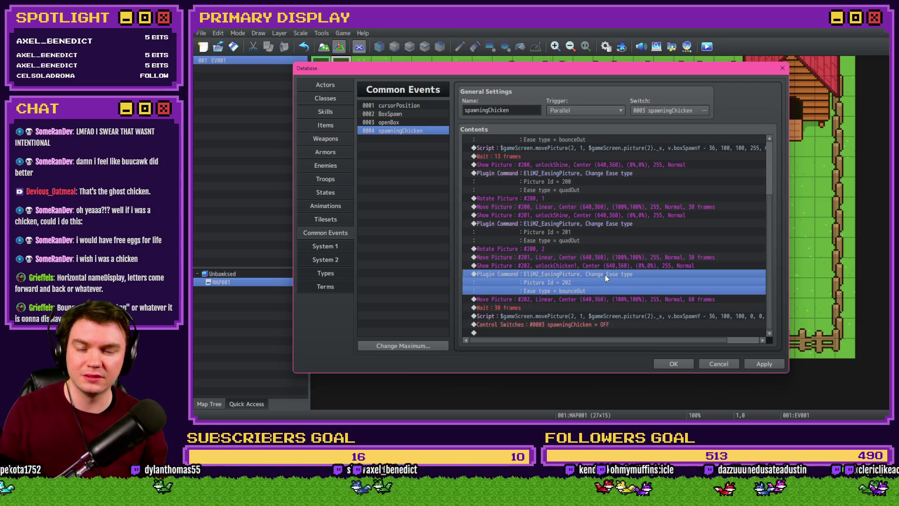
key("ctrl+c")
left_click(598, 316)
key("ctrl+v")
double_click(599, 320)
left_click(615, 225)
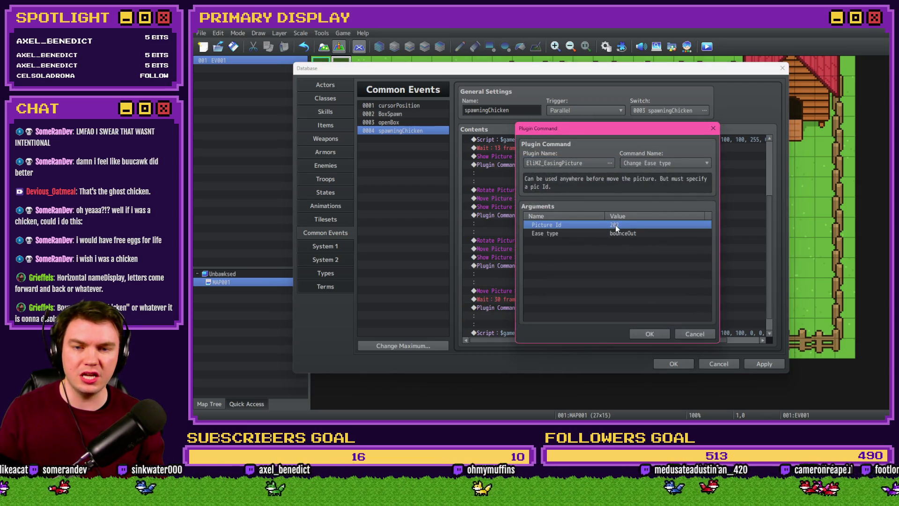
double_click(615, 225)
key("BackSpace")
key("BackSpace")
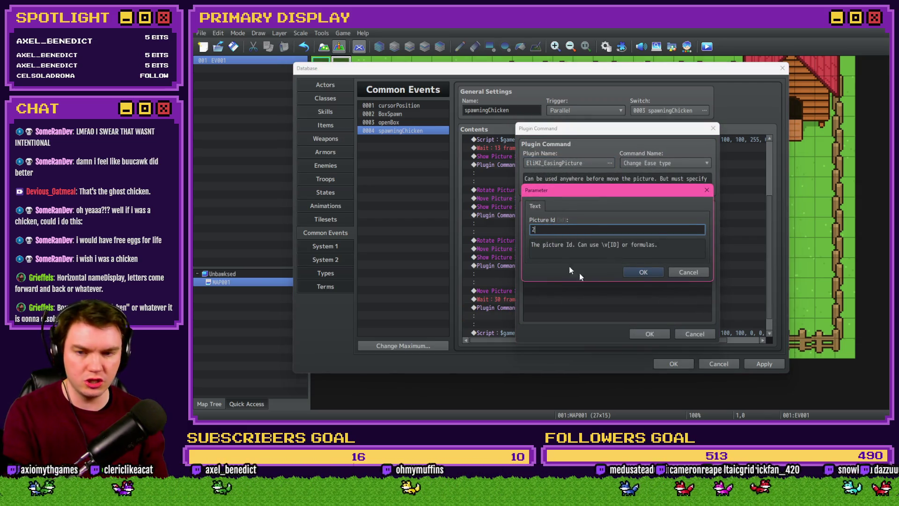
left_click(634, 272)
Step: Set the new command's Ease type to quadOut, confirm and apply the event changes
left_click(619, 233)
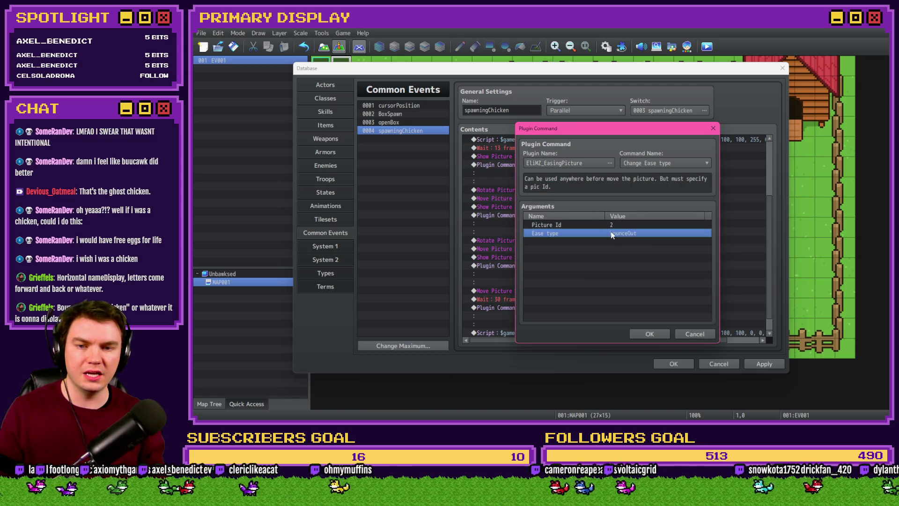
double_click(611, 233)
left_click(565, 230)
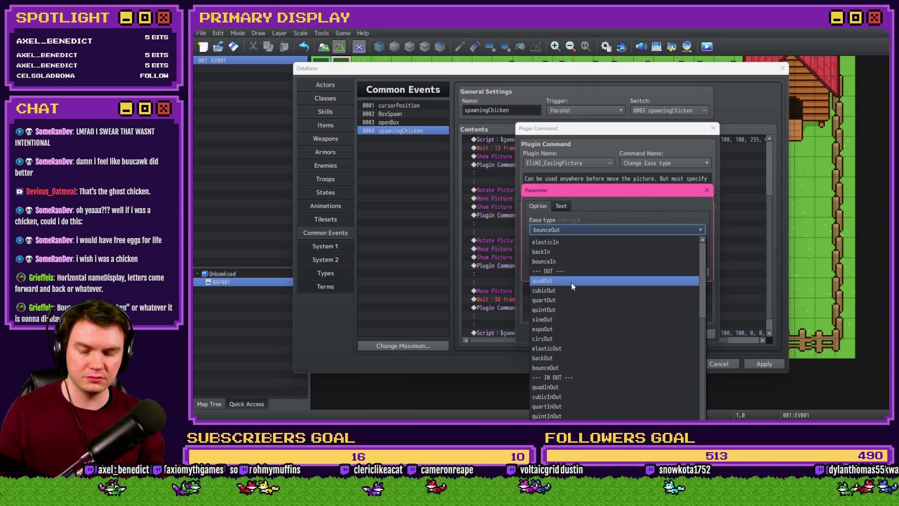
left_click(571, 282)
left_click(622, 266)
left_click(650, 336)
left_click(764, 364)
scroll(615, 303, "down", 1)
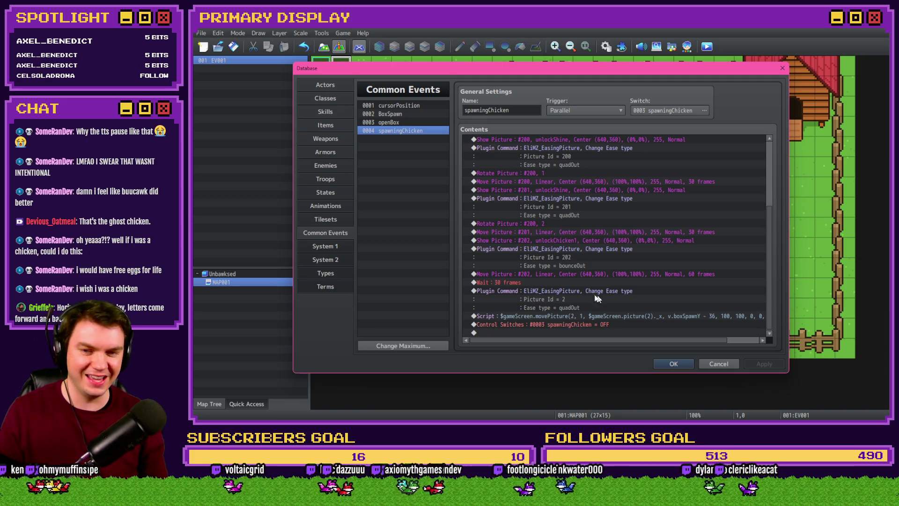
left_click(573, 292)
left_click(582, 317)
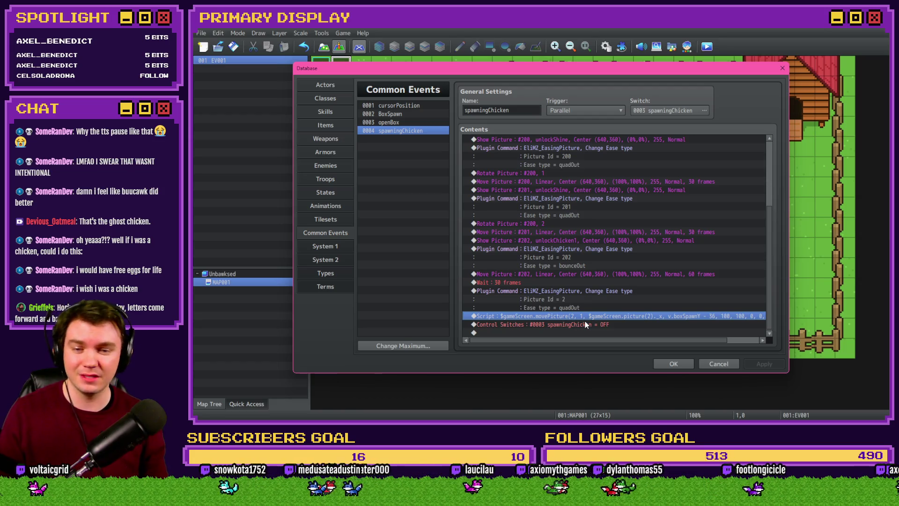
left_click(584, 298)
left_click(588, 316)
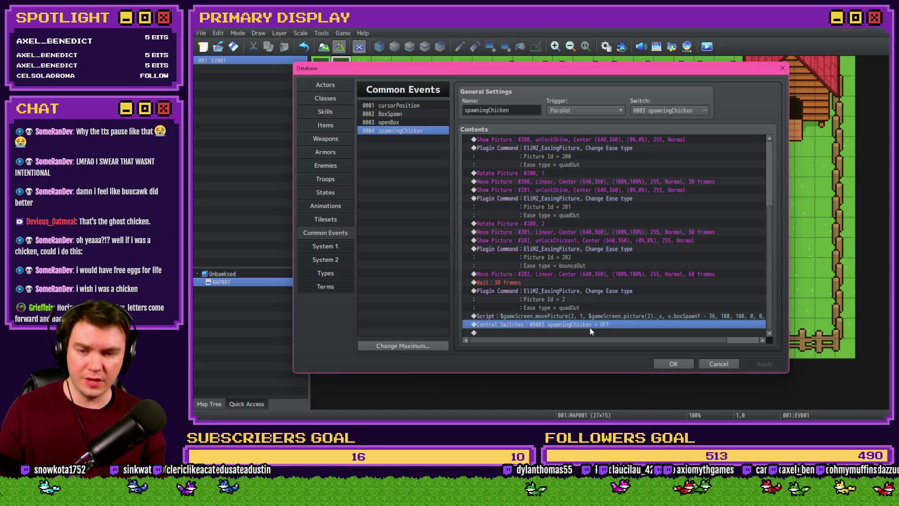
left_click(673, 363)
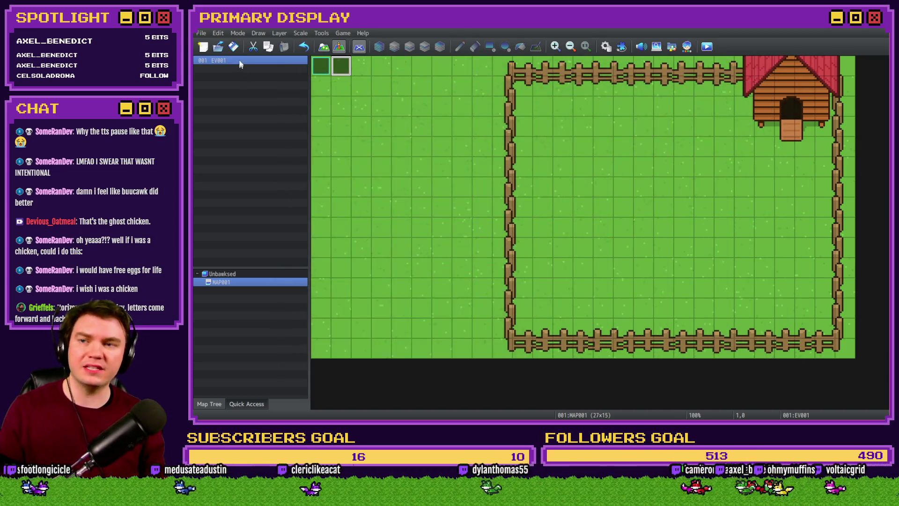
left_click(706, 46)
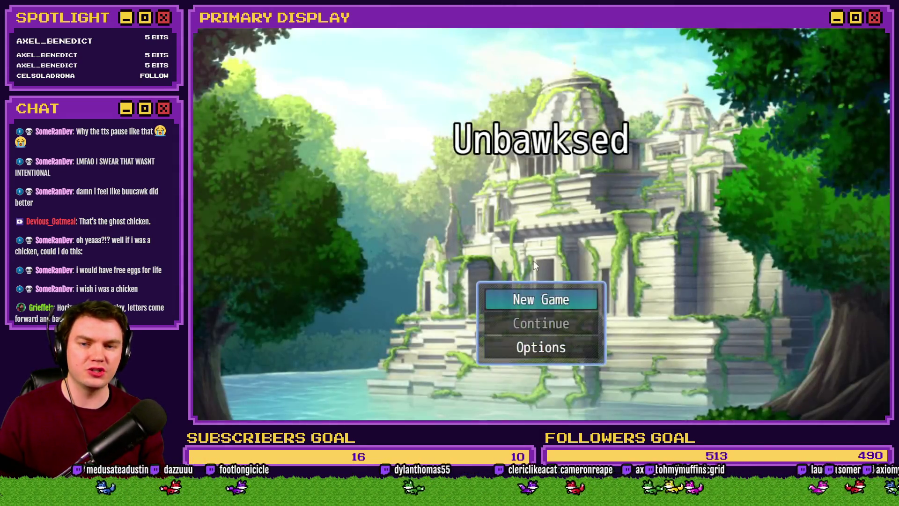
left_click(536, 292)
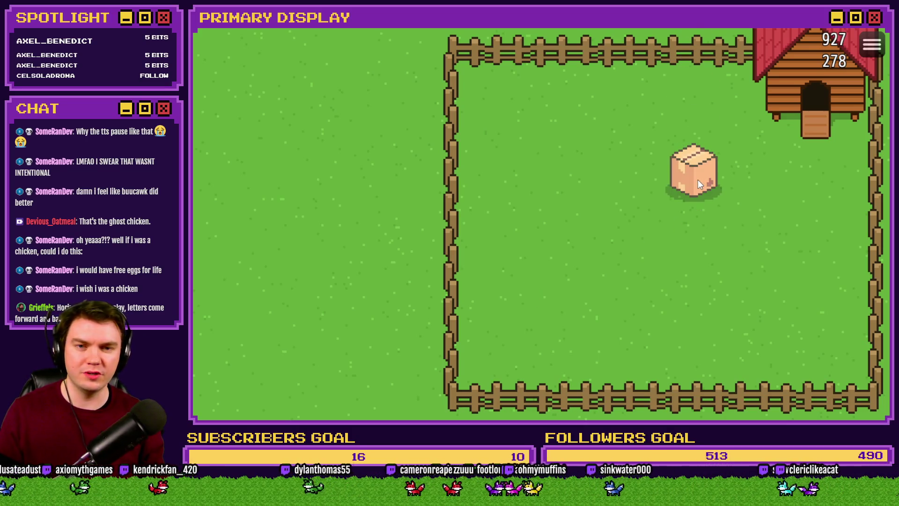
left_click(698, 184)
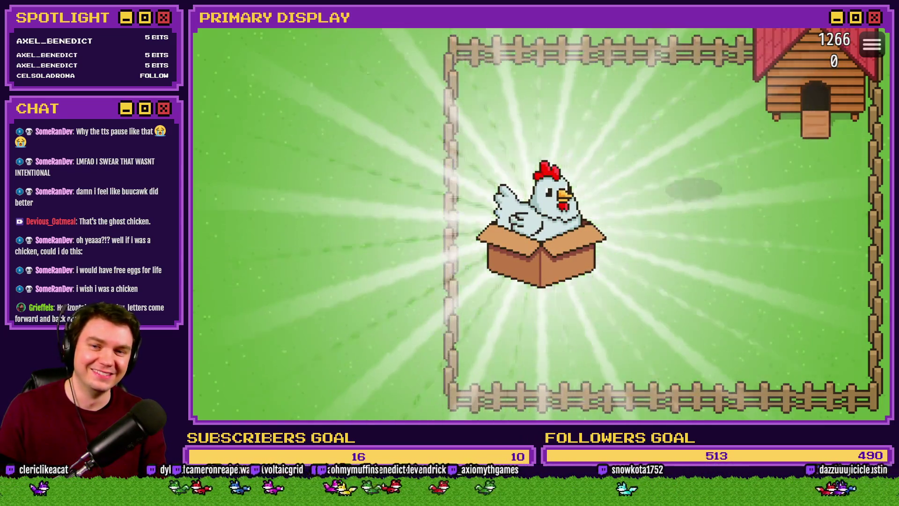
key("alt+F4")
key("F9")
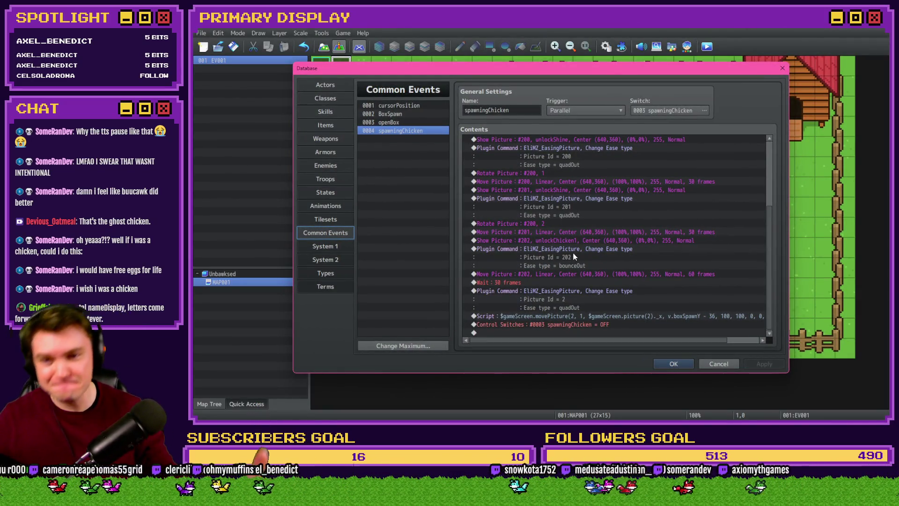
Step: Retarget the second Rotate Picture command to picture 201 and close the database
double_click(579, 224)
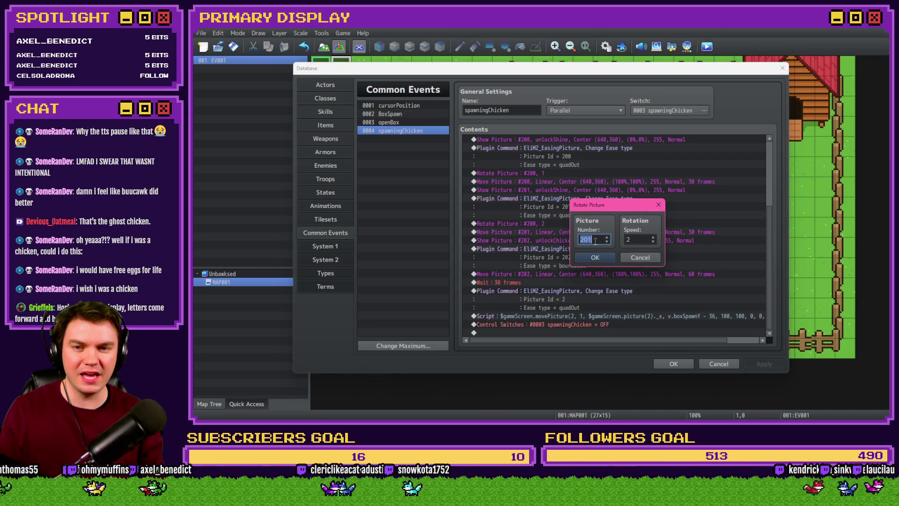
left_click(596, 256)
left_click(673, 363)
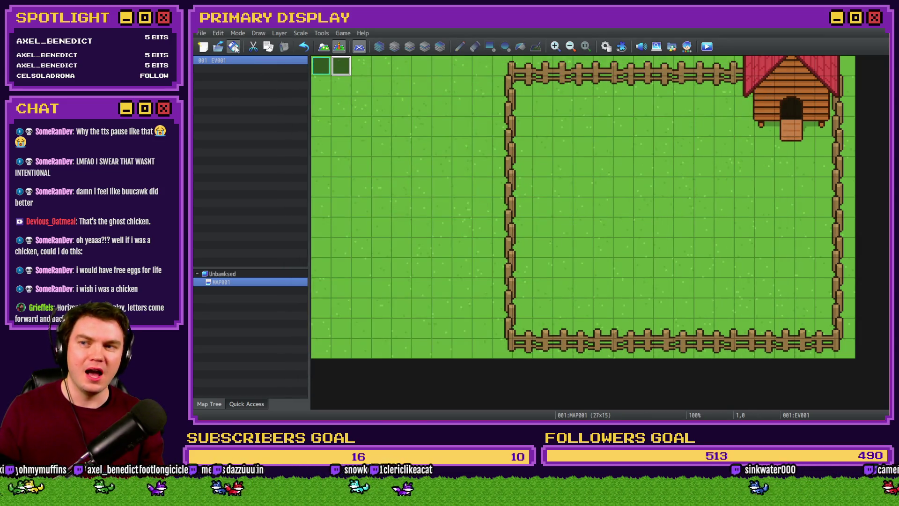
Step: Playtest a new game, opening the box to watch the chicken reveal, then quit the game
left_click(705, 46)
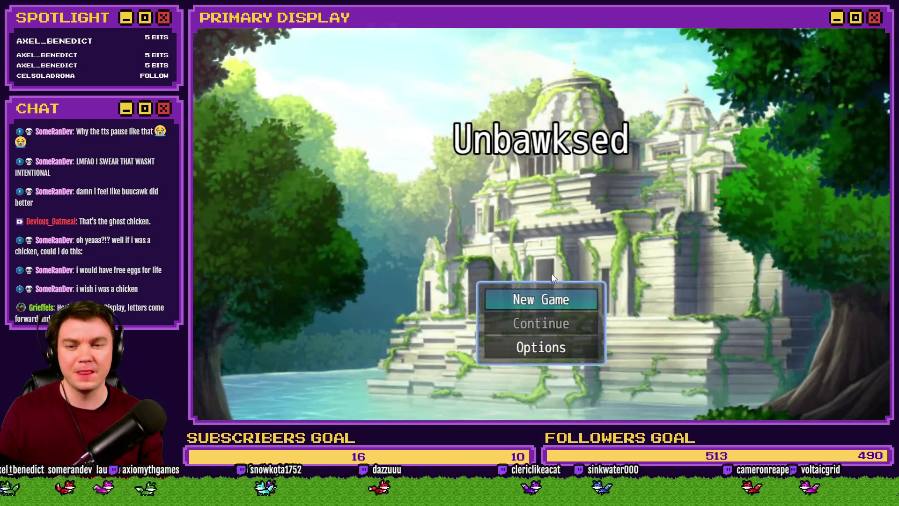
left_click(543, 295)
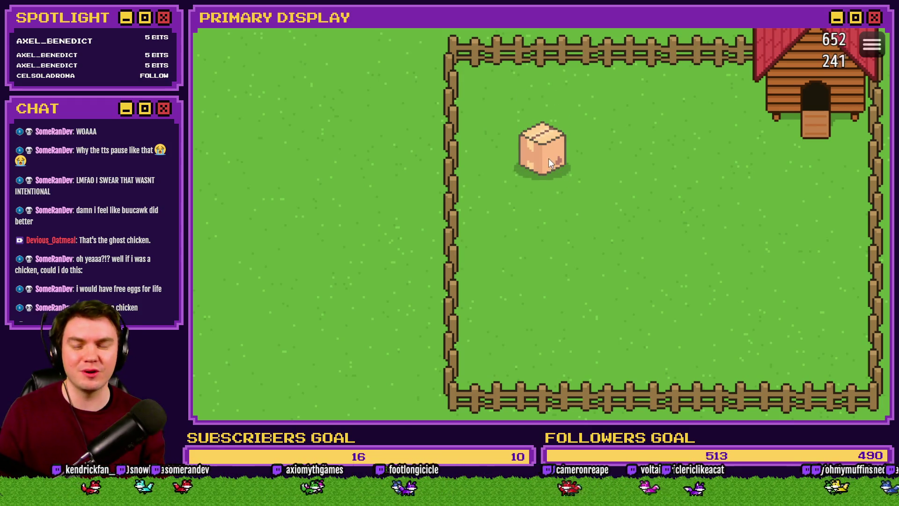
left_click(548, 157)
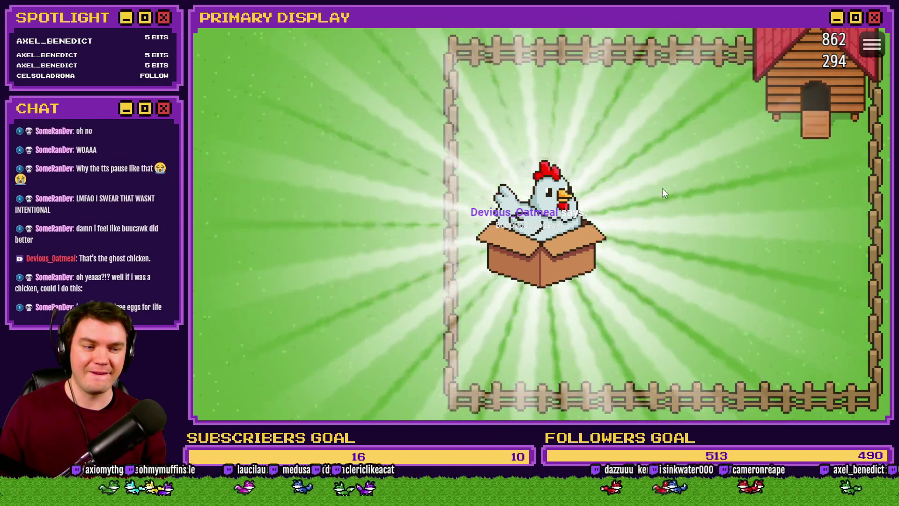
key("alt+F4")
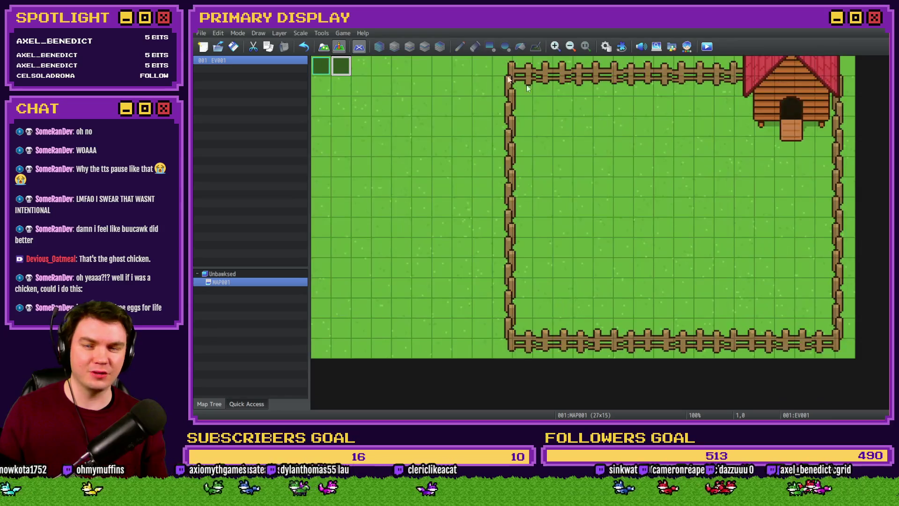
Step: Slow the Rotate Picture #201 command from speed 2 to speed 1, then return to the Photoshop mockup
left_click(615, 45)
scroll(619, 166, "down", 1)
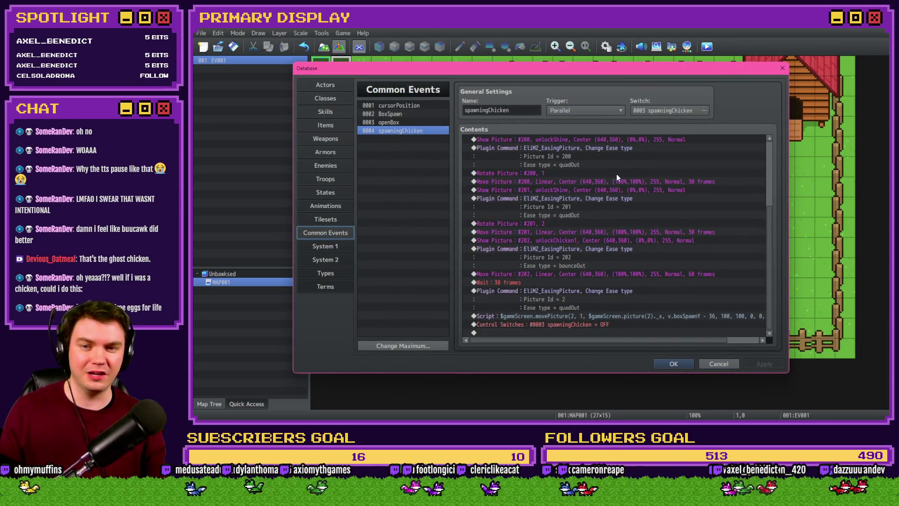
left_click(582, 224)
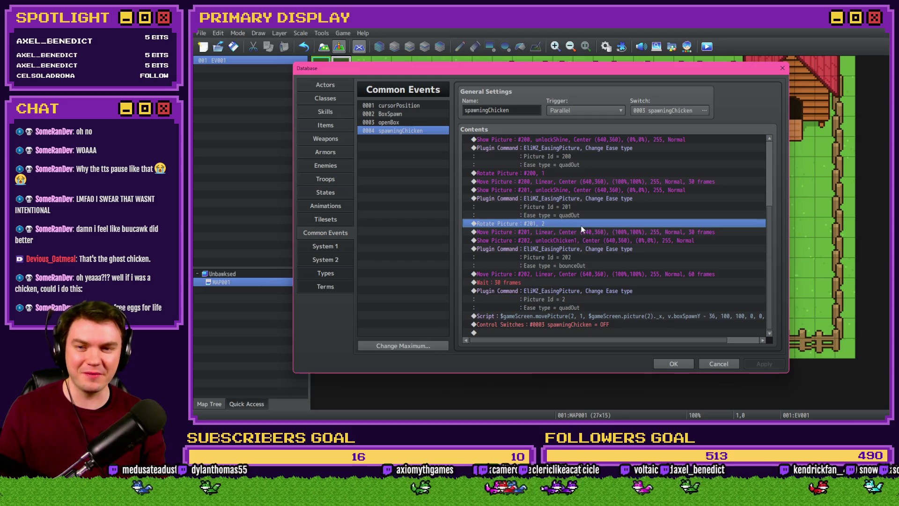
double_click(582, 224)
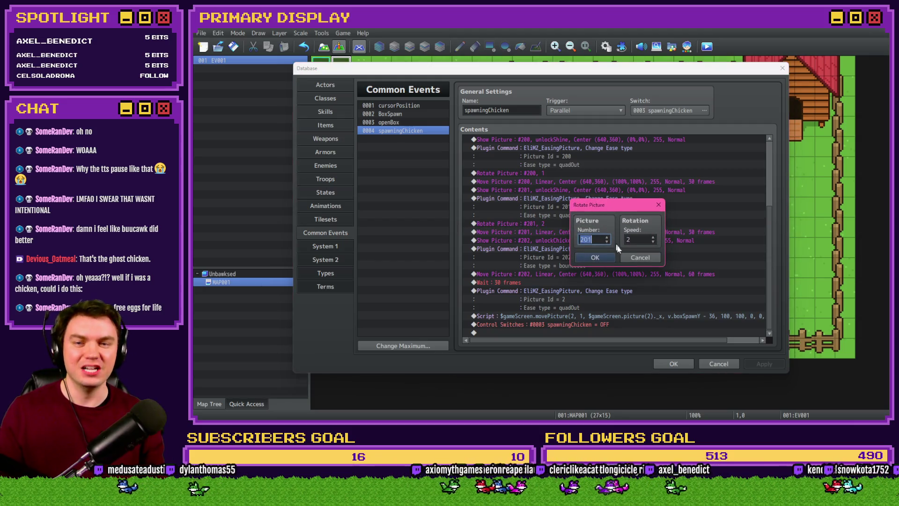
left_click(595, 257)
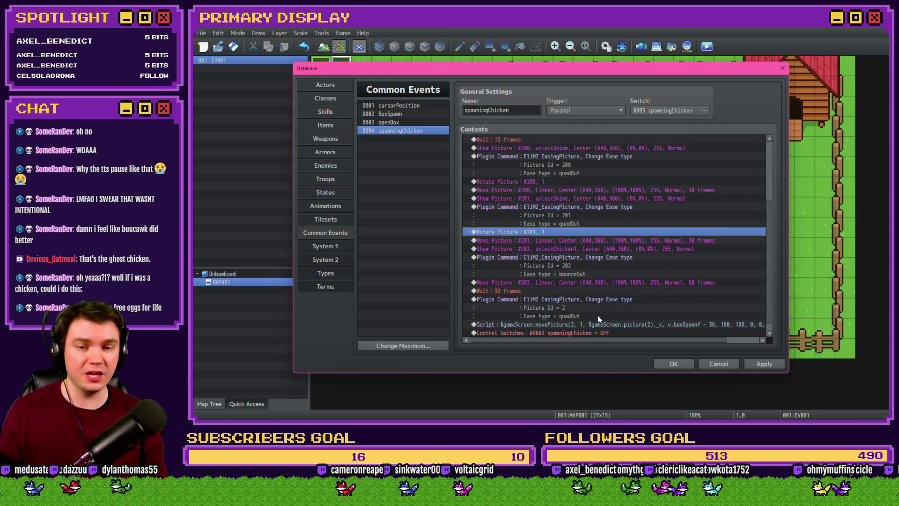
key("alt+Tab")
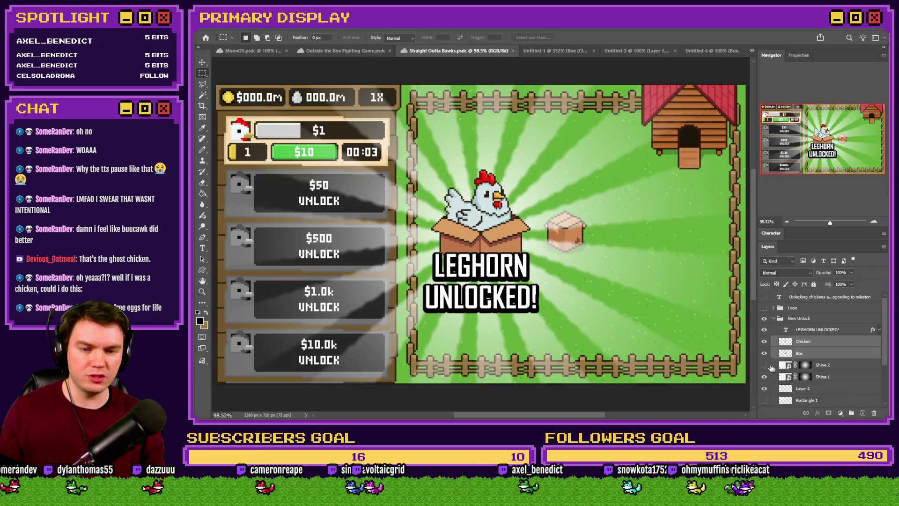
Step: Show Shine 2 and duplicate the Shine 1 layer as Shine 1 copy
left_click(765, 365)
left_click(784, 366)
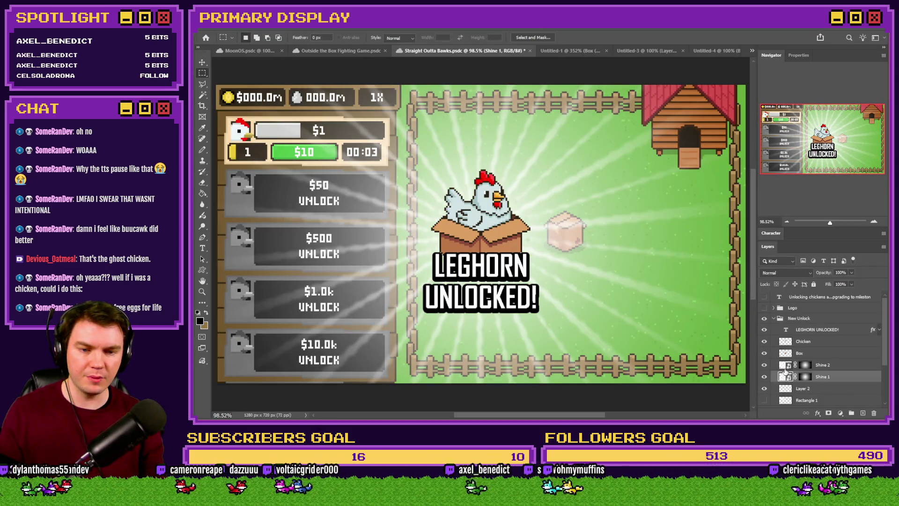
key("ctrl+j")
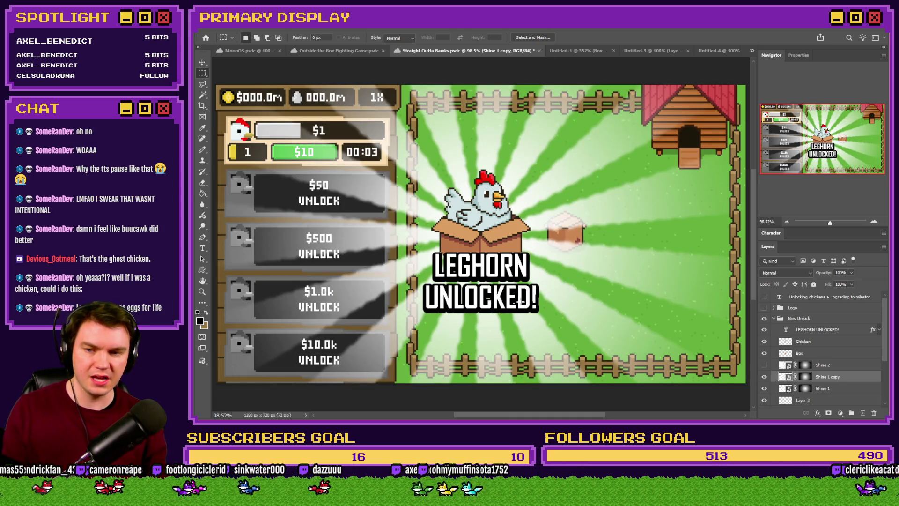
right_click(523, 304)
left_click(480, 366)
Step: Free-transform Shine 1 copy about 12° clockwise so its rays sit offset, then return to RPG Maker
key("ctrl+t")
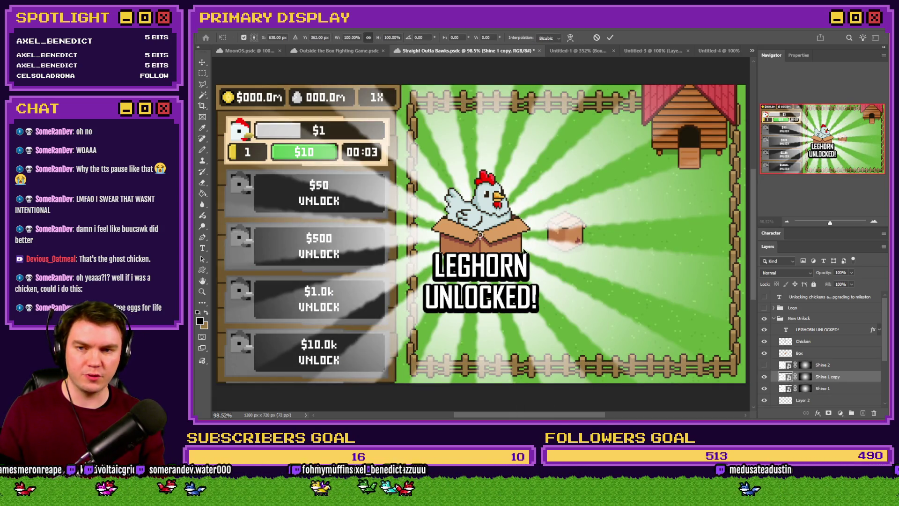
scroll(508, 268, "down", 2)
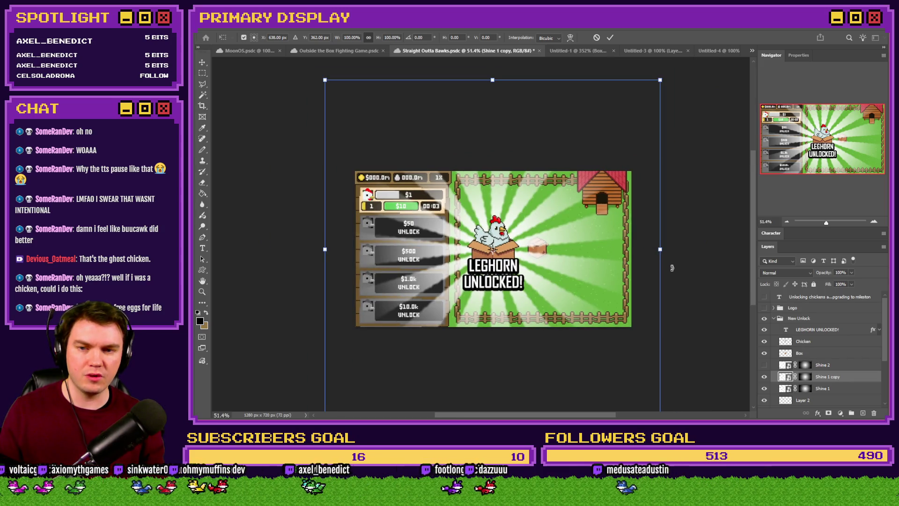
left_click_drag(669, 250, 671, 288)
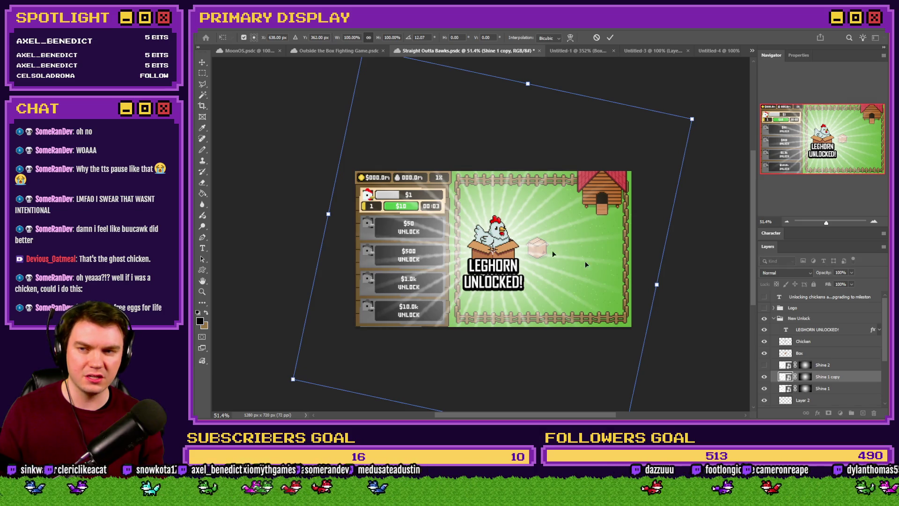
key("Return")
key("alt+Tab")
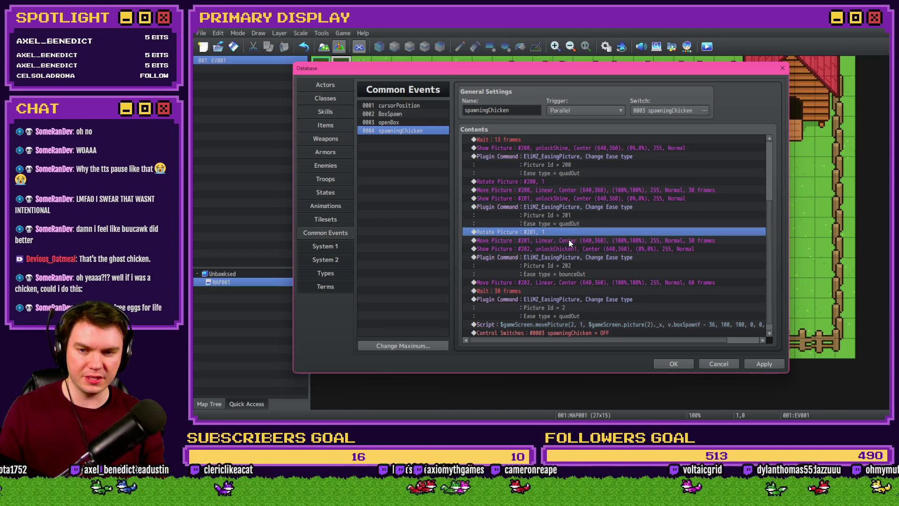
Step: Insert a Script command '$gameScreen.picture(201)._angle = 12' into the spawningChicken event
left_click(569, 239)
left_click(568, 247)
scroll(576, 252, "down", 1)
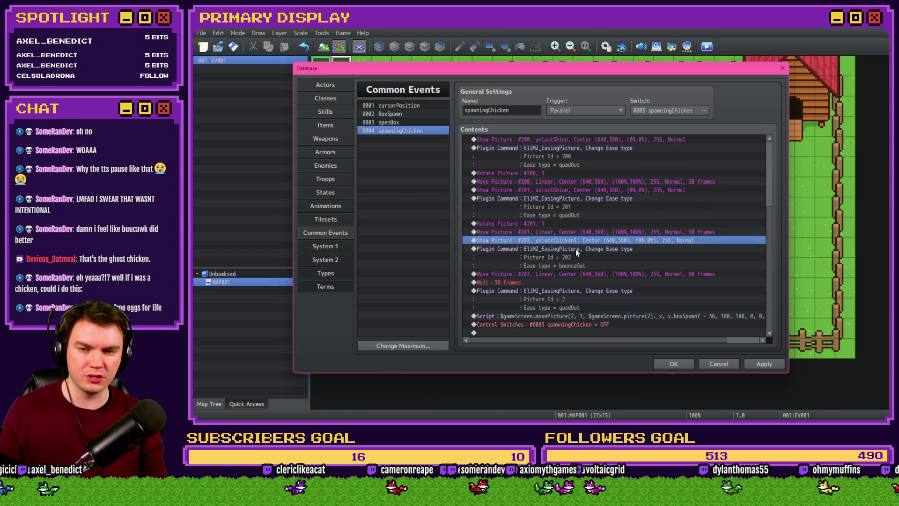
left_click(575, 233)
left_click(576, 248)
key("Insert")
left_click(540, 110)
left_click(673, 329)
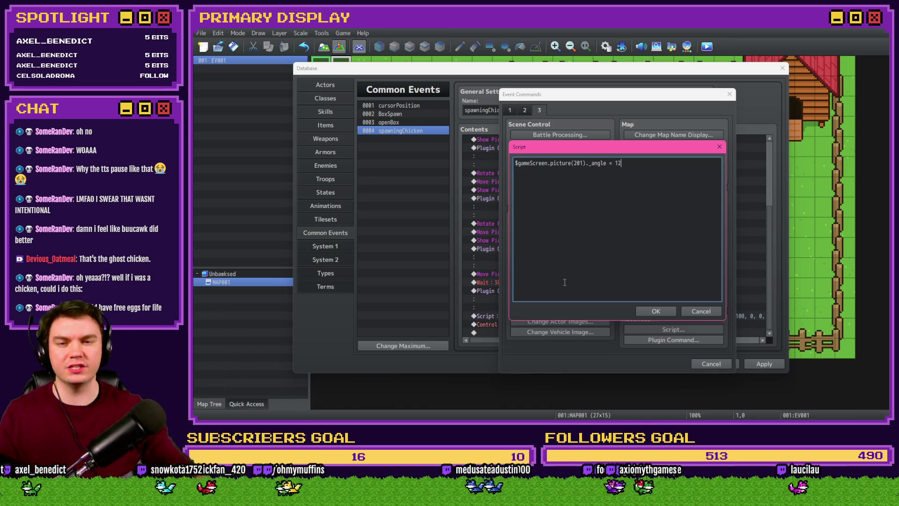
left_click(661, 310)
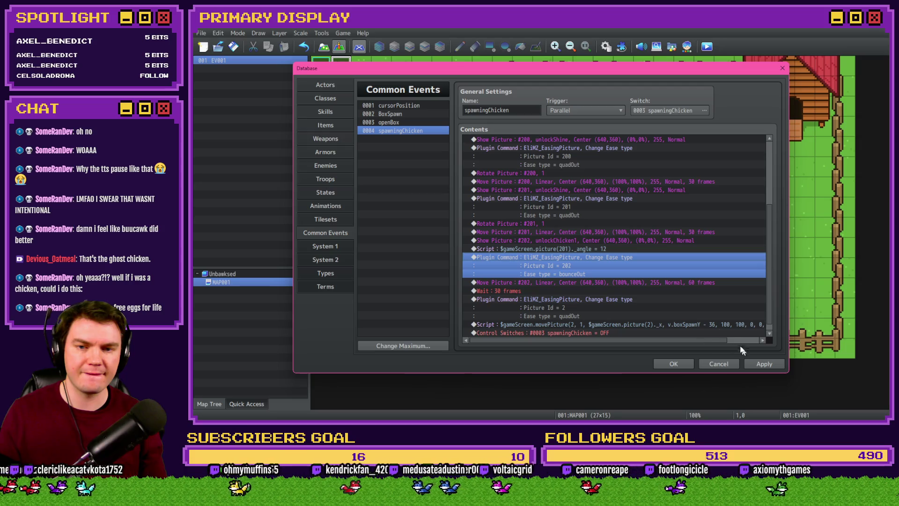
scroll(661, 304, "down", 1)
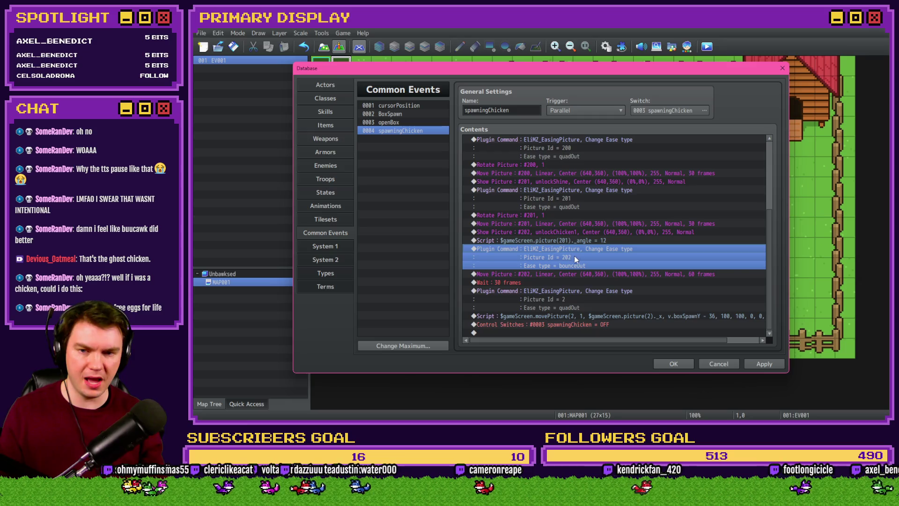
Step: Cut the angle script line and paste it directly below Show Picture #201
left_click(561, 244)
left_click(568, 233)
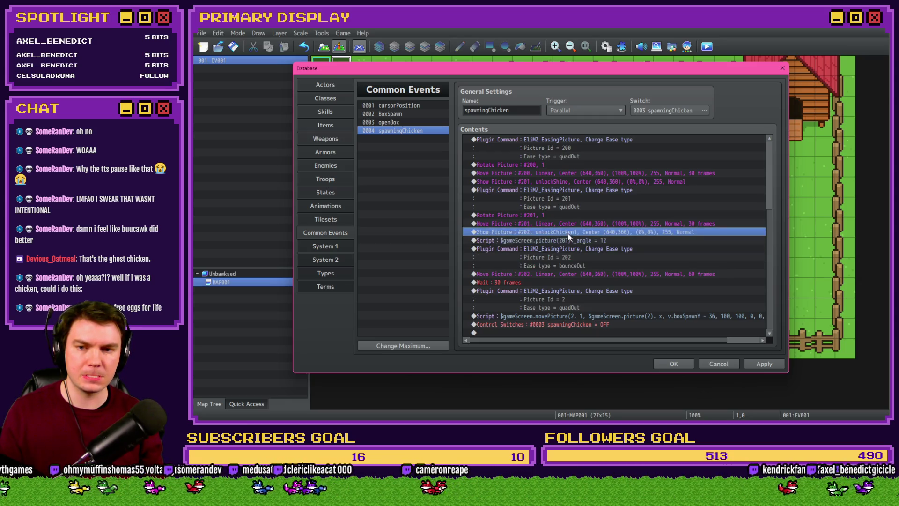
left_click(567, 239)
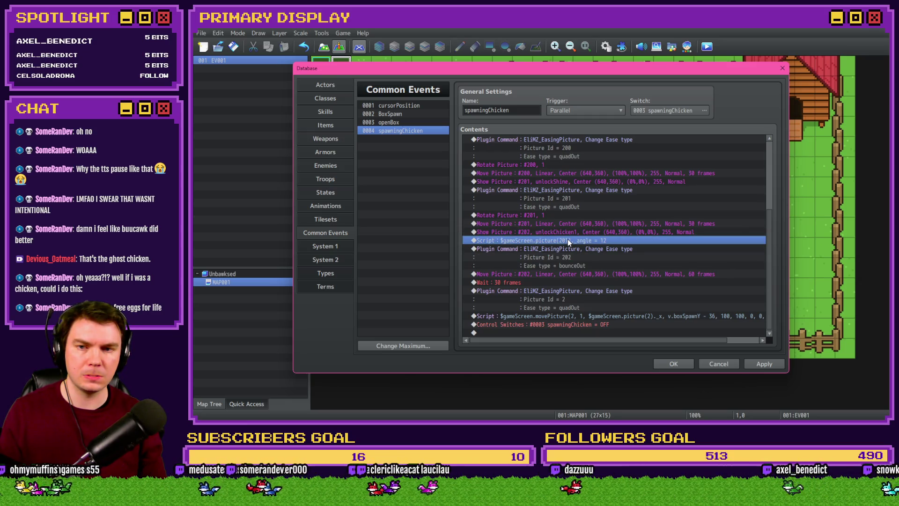
key("Delete")
left_click(562, 198)
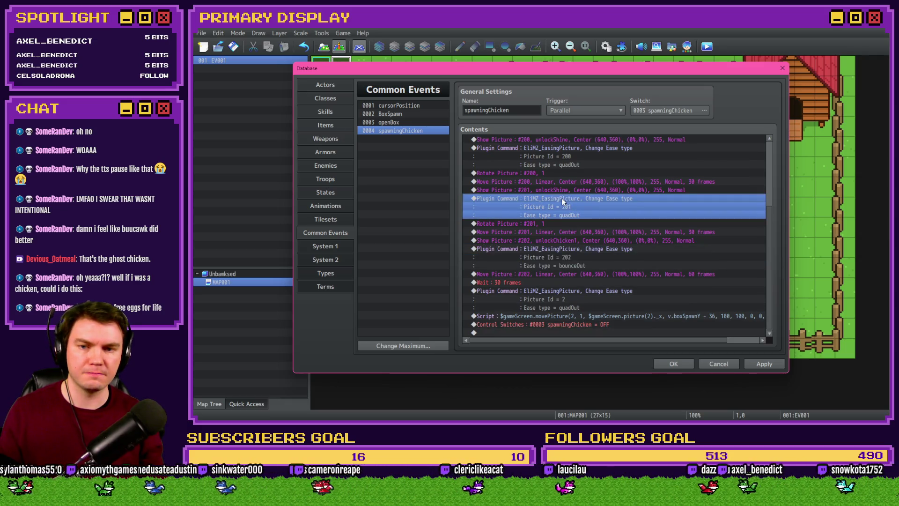
key("ctrl+v")
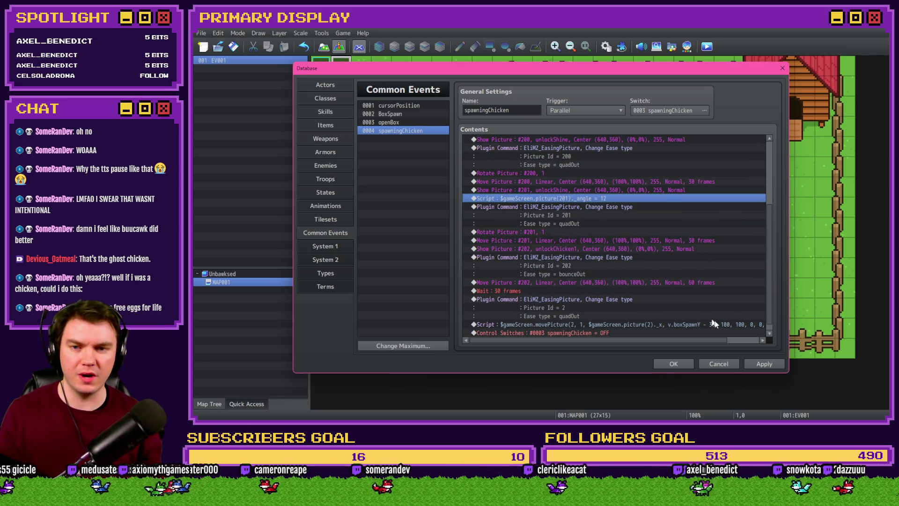
Step: Confirm the event changes and close the database
left_click(764, 363)
left_click(673, 363)
left_click(218, 46)
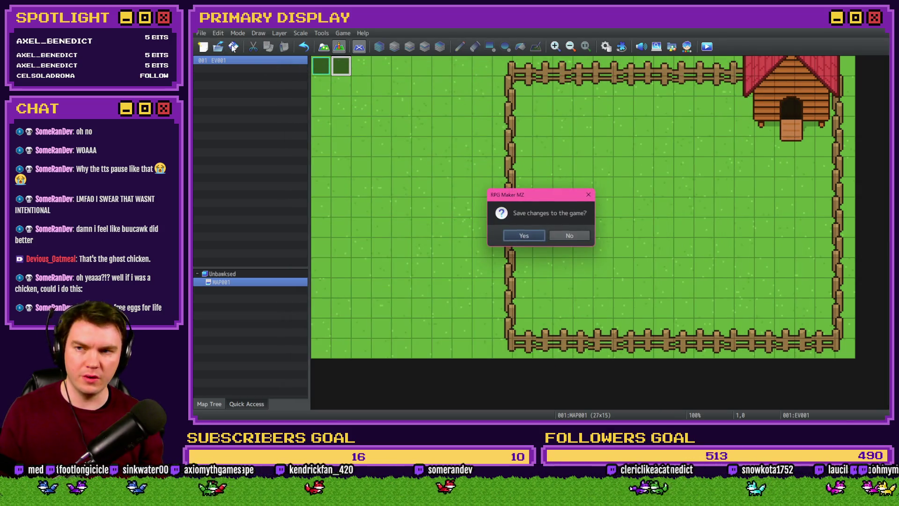
Step: Save the game, playtest a new game and open the box to check the tilted-ray reveal, then quit
left_click(589, 196)
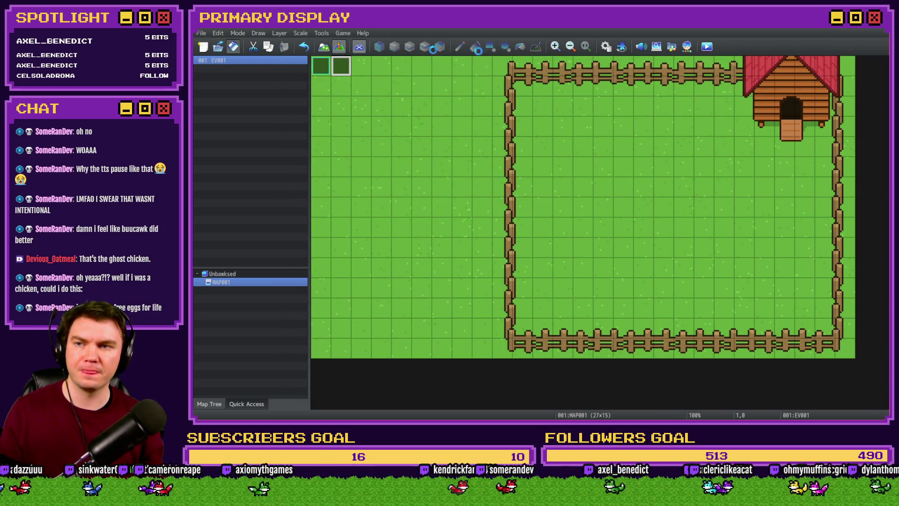
left_click(707, 47)
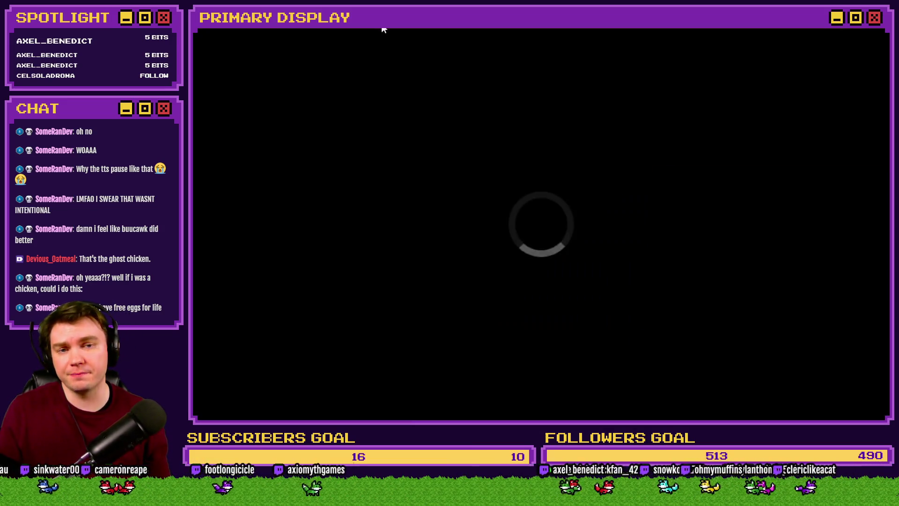
key("Return")
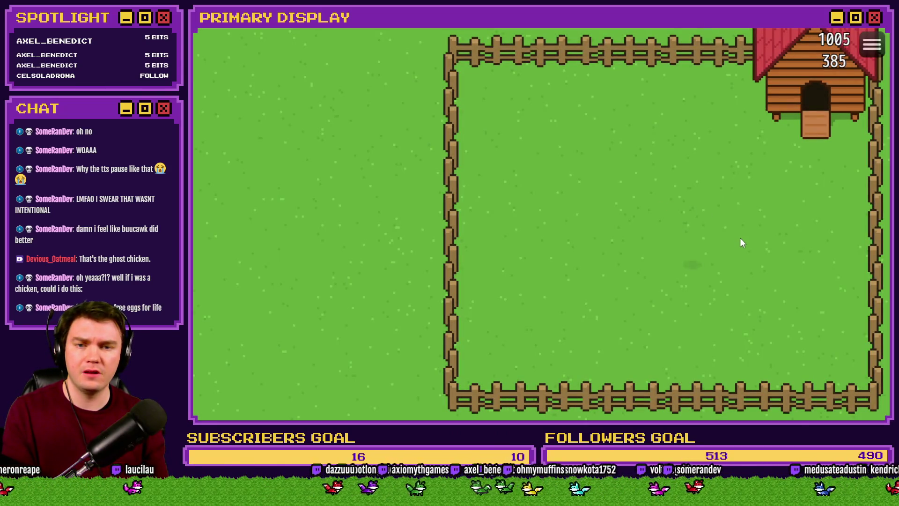
left_click(693, 253)
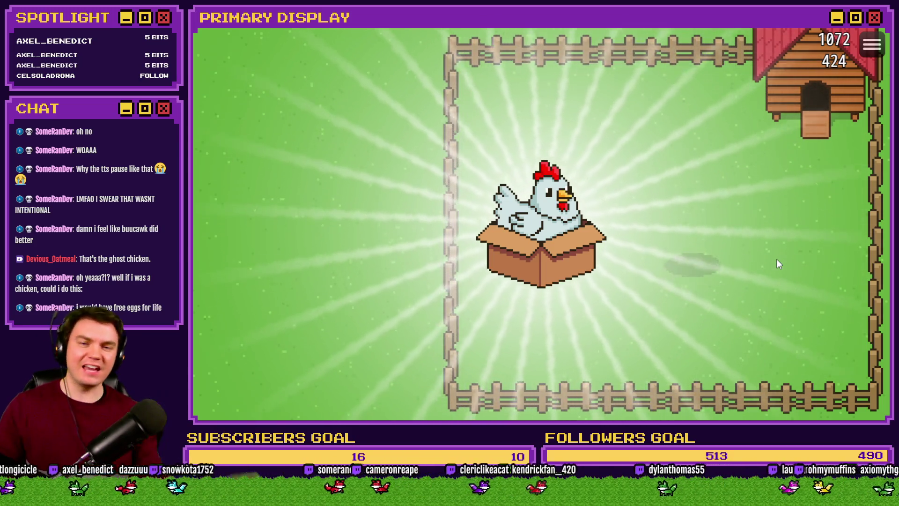
left_click(880, 30)
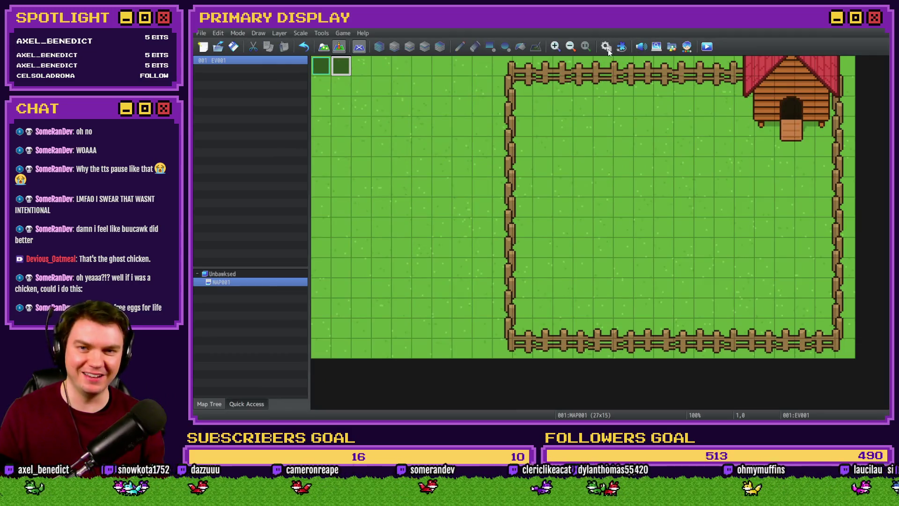
Step: Reopen Common Events and duplicate the last Script line of spawningChicken for editing
key("F9")
scroll(535, 240, "down", 1)
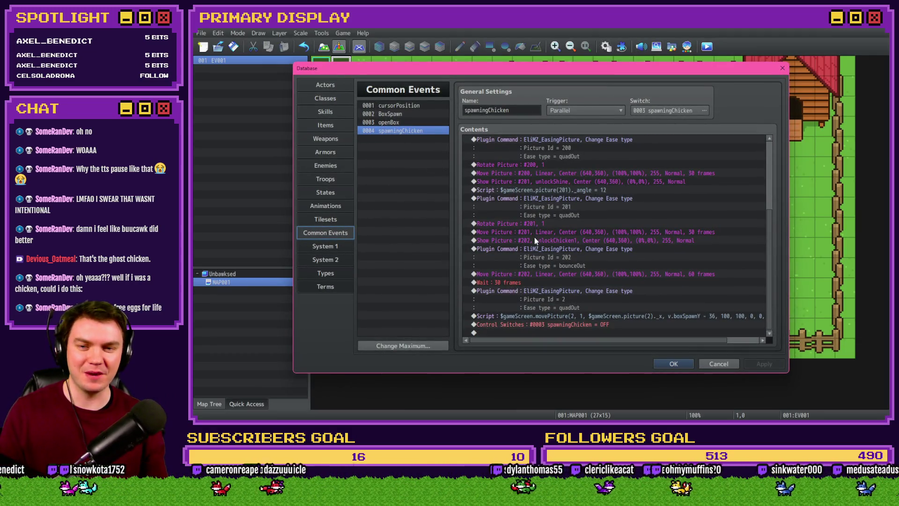
left_click(609, 318)
key("ctrl+c")
key("ctrl+v")
double_click(608, 318)
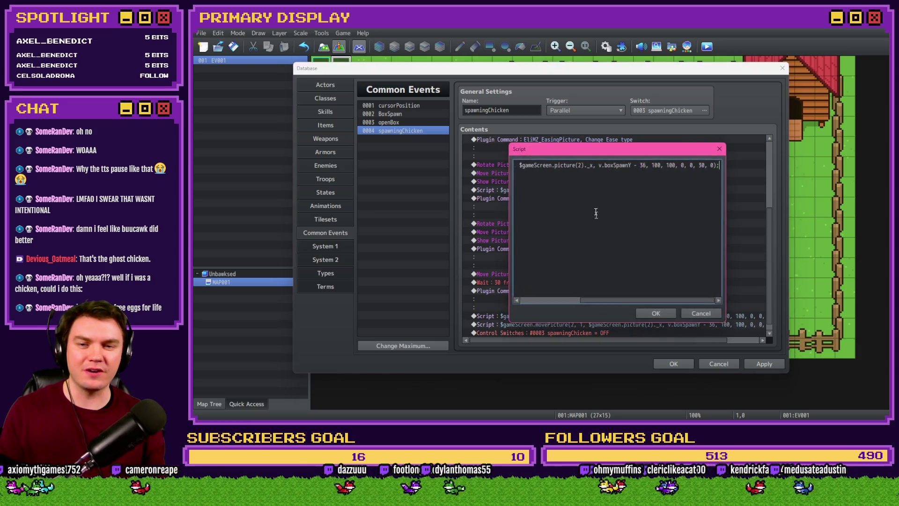
Step: Rewrite the copy as movePicture(1, …picture(1)._x, picture(1)._y…) to fade picture 1 in place, then close the database
key("Home")
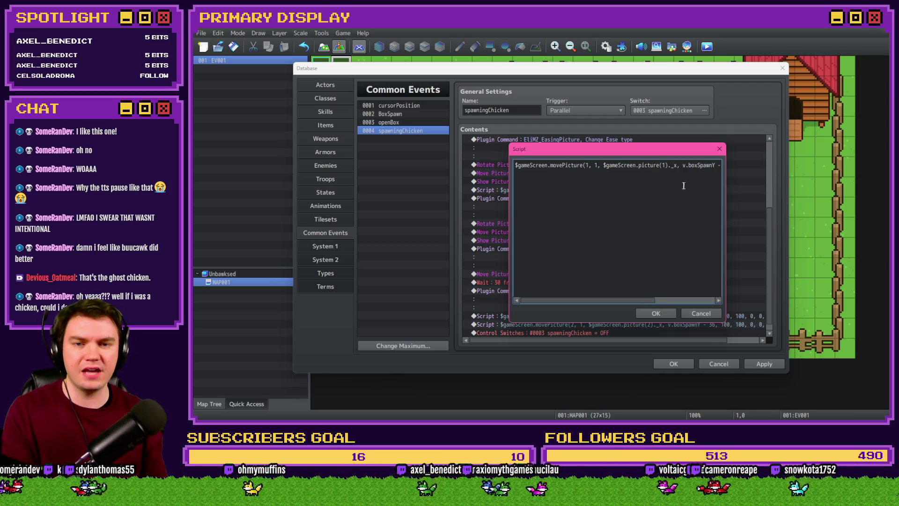
key("Right")
key("Right")
key("Right")
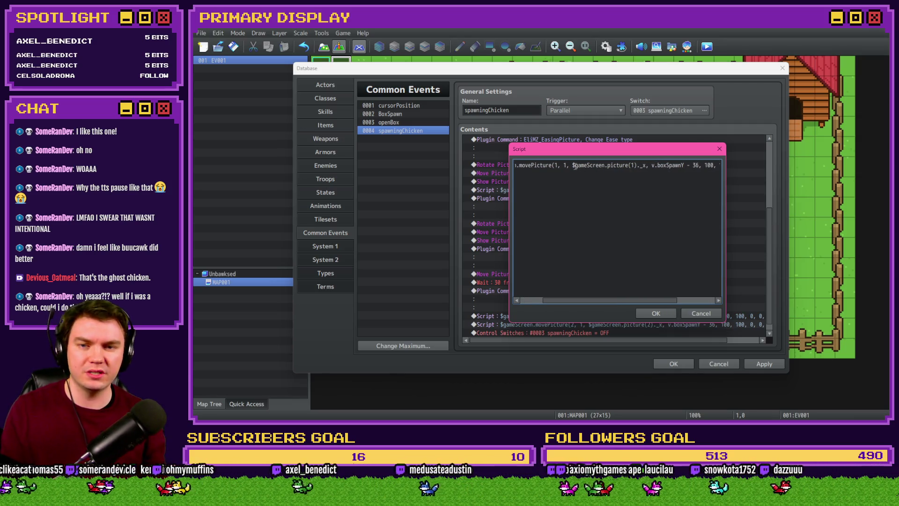
left_click_drag(572, 165, 688, 166)
key("ctrl+v")
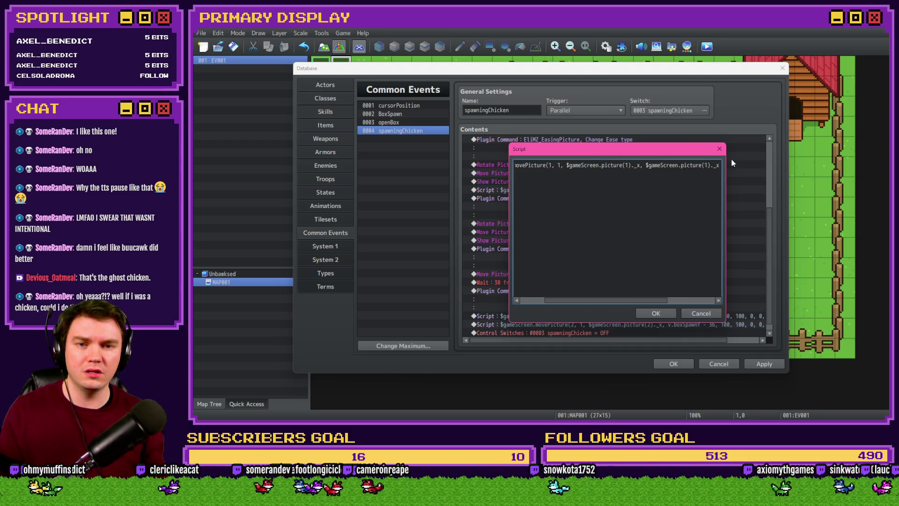
type("y, 100, 1")
key("End")
type(");")
left_click(657, 314)
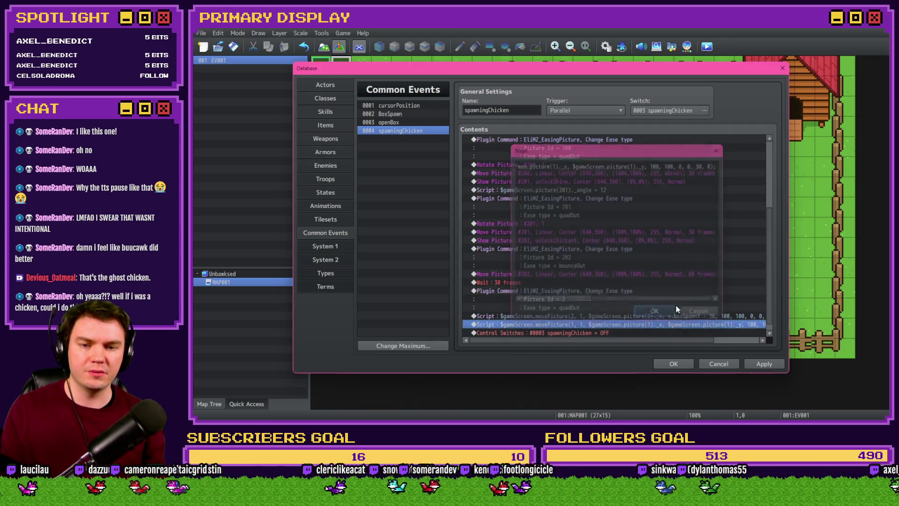
left_click(673, 365)
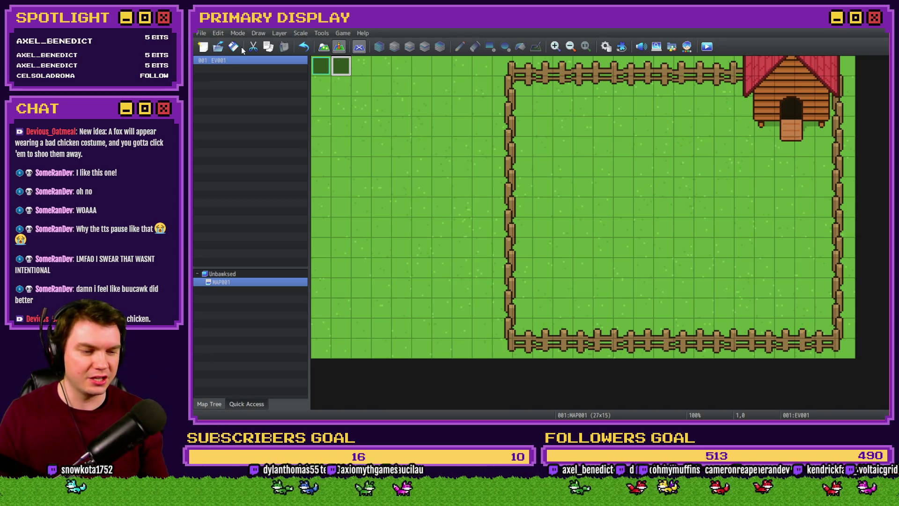
Step: Playtest a new game and open the box beside the coop to replay the chicken reveal
left_click(707, 46)
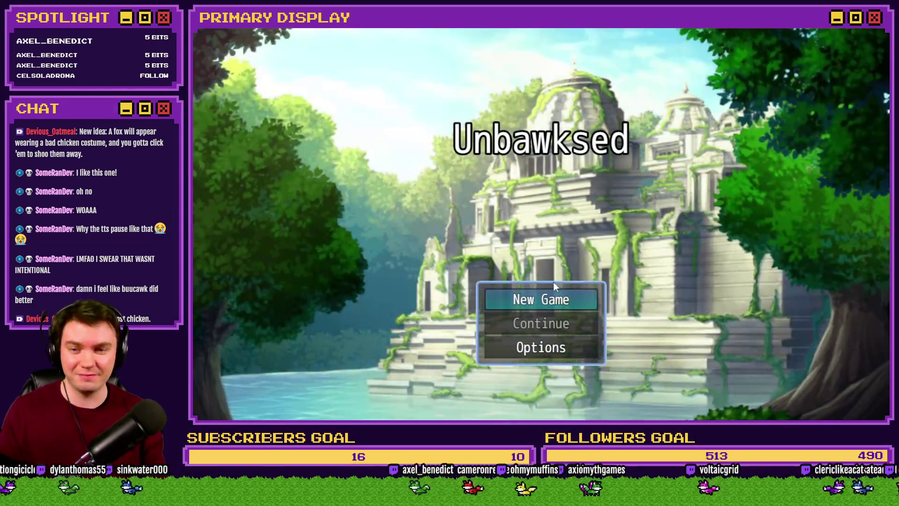
left_click(559, 297)
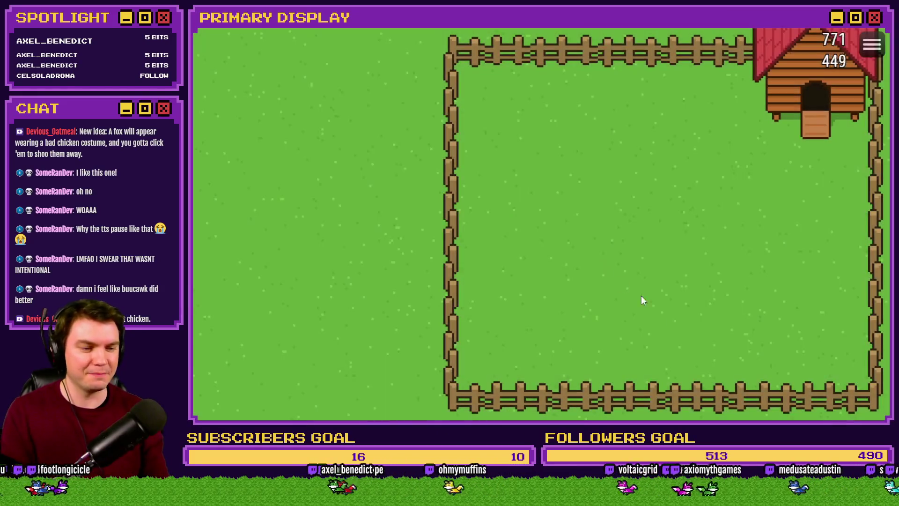
left_click(771, 137)
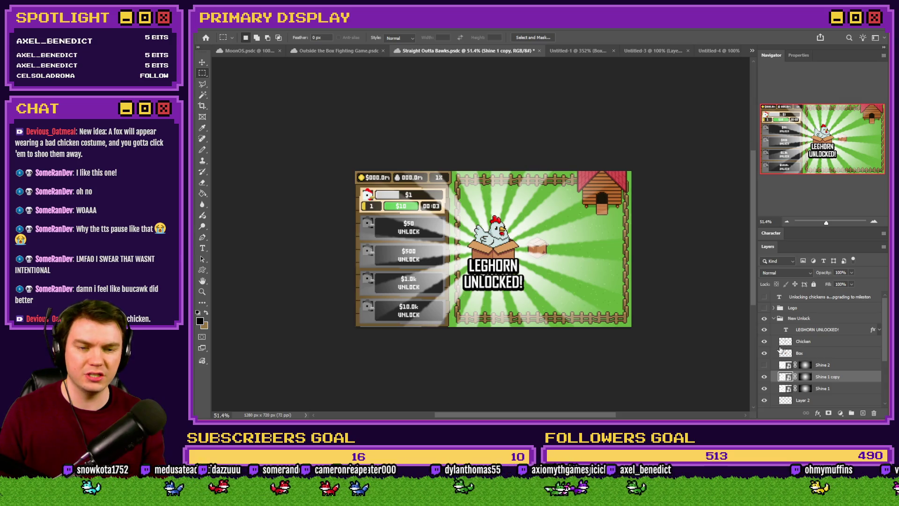
Step: Select the LEGHORN UNLOCKED! text layer in the mockup's Layers panel
left_click(823, 330)
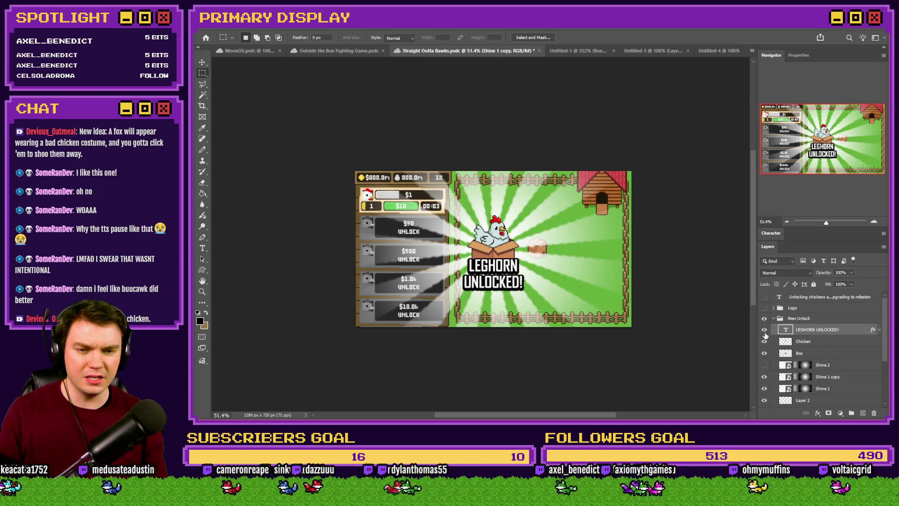
scroll(485, 280, "up", 3)
scroll(484, 281, "up", 2)
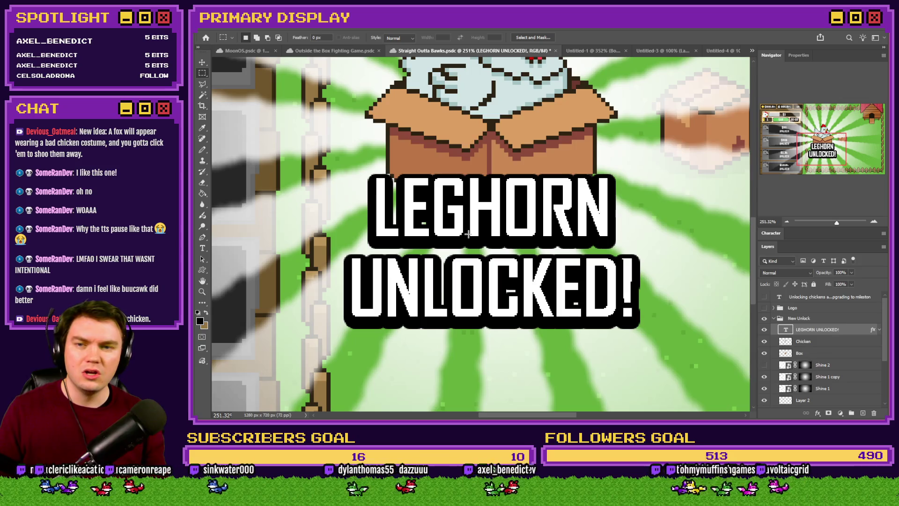
scroll(468, 234, "down", 2)
scroll(470, 236, "down", 3)
scroll(470, 236, "up", 3)
Step: Undo the Shine 1 copy, fit the scene, and enter the LEGHORN UNLOCKED! text with the Type tool
key("ctrl+z")
key("ctrl+z")
key("ctrl+z")
key("ctrl+shift+z")
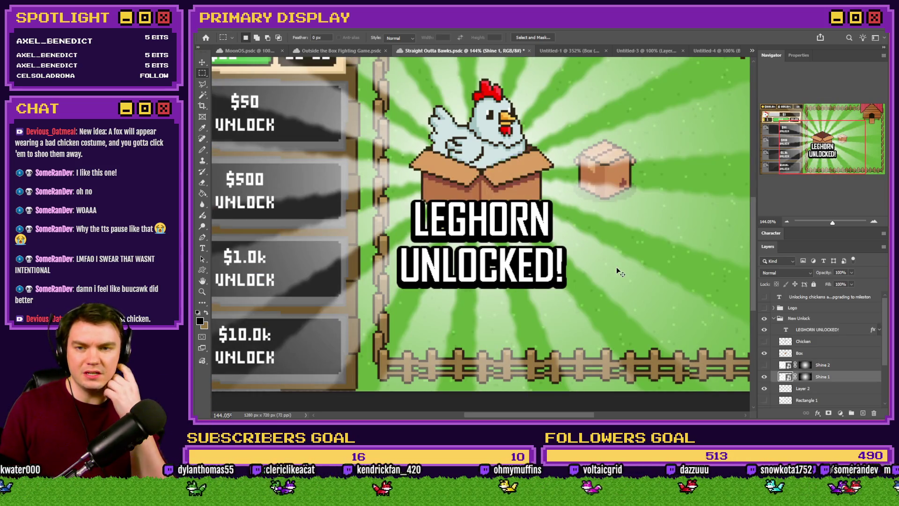
scroll(618, 272, "down", 10)
key("ctrl+0")
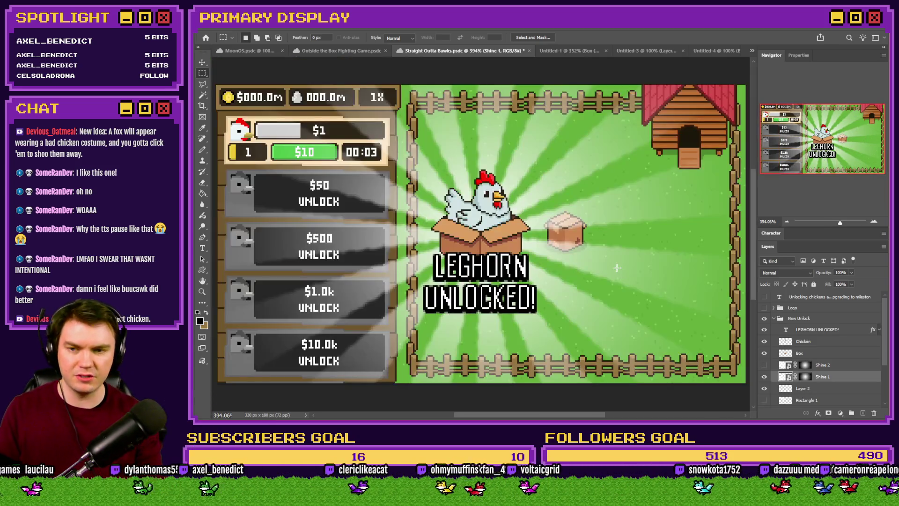
scroll(481, 274, "up", 5)
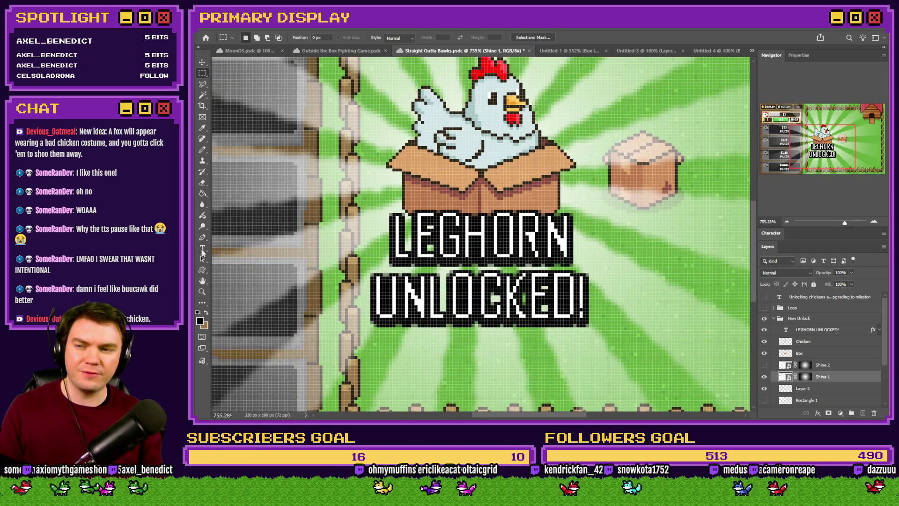
left_click(202, 249)
left_click(419, 241)
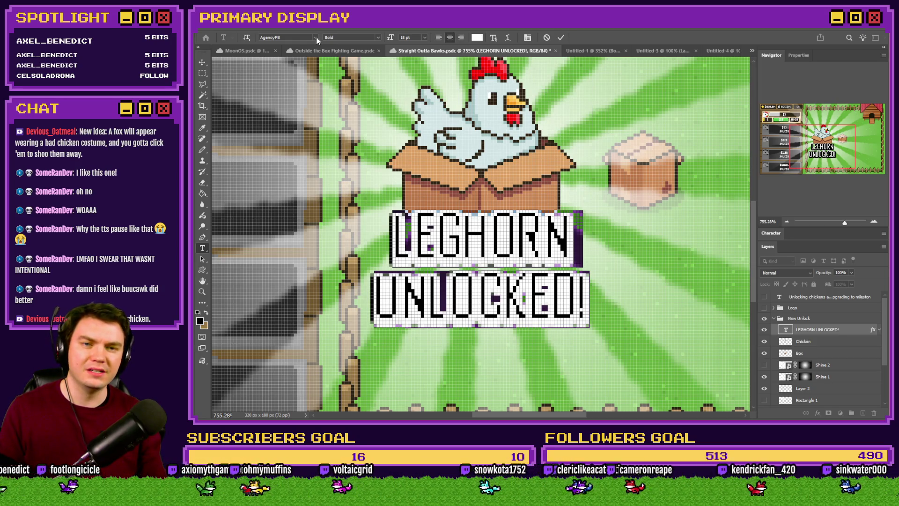
Step: Change the LEGHORN UNLOCKED! title from AgencyFB Bold to Impact Regular and commit the edit
left_click(317, 39)
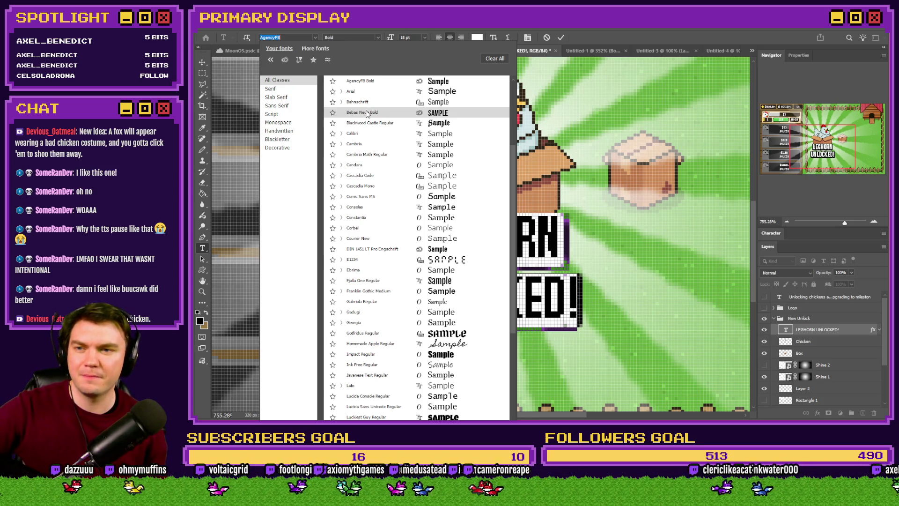
scroll(366, 114, "up", 3)
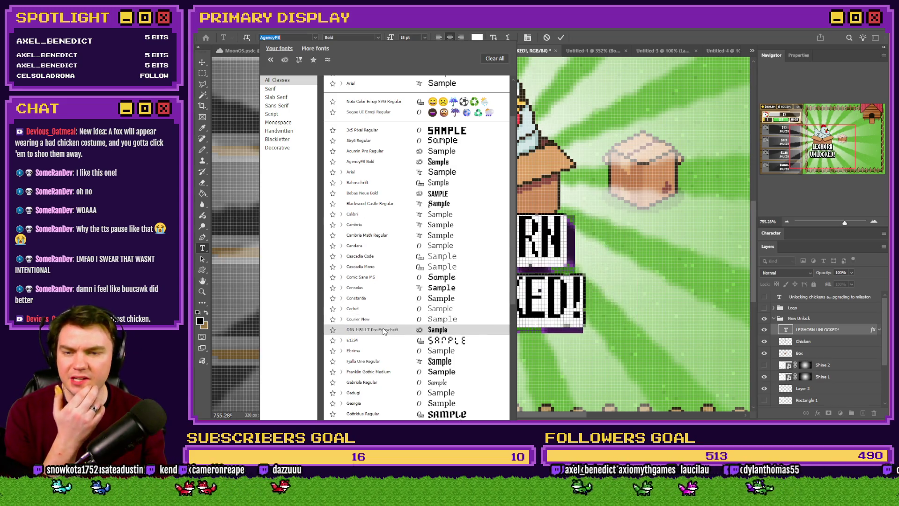
scroll(384, 330, "down", 2)
scroll(386, 337, "down", 1)
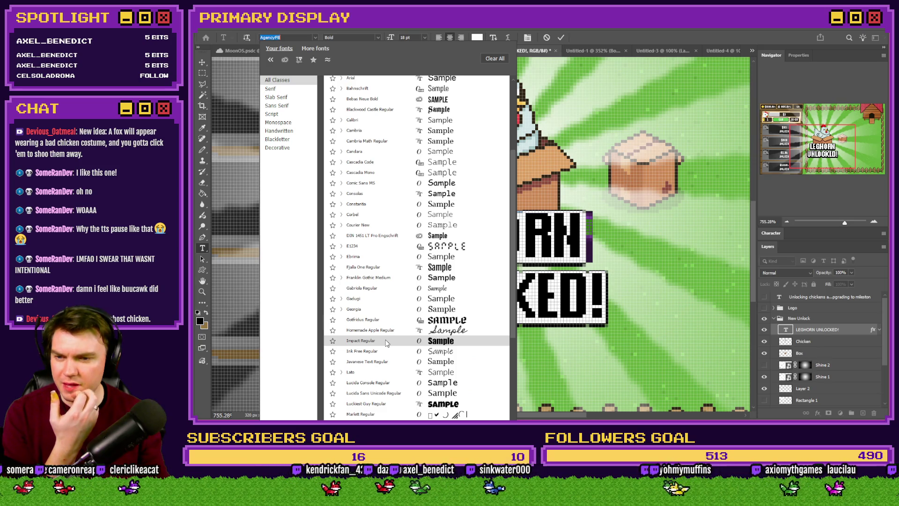
left_click(385, 341)
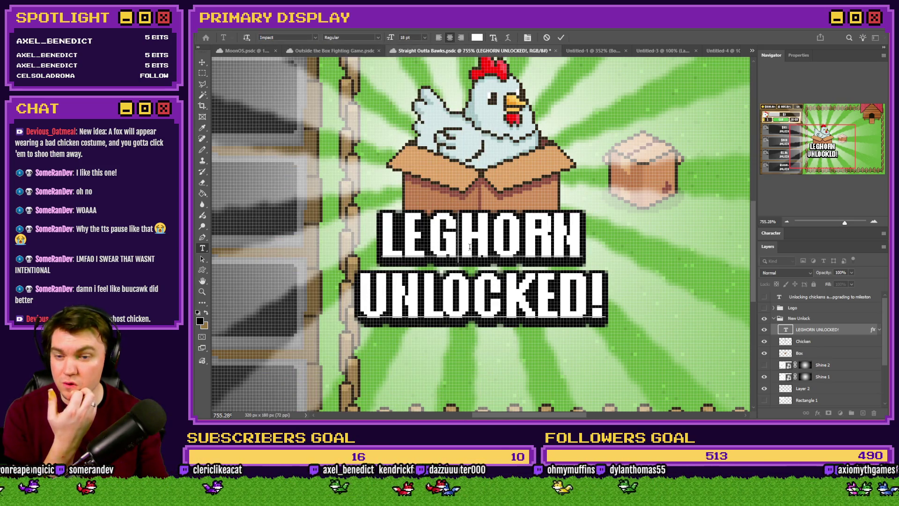
left_click(377, 38)
key("ctrl+a")
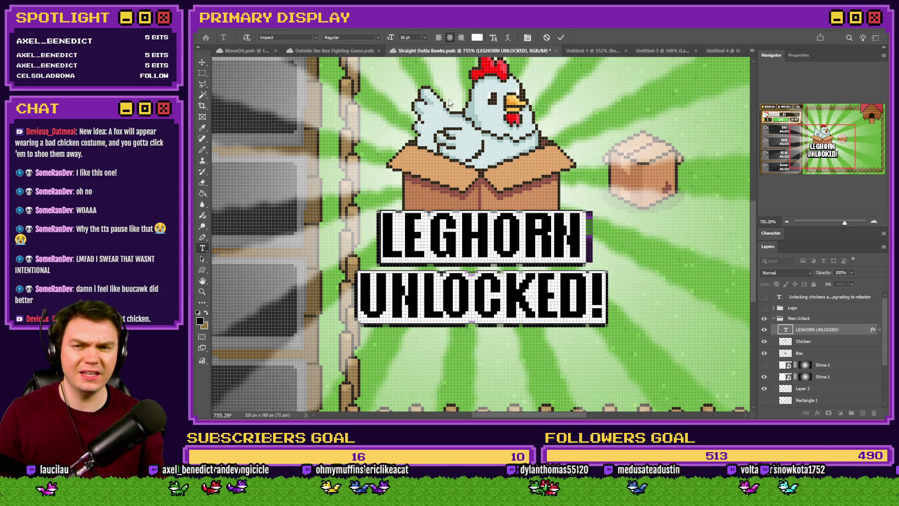
left_click(202, 73)
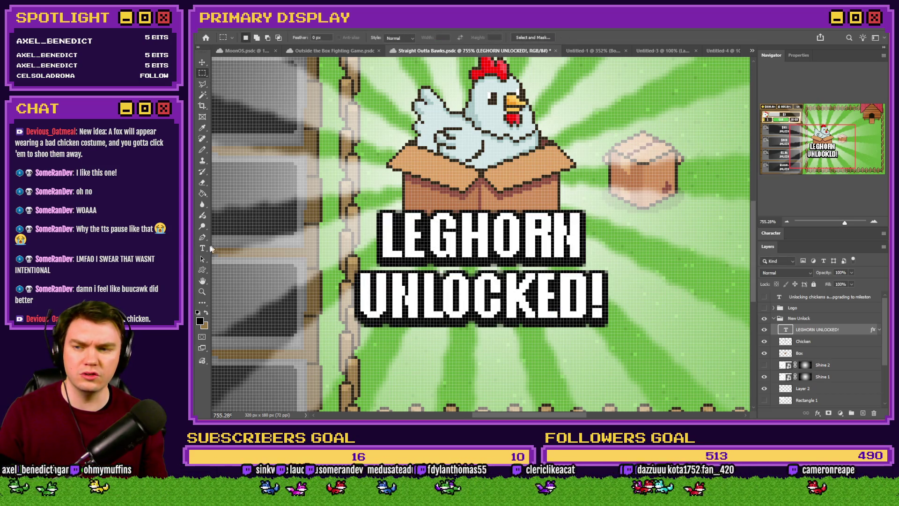
Step: Reopen the LEGHORN UNLOCKED! title text and change its font size
left_click(203, 248)
left_click(481, 240)
key("ctrl+a")
left_click(407, 38)
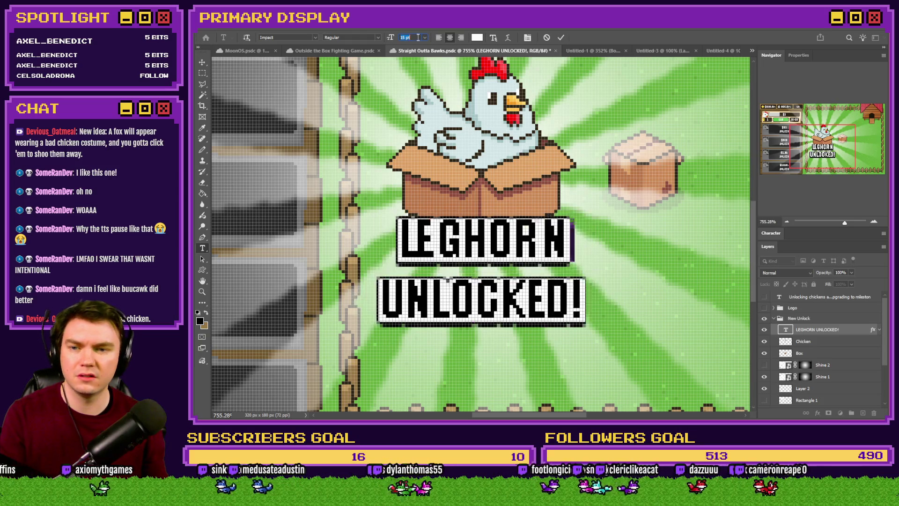
scroll(418, 38, "down", 2)
scroll(418, 37, "down", 2)
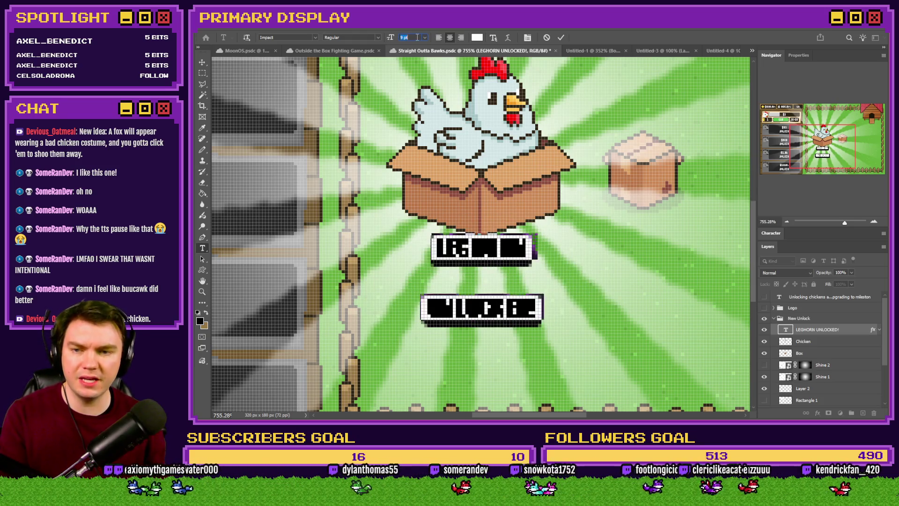
scroll(418, 37, "up", 1)
scroll(418, 38, "up", 1)
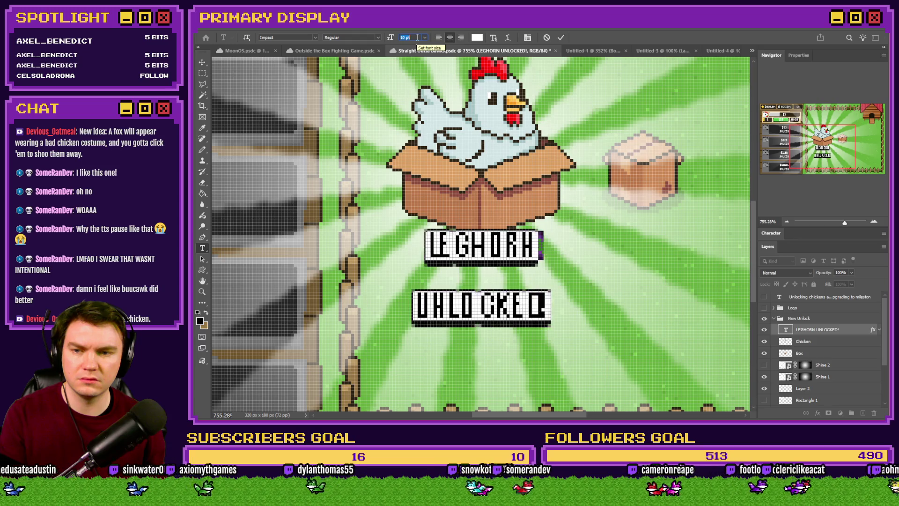
scroll(417, 38, "up", 1)
scroll(418, 37, "up", 1)
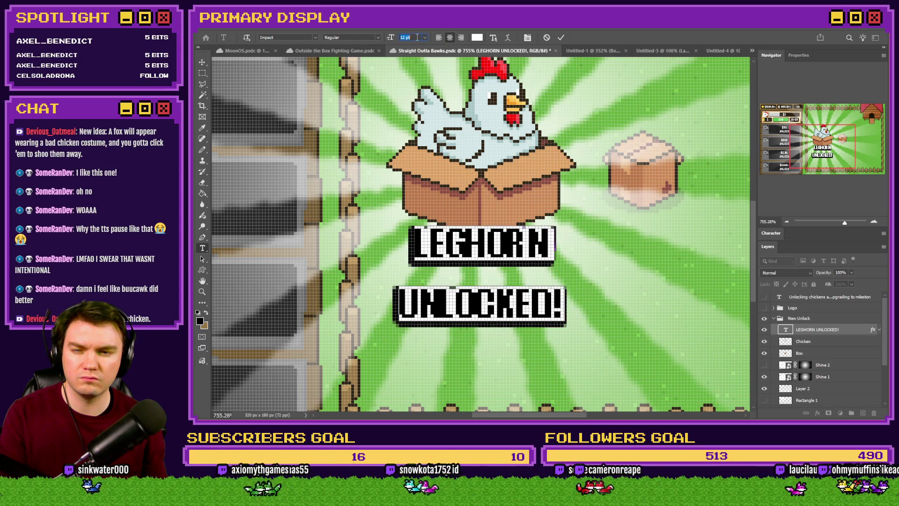
scroll(418, 37, "up", 1)
scroll(417, 38, "up", 1)
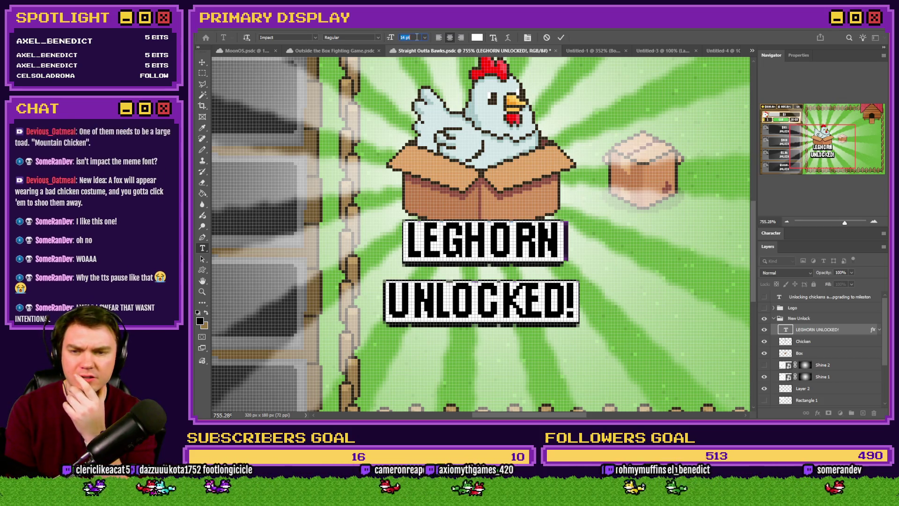
scroll(417, 37, "up", 1)
scroll(418, 37, "up", 1)
scroll(418, 38, "up", 1)
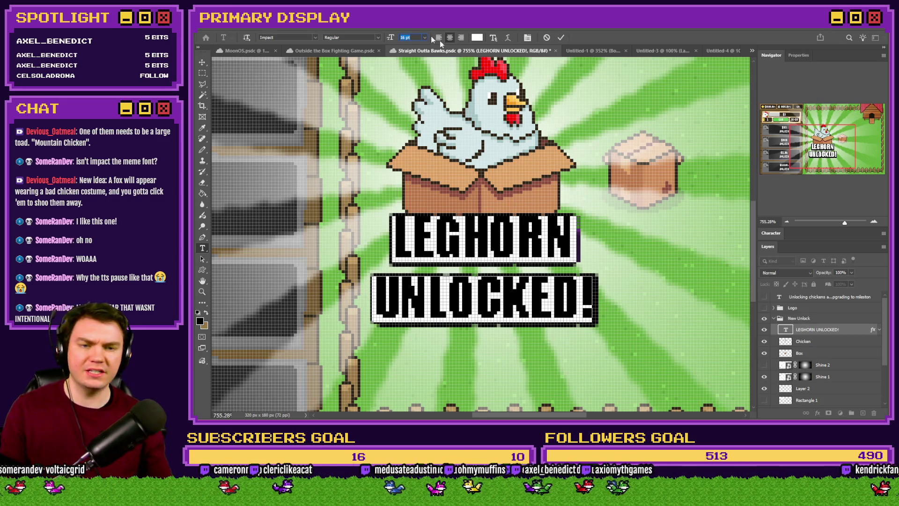
Step: Lower the leading to 15 pt in the Character panel so the two lines sit closer, and commit
left_click(773, 234)
left_click(831, 258)
key("Down")
key("Down")
key("Down")
key("Down")
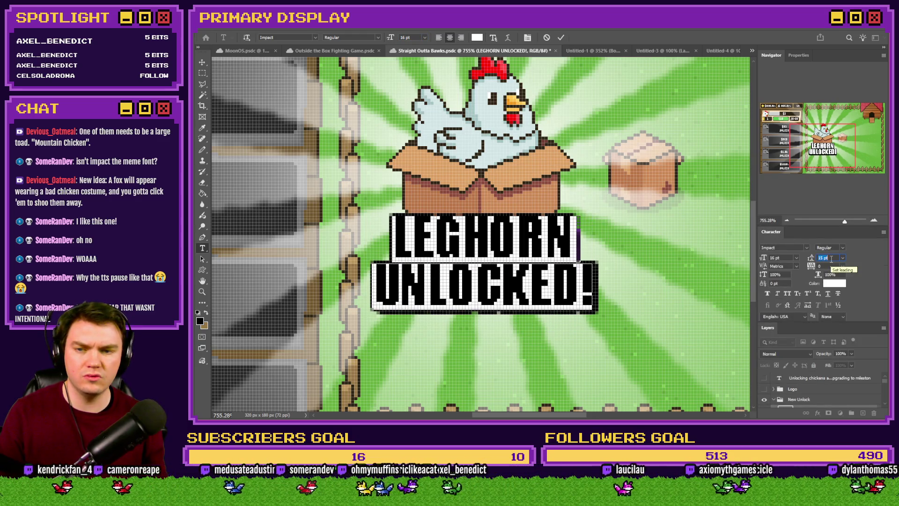
left_click(202, 73)
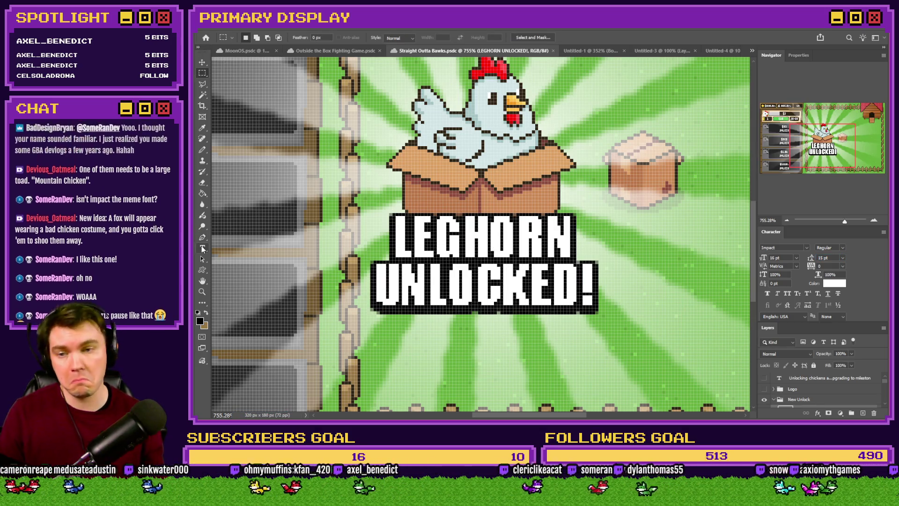
scroll(530, 264, "down", 3)
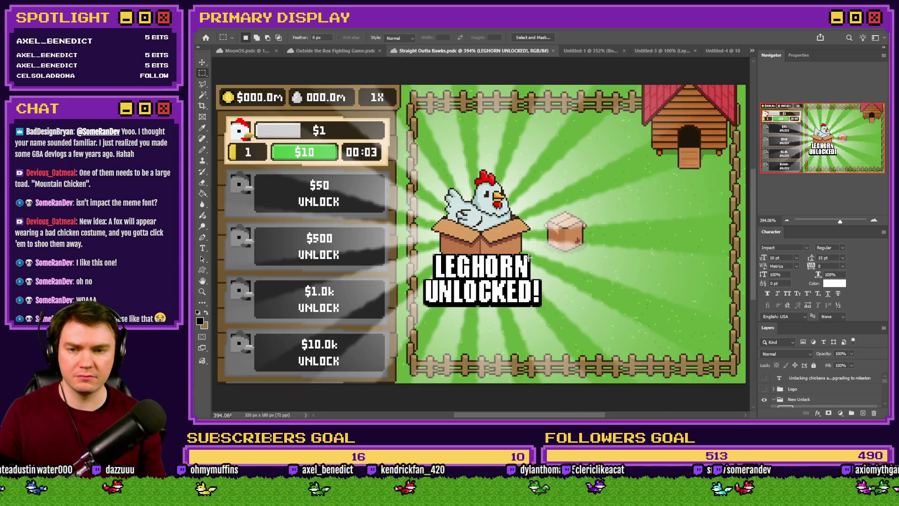
Step: Add an empty layer beneath the title text, try merging the text into it, then undo the merge
left_click(770, 232)
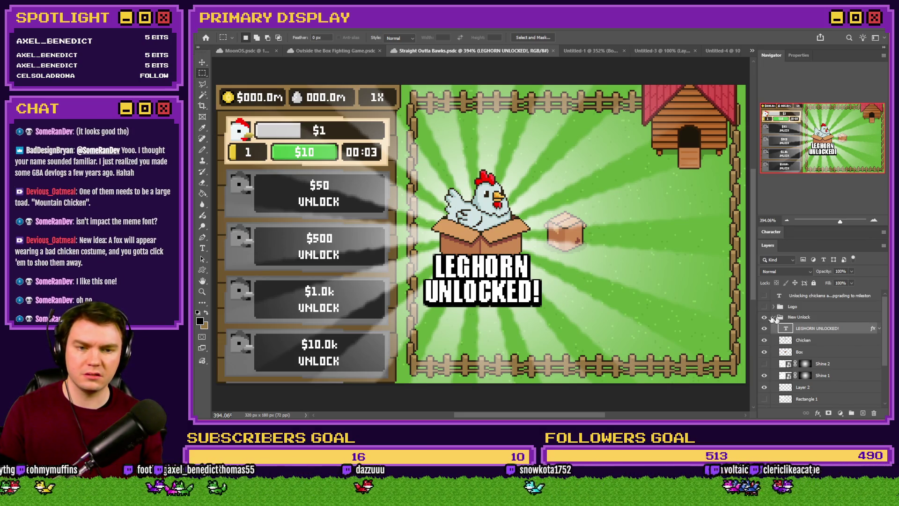
left_click(861, 413)
left_click_drag(846, 328, 847, 339)
left_click(846, 329)
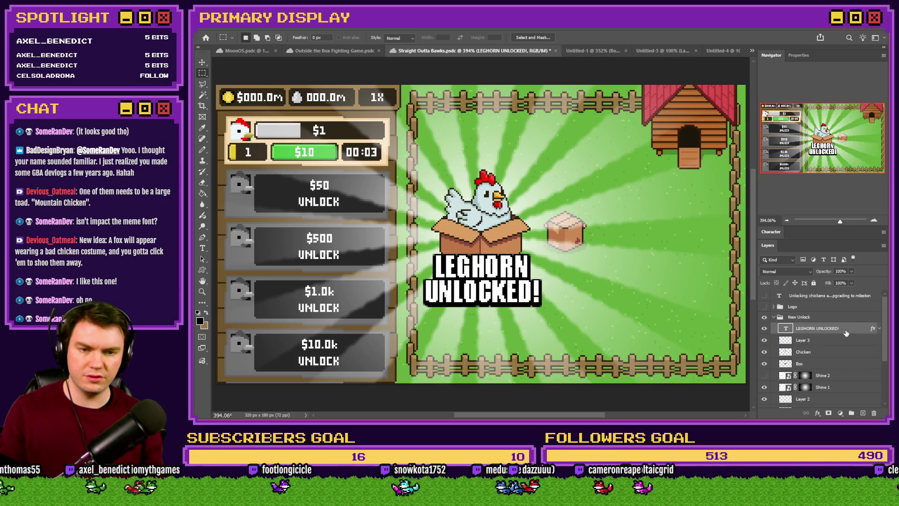
key("ctrl+e")
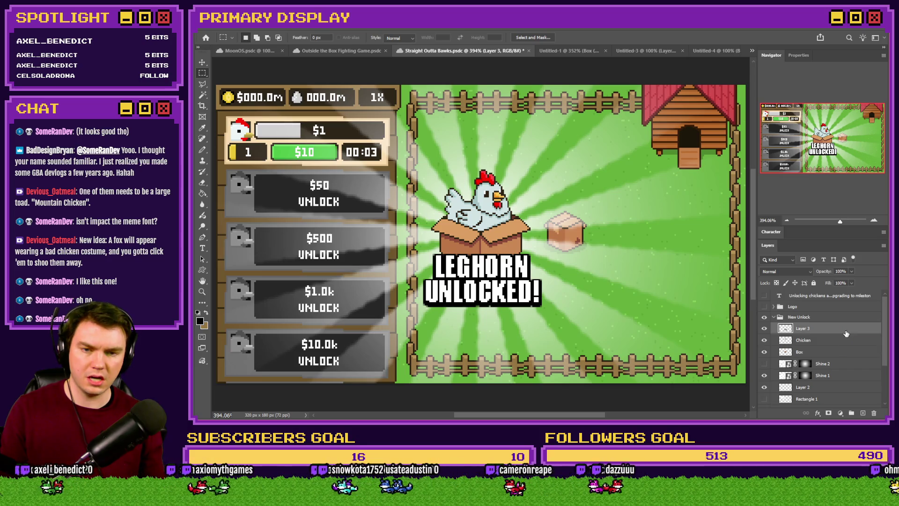
key("ctrl+z")
scroll(546, 302, "up", 2)
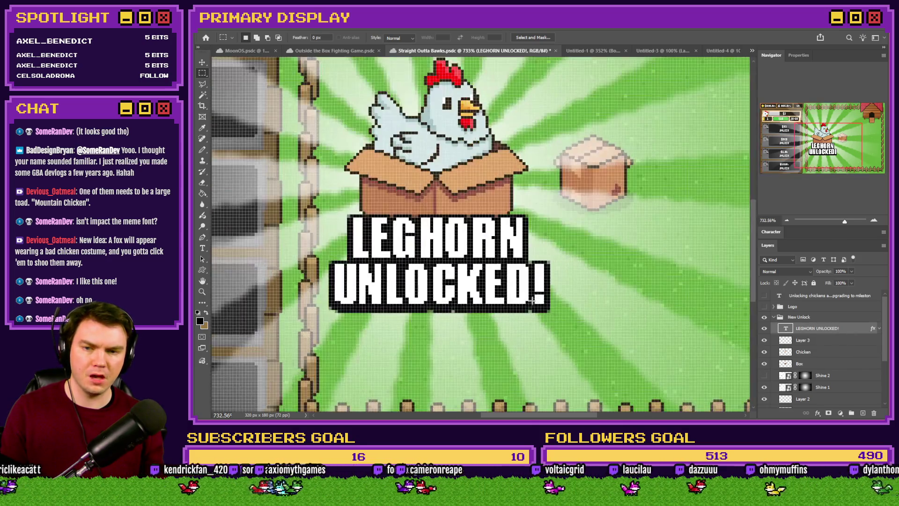
scroll(534, 296, "up", 2)
scroll(492, 281, "down", 2)
scroll(467, 264, "up", 3)
Step: Copy the merged LEGHORN UNLOCKED! graphic and paste it into a new 72×32 document
key("alt+Tab")
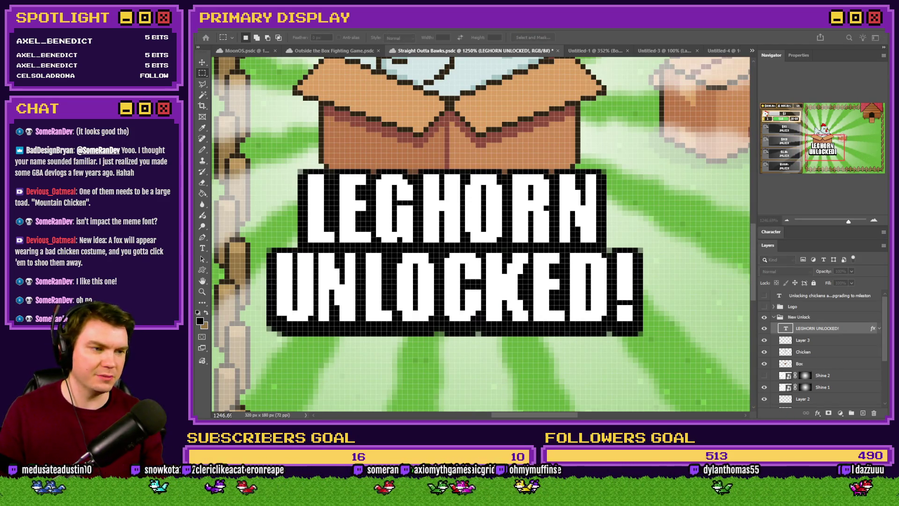
key("Return")
key("ctrl+v")
key("ctrl+0")
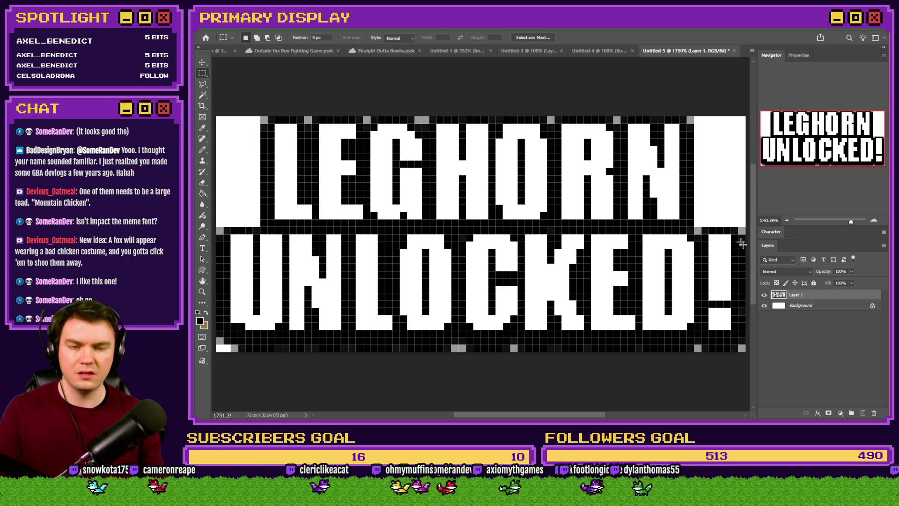
Step: Delete the white Background layer, enlarge the banner 400% to 288×128, then return to RPG Maker's database
left_click(836, 306)
key("Delete")
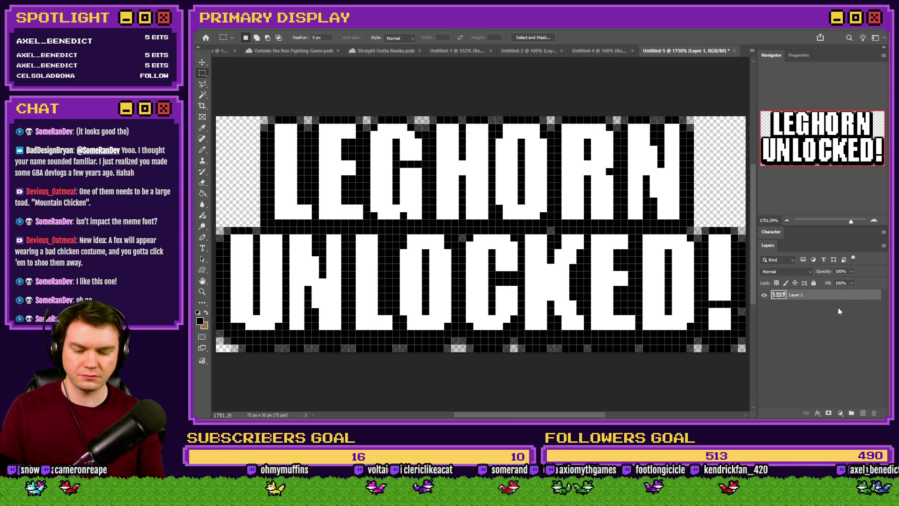
key("ctrl+alt+i")
type("400")
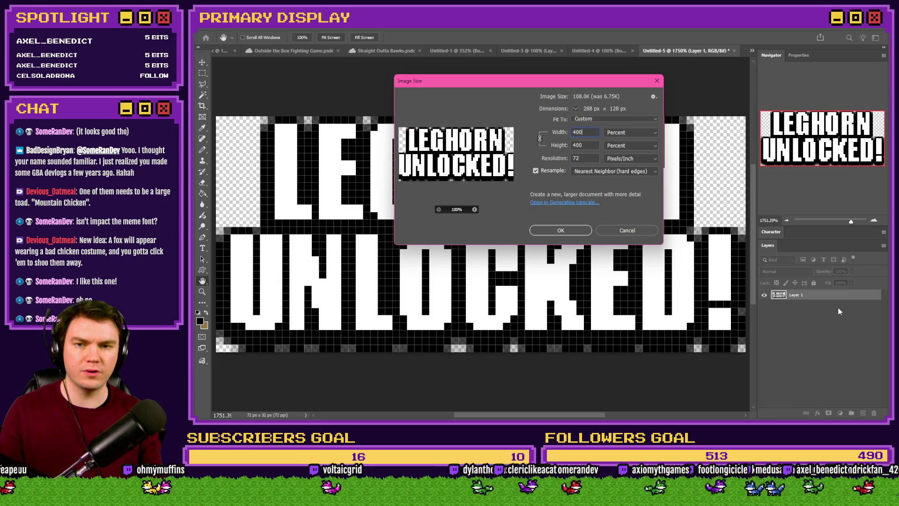
key("Return")
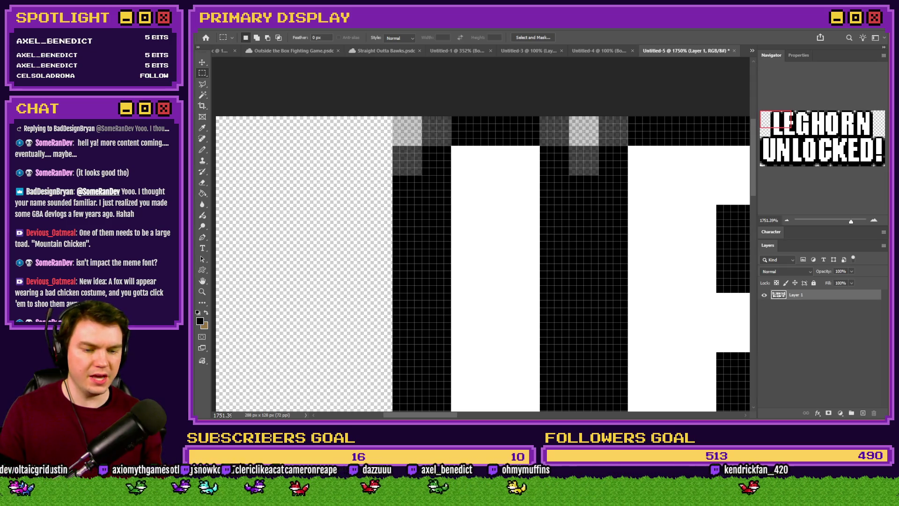
key("alt+Tab")
key("F9")
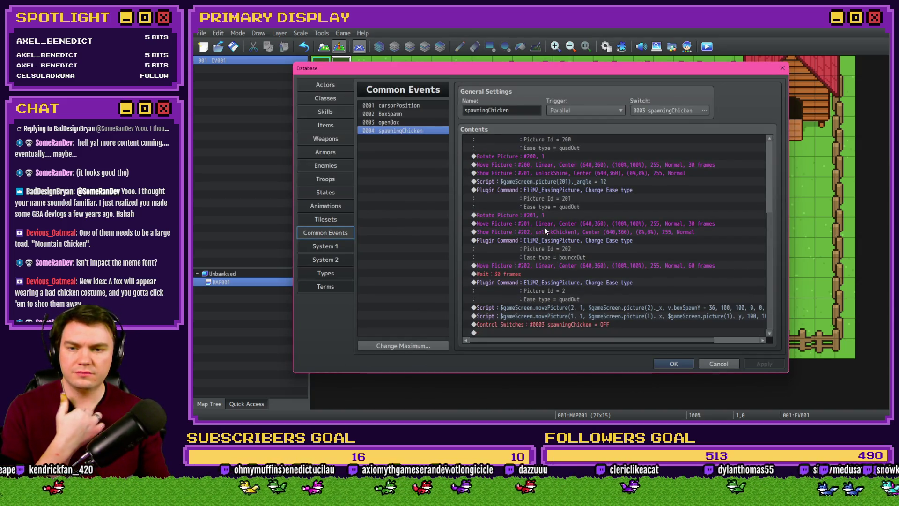
scroll(555, 253, "up", 1)
scroll(568, 272, "up", 1)
scroll(568, 272, "up", 1)
scroll(569, 274, "down", 3)
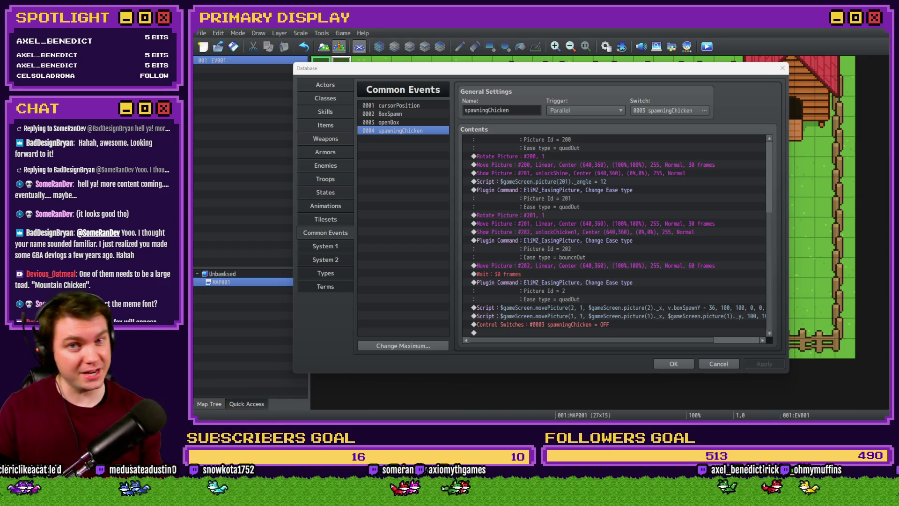
left_click(751, 94)
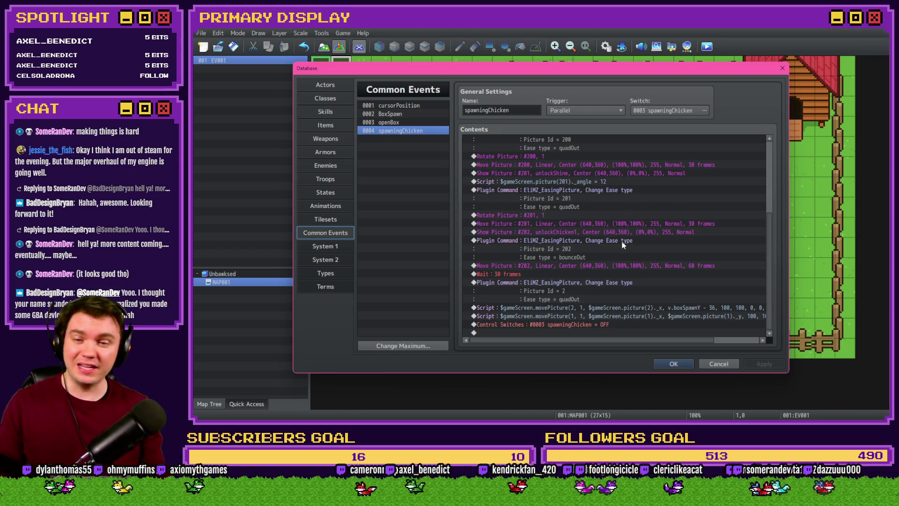
Step: Select the chicken's Show Picture, Plugin and Move Picture #202 commands to copy
left_click(586, 216)
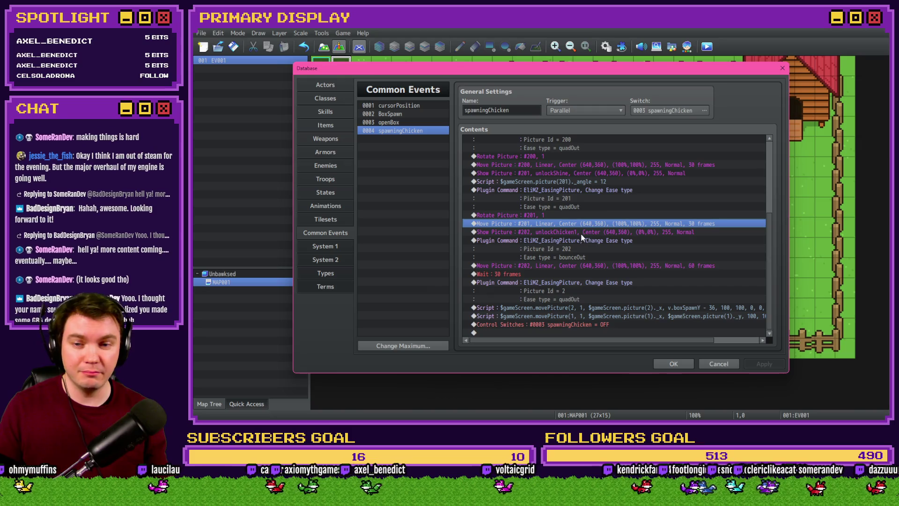
left_click(582, 233)
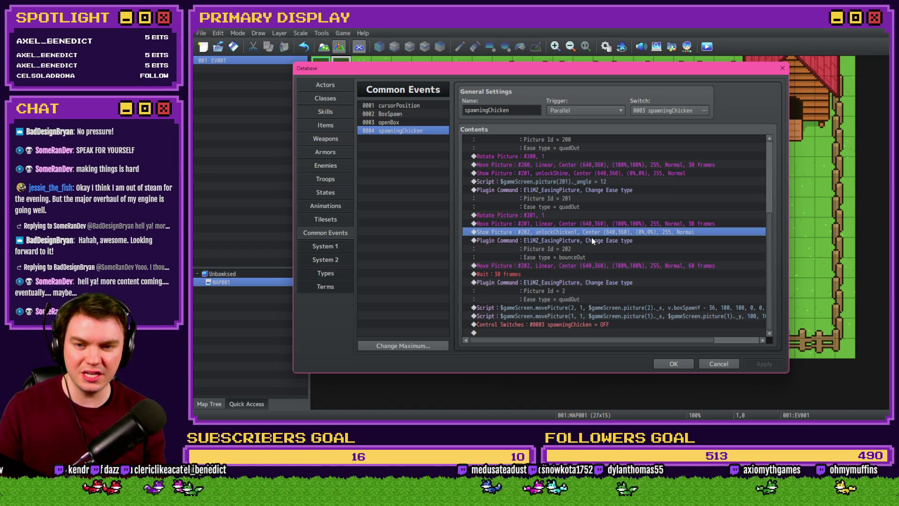
left_click(590, 267, "shift")
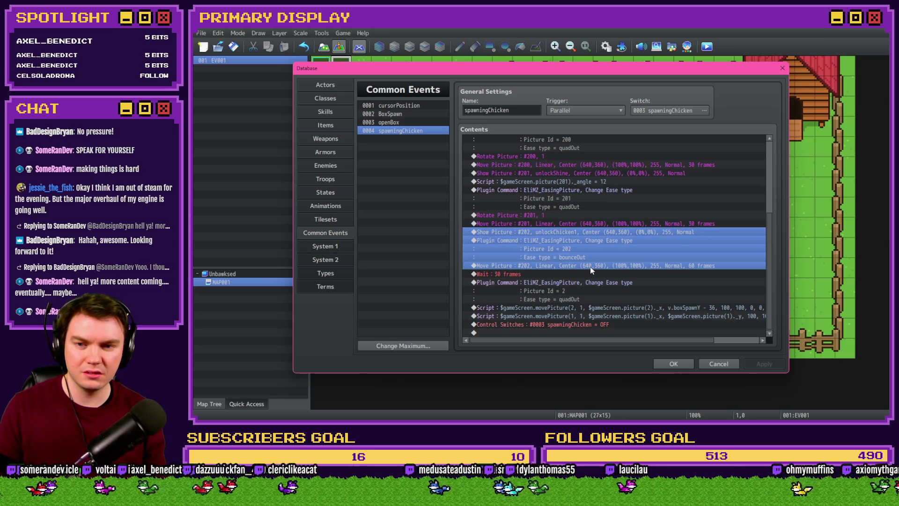
Step: Shorten the post-reveal Wait from 30 to 10 frames
left_click(559, 274)
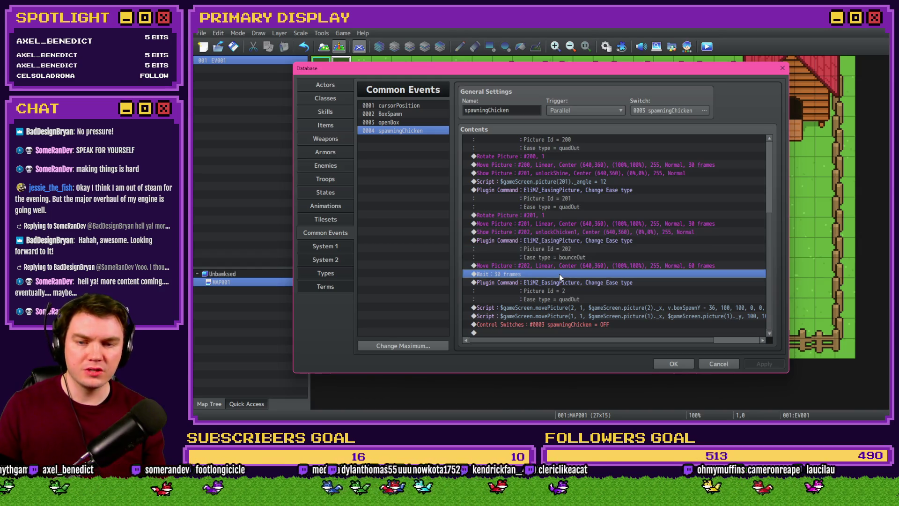
double_click(559, 274)
left_click(590, 236)
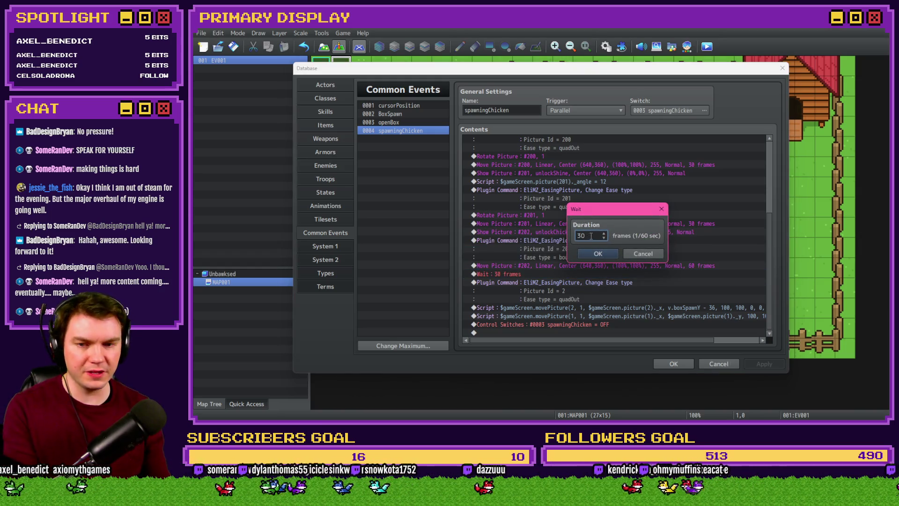
type("10")
left_click(586, 255)
Step: Paste the copied picture commands after the wait and raise the copy's picture number to 203
left_click(534, 288)
key("ctrl+v")
left_click(538, 282)
scroll(543, 296, "down", 2)
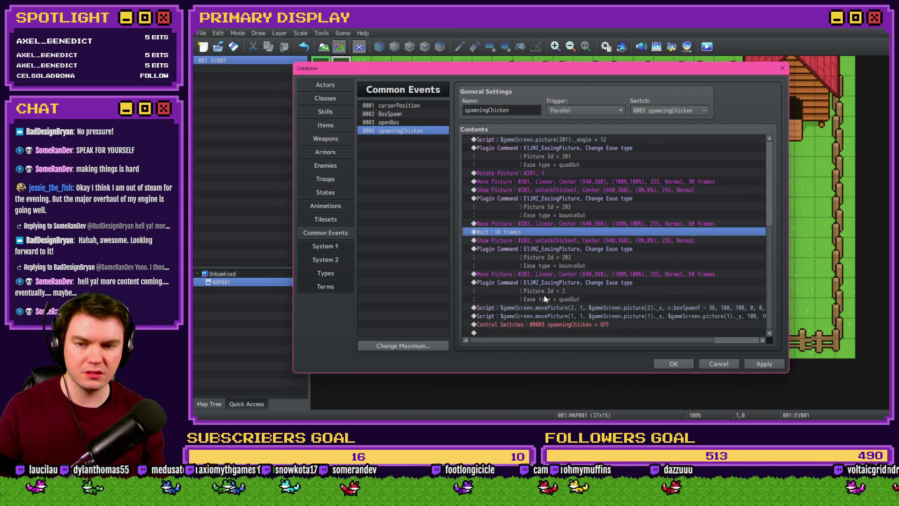
left_click(557, 241)
double_click(557, 241)
key("Up")
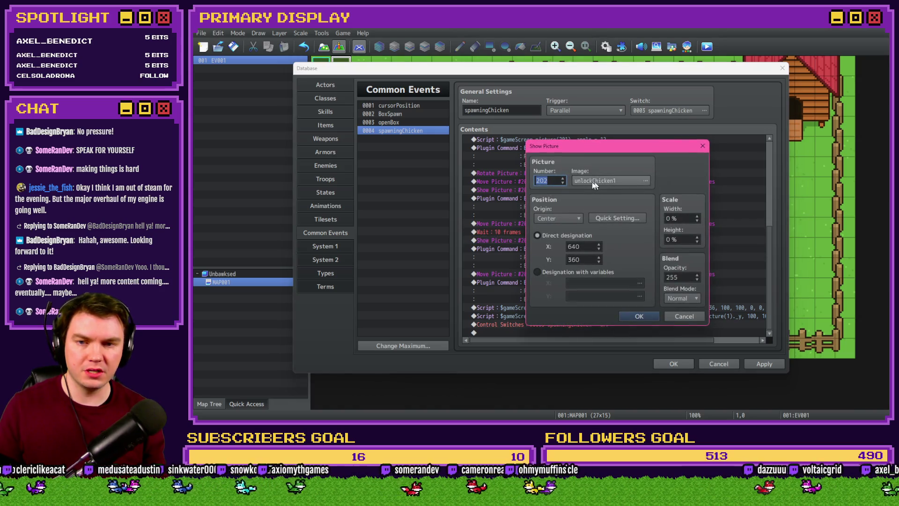
Step: Set picture 203's image to unlockName1 and confirm, then switch to Photoshop
left_click(645, 181)
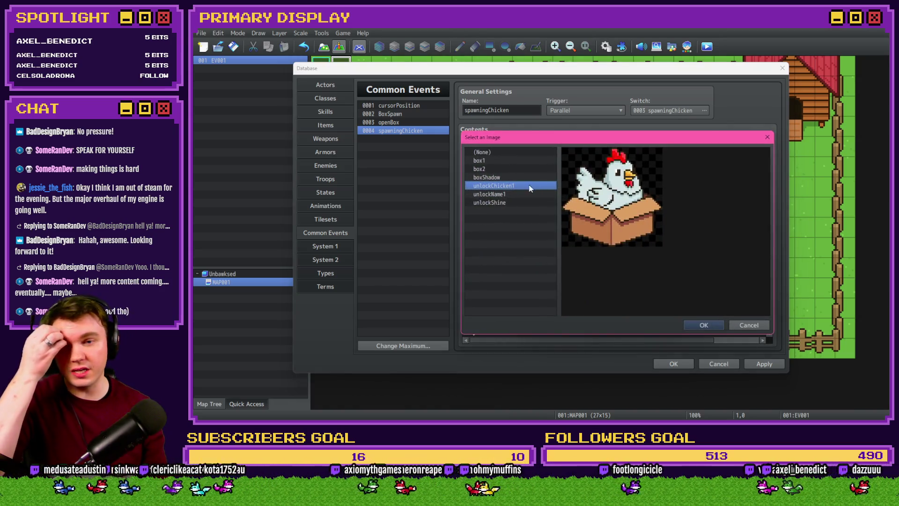
left_click(505, 195)
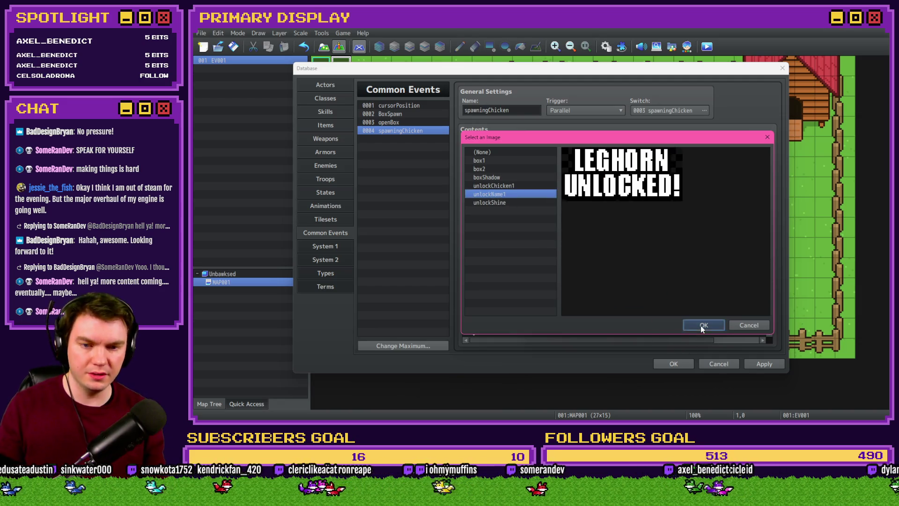
left_click(701, 325)
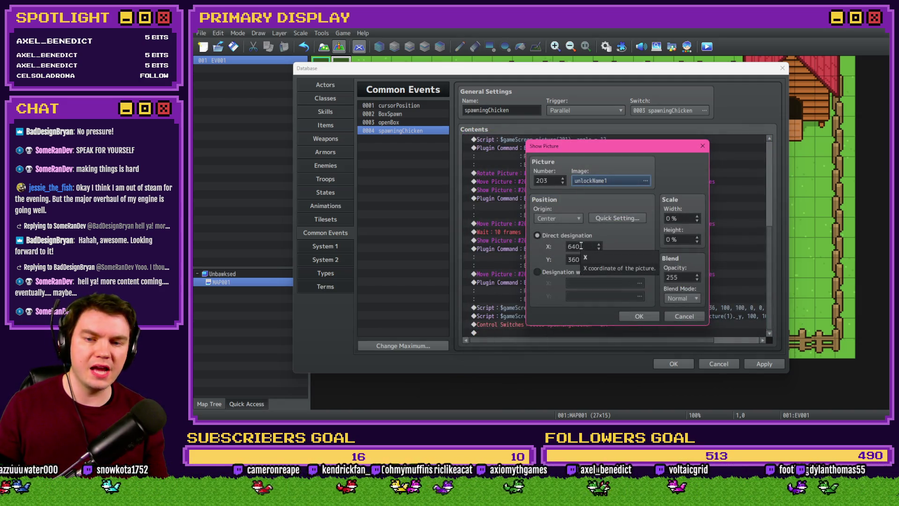
key("alt+Tab")
key("alt+Tab")
key("alt+Tab")
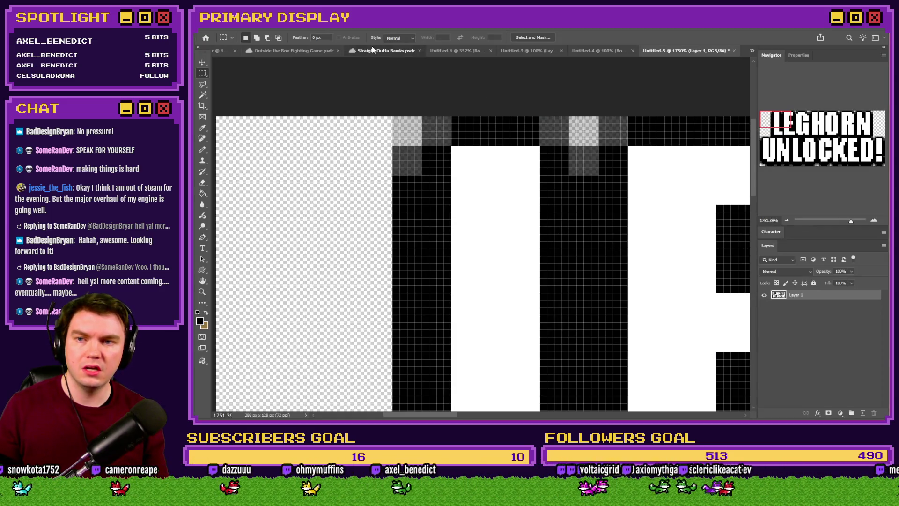
Step: Move the LEGHORN UNLOCKED text over the box in the Straight Outta Bawks mockup and compute 26×4 = 104
left_click(405, 51)
scroll(433, 168, "down", 2)
scroll(433, 168, "up", 1)
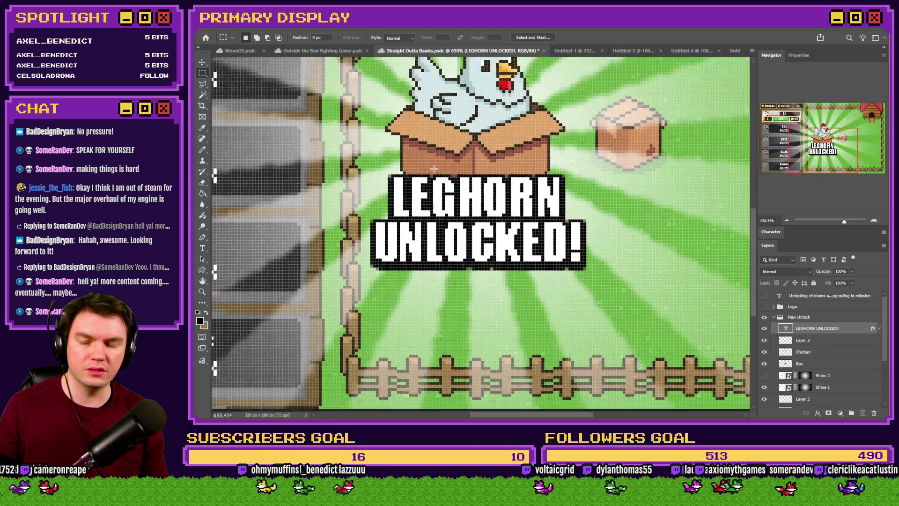
scroll(434, 169, "up", 1)
scroll(447, 181, "down", 3)
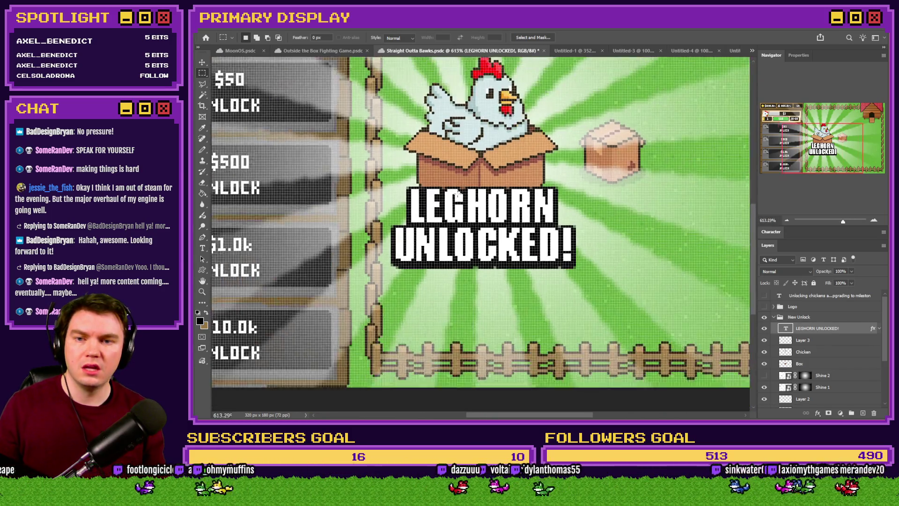
scroll(562, 280, "up", 2)
left_click_drag(591, 320, 591, 274)
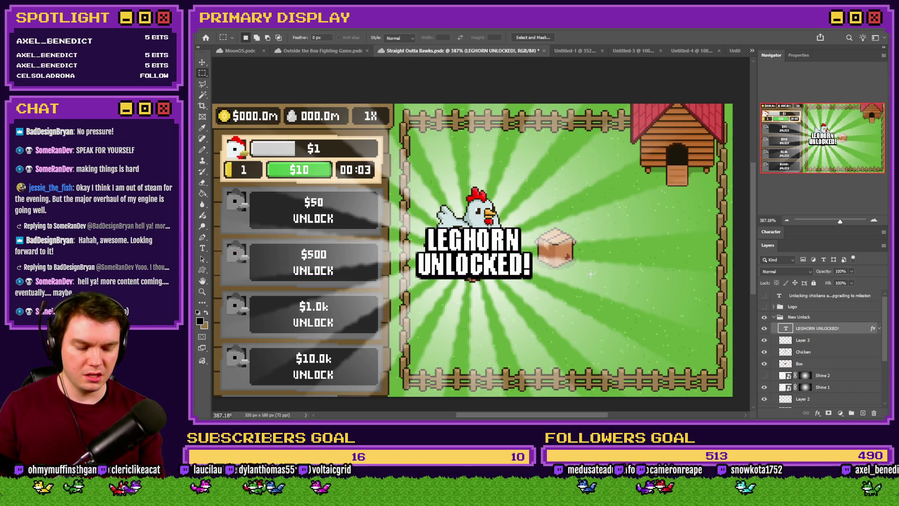
key("XF86Calculator")
type("26*4")
key("Return")
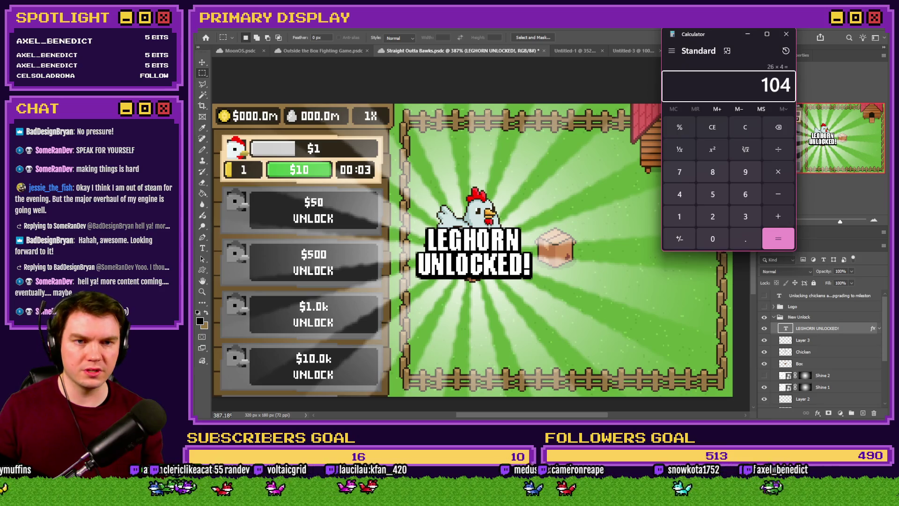
left_click(786, 34)
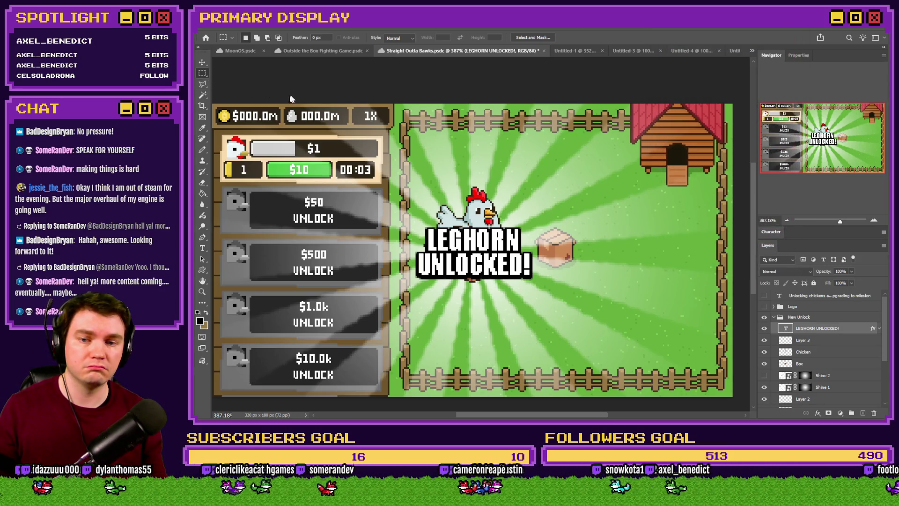
key("alt+Tab")
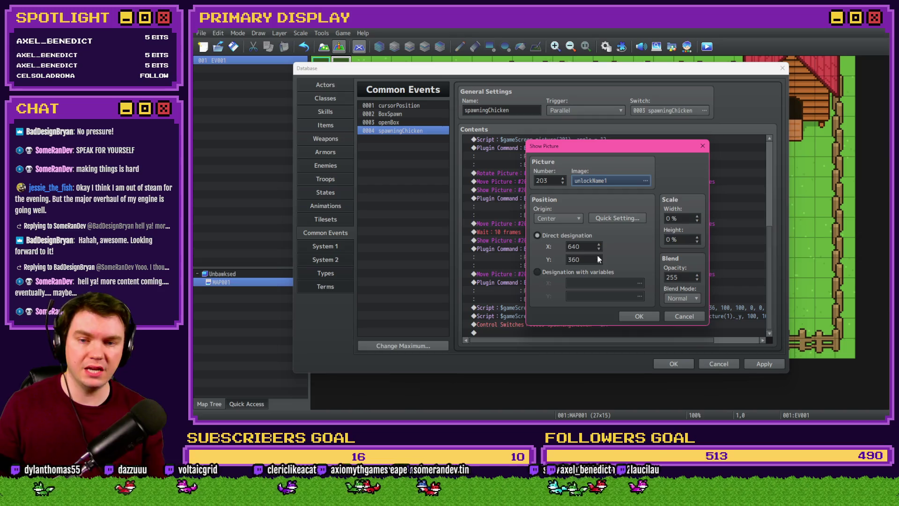
Step: Set Show Picture 203's Y to 460 and change the bounceOut easing command's Picture Id to 203
left_click_drag(582, 259, 569, 260)
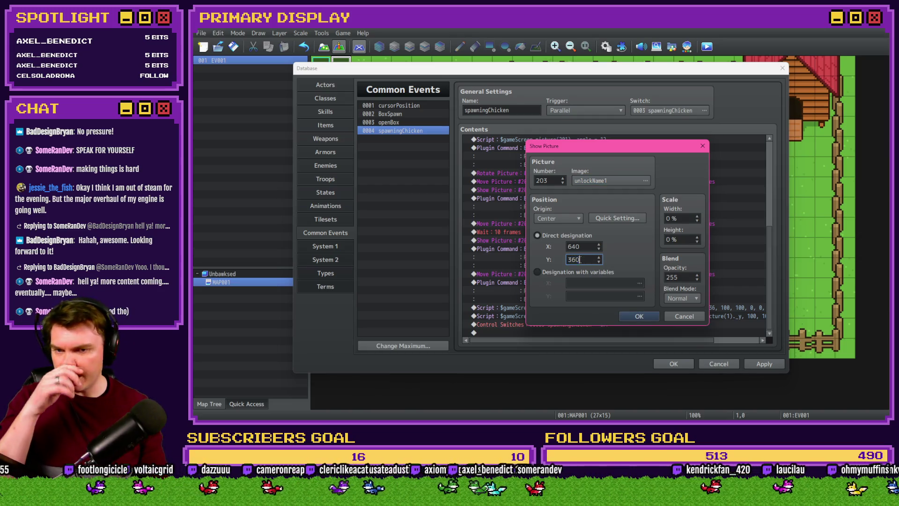
type("160")
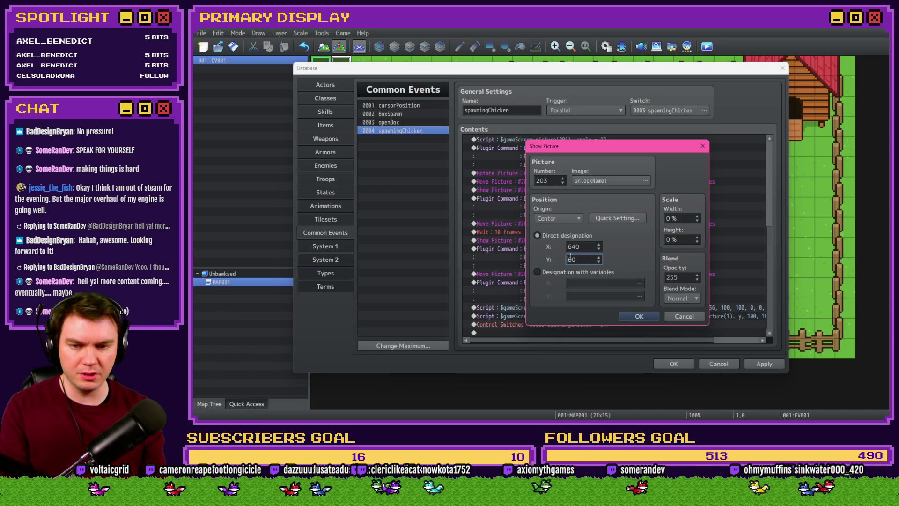
left_click(639, 319)
left_click(603, 258)
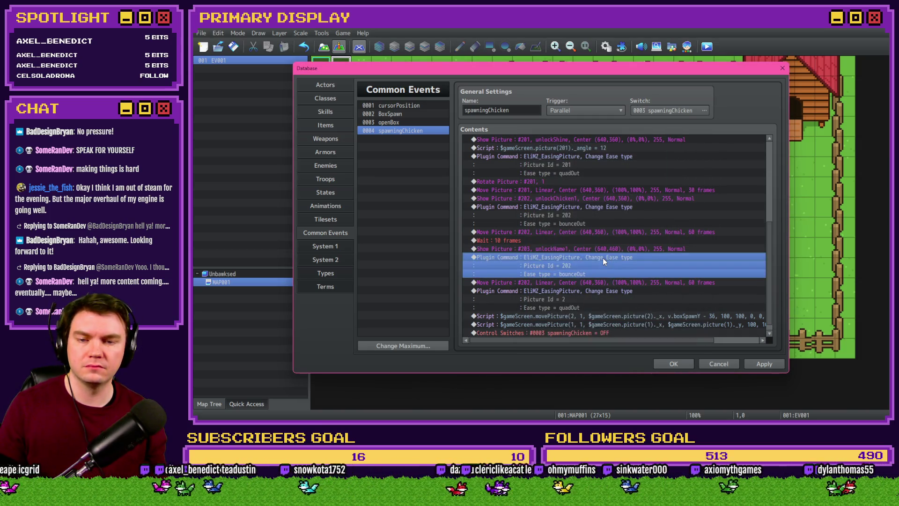
double_click(602, 260)
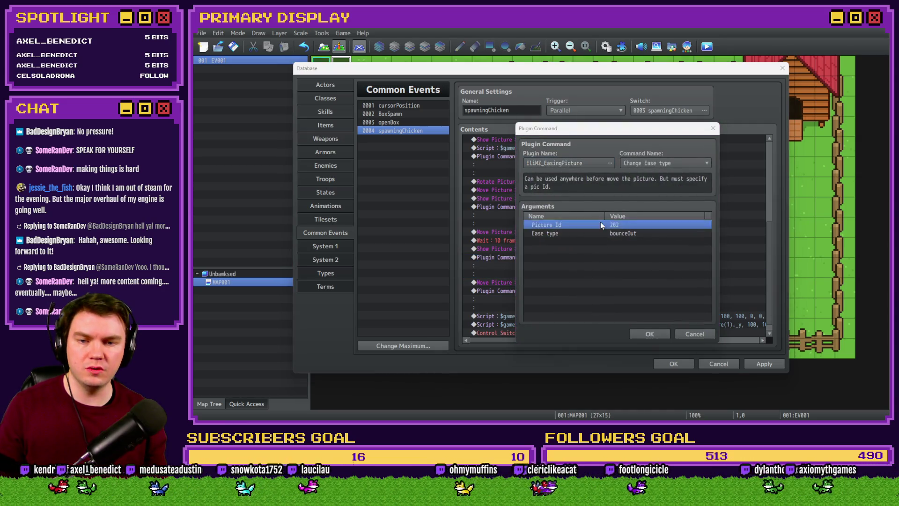
double_click(599, 224)
key("BackSpace")
type("3")
key("Return")
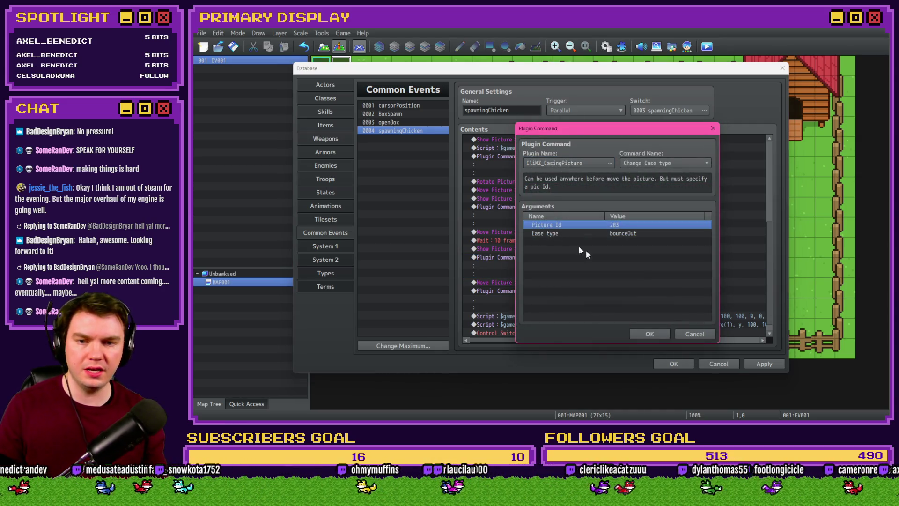
left_click(645, 332)
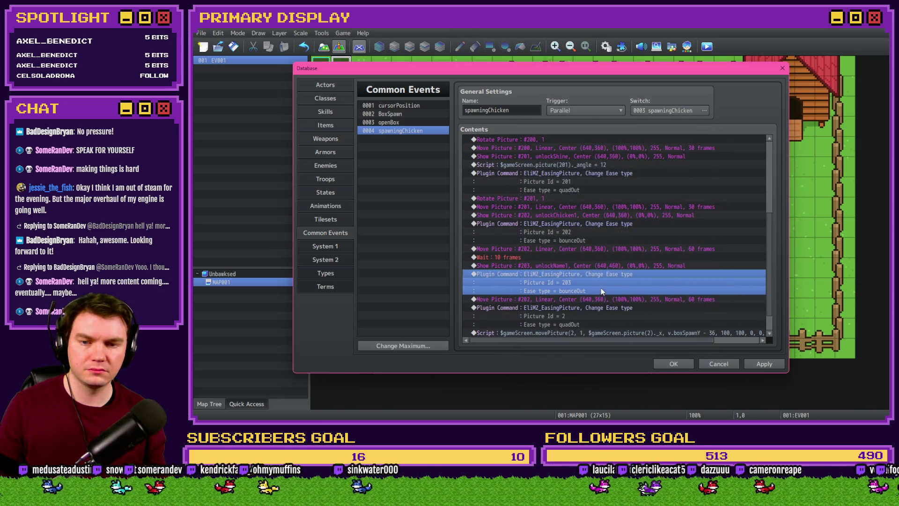
Step: Retarget the copied Move Picture to #203 at Y 460, apply the event and close the database
double_click(606, 301)
double_click(583, 244)
type("60")
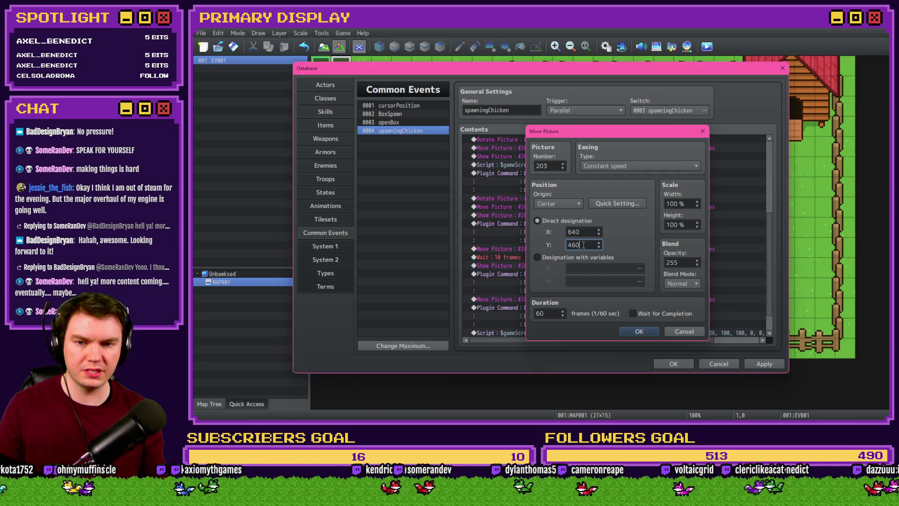
key("Return")
scroll(582, 244, "down", 1)
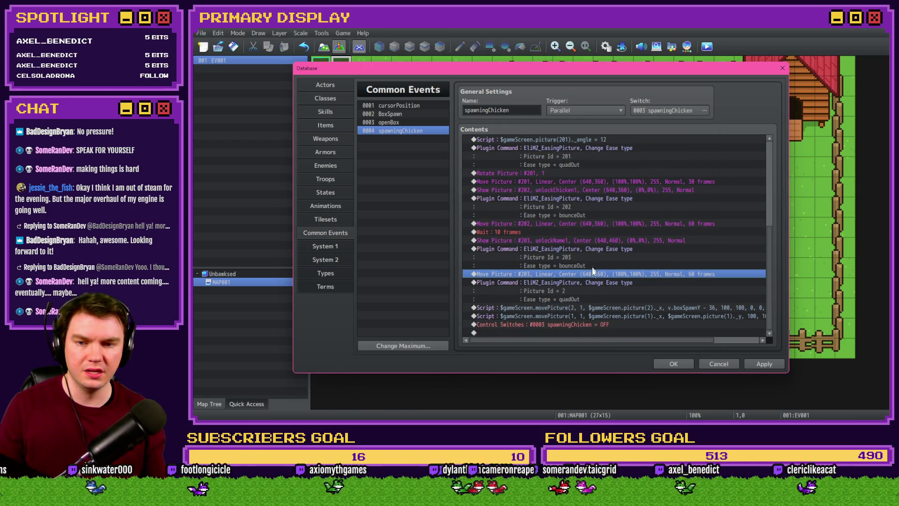
left_click(594, 282)
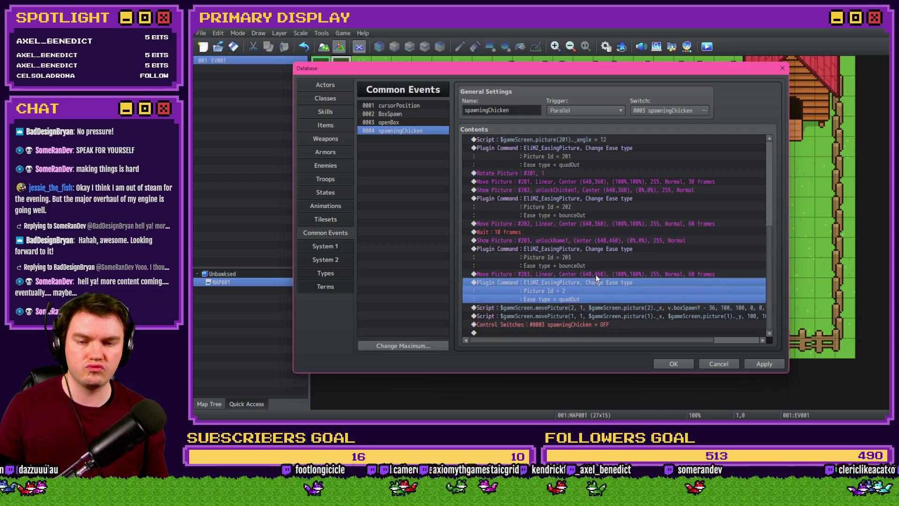
left_click(596, 275)
left_click(764, 363)
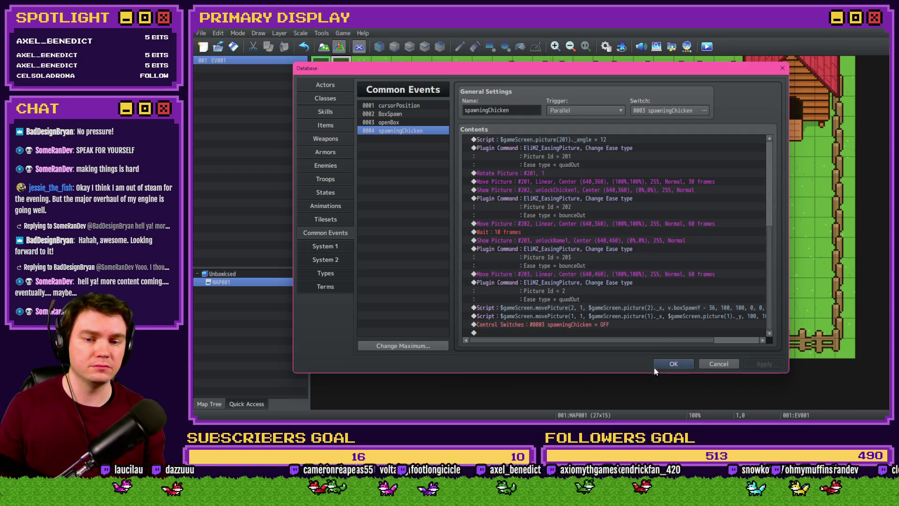
left_click(660, 365)
Step: Playtest a new game, open the box to watch the LEGHORN UNLOCKED! reveal, close it and reopen the database
left_click(705, 52)
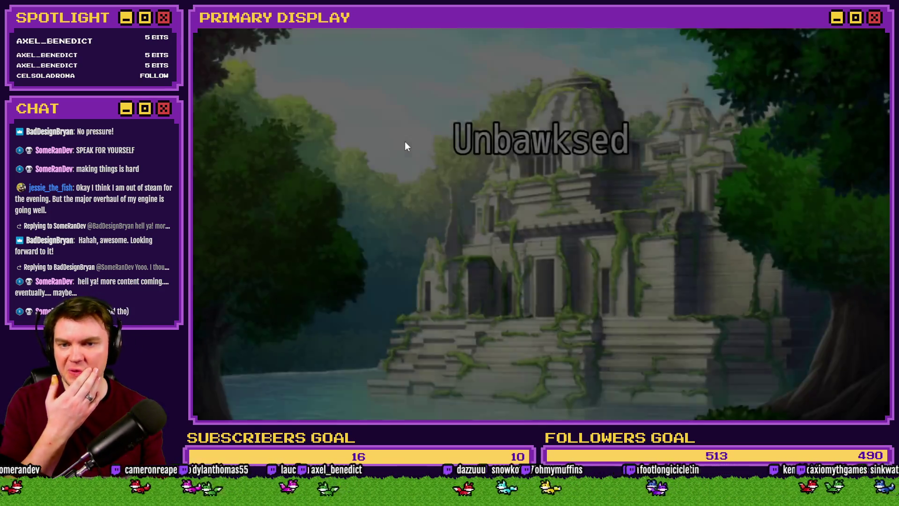
left_click(540, 298)
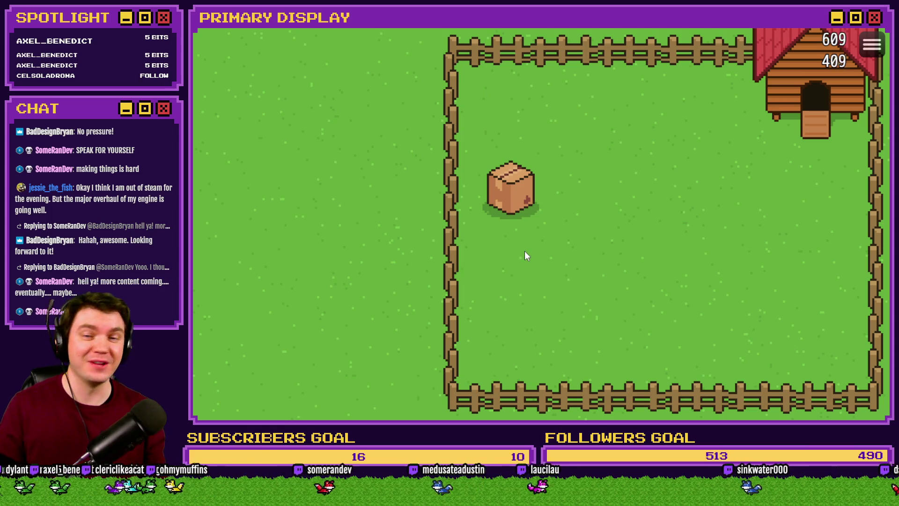
left_click(515, 196)
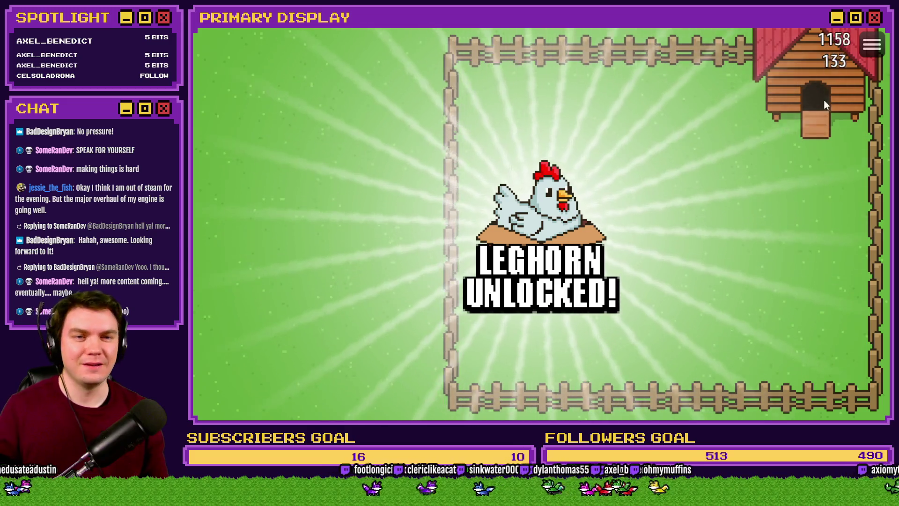
key("alt+F4")
left_click(605, 47)
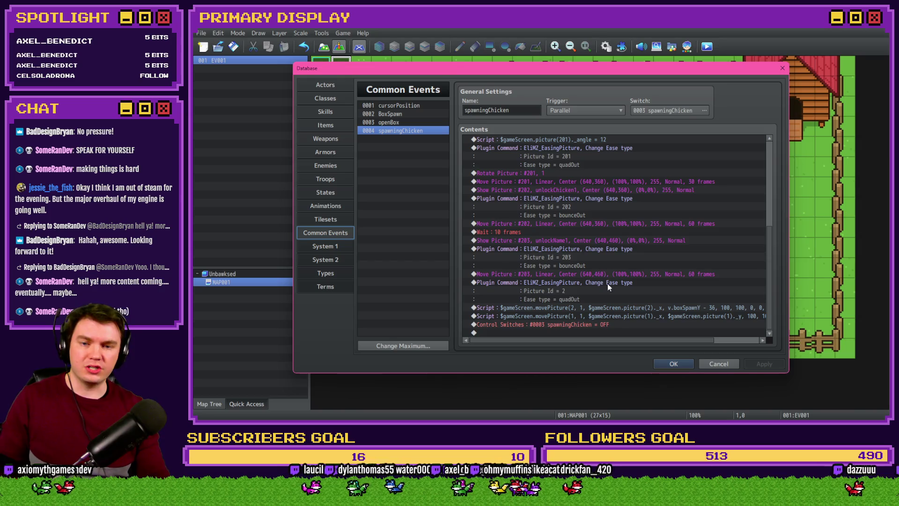
Step: Add an empty Loop at the end of spawningChicken before its switch-off command and apply
double_click(600, 321)
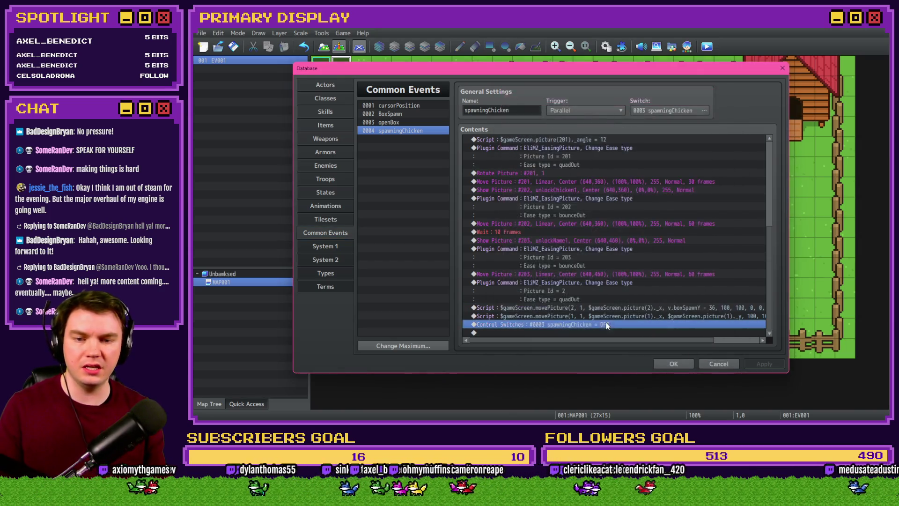
left_click(511, 112)
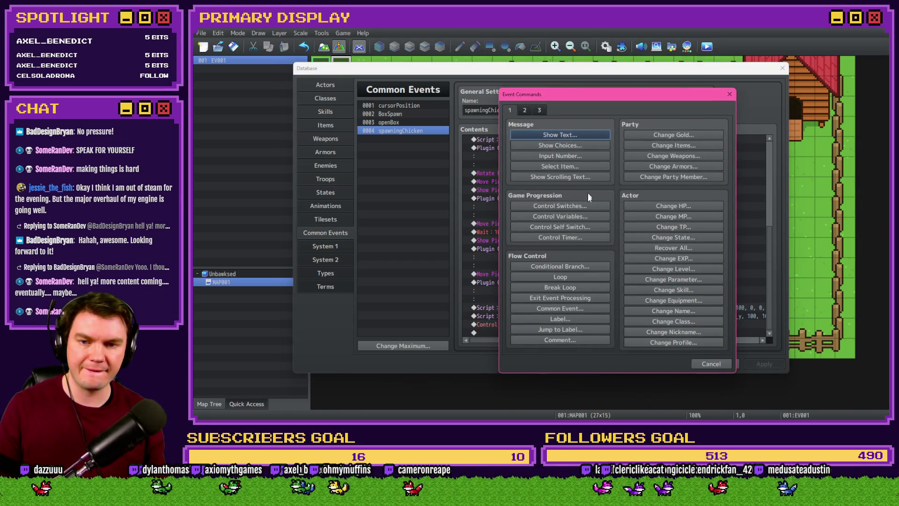
left_click(571, 281)
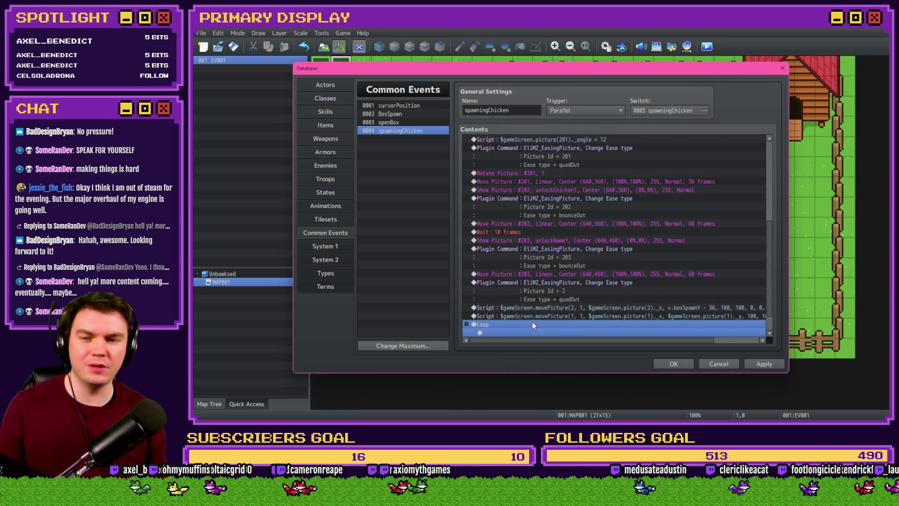
left_click(624, 315)
left_click(763, 363)
Step: Check openBox's TouchInput.isPressed() branch script without changes, then return to spawningChicken's loop
left_click(394, 122)
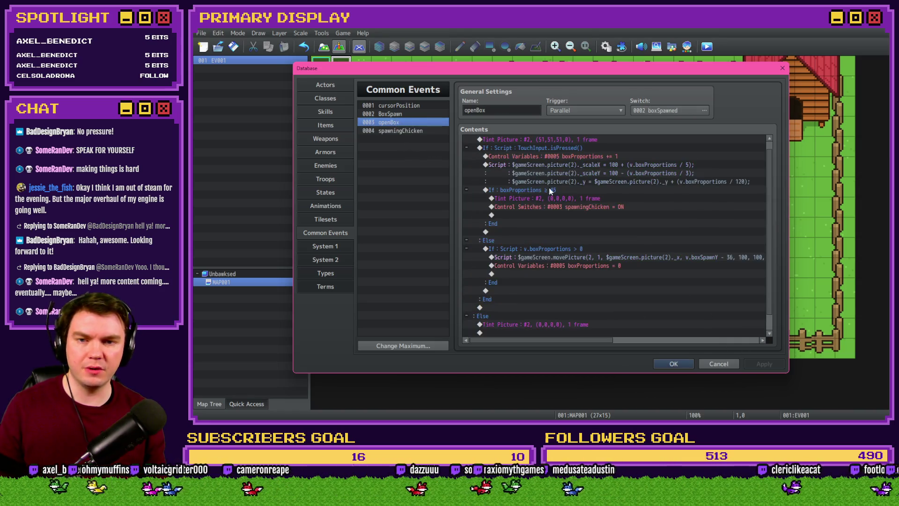
scroll(562, 210, "up", 1)
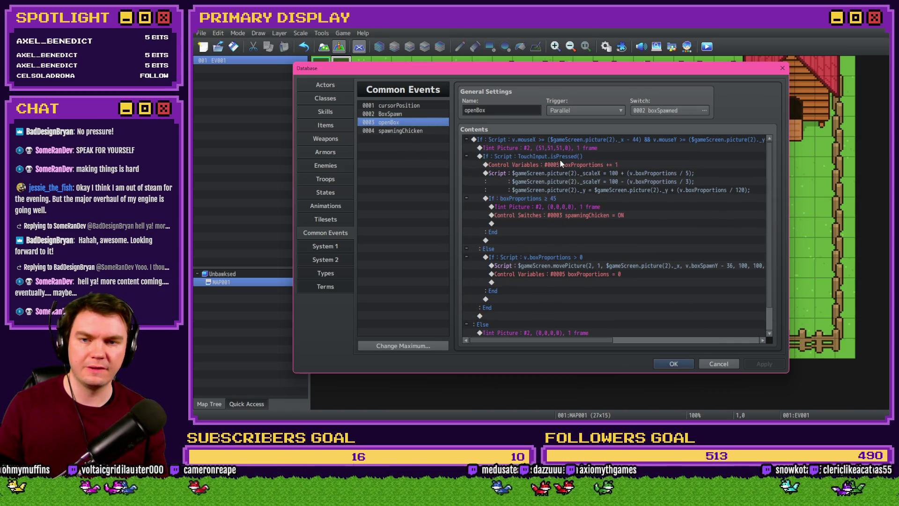
left_click(561, 157)
scroll(563, 169, "down", 1)
left_click(563, 212)
left_click(563, 233)
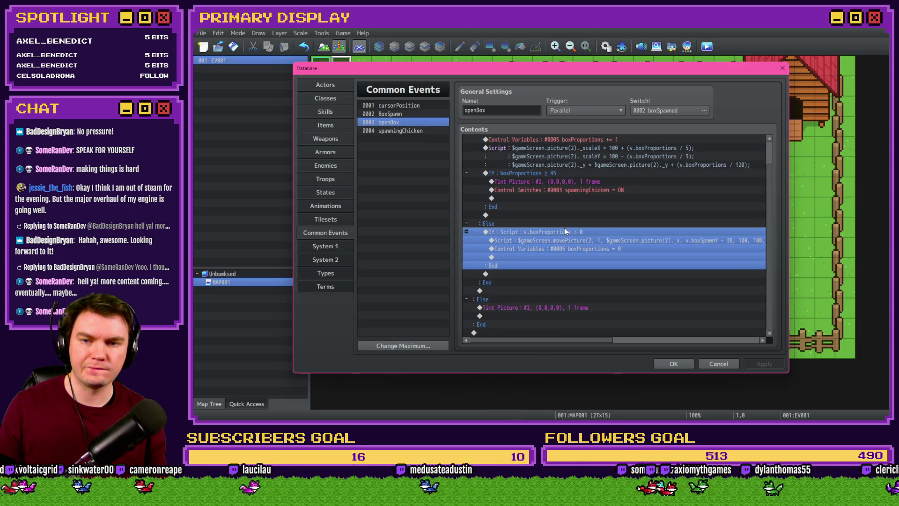
scroll(564, 232, "up", 3)
double_click(538, 157)
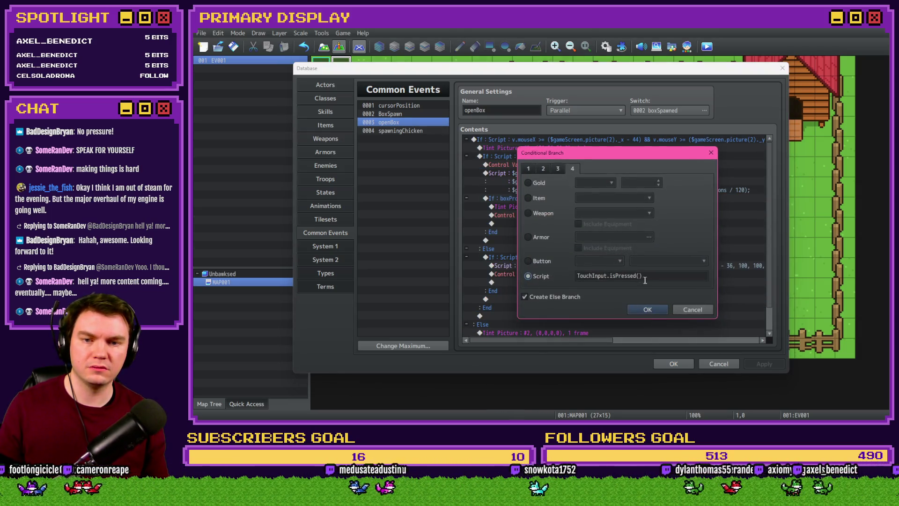
left_click(528, 276)
left_click(647, 309)
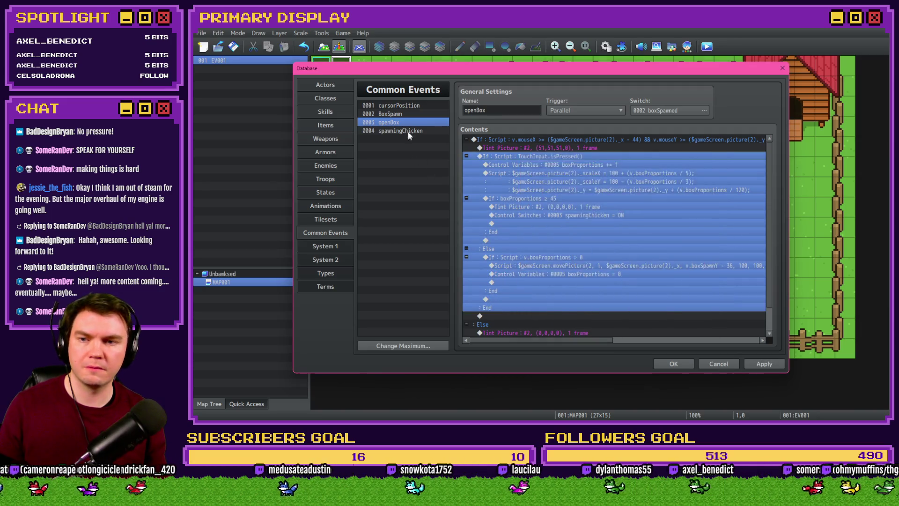
left_click(408, 132)
double_click(534, 307)
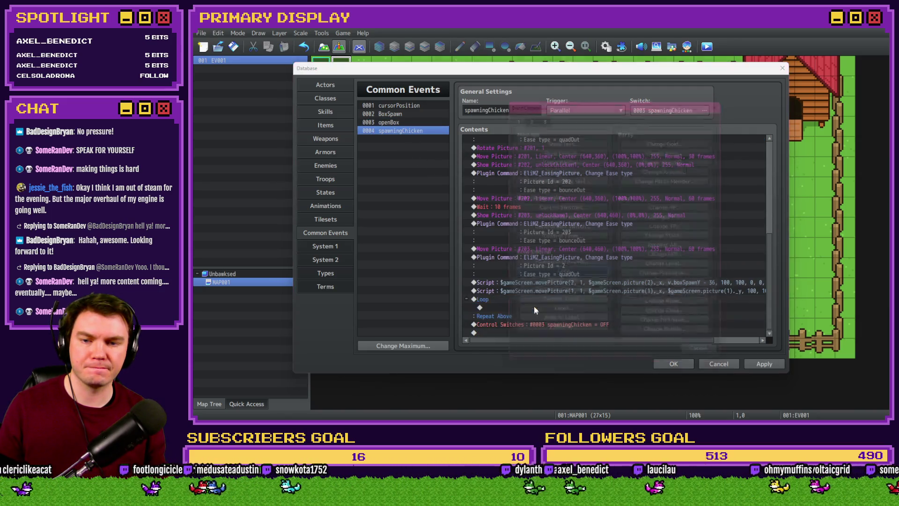
Step: Insert a script Conditional Branch on TouchInput.isReleased() with no Else inside the loop and apply
left_click(555, 266)
left_click(529, 274)
left_click(606, 272)
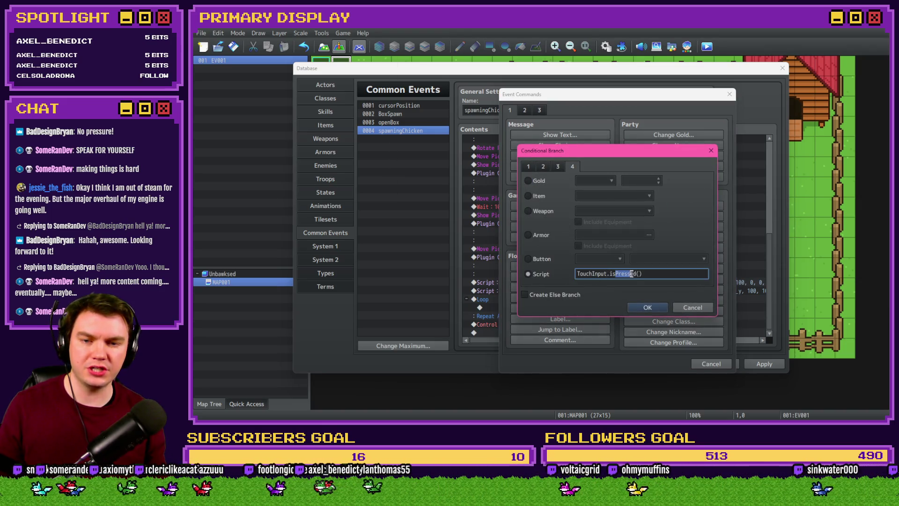
type("Released")
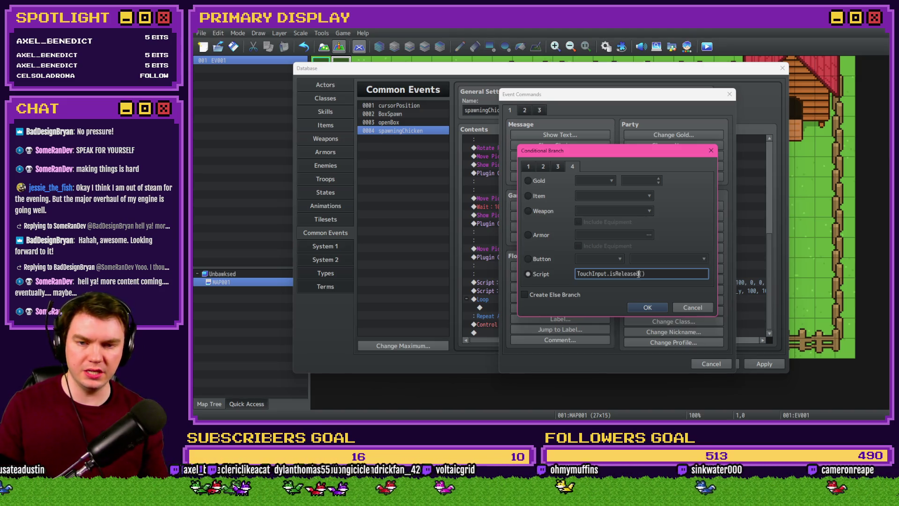
left_click(652, 307)
left_click(561, 298)
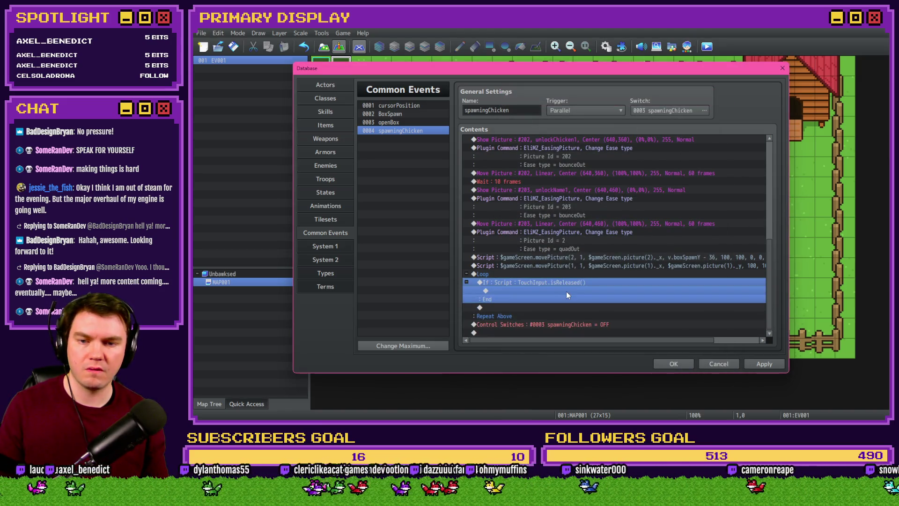
left_click(763, 363)
left_click(559, 282)
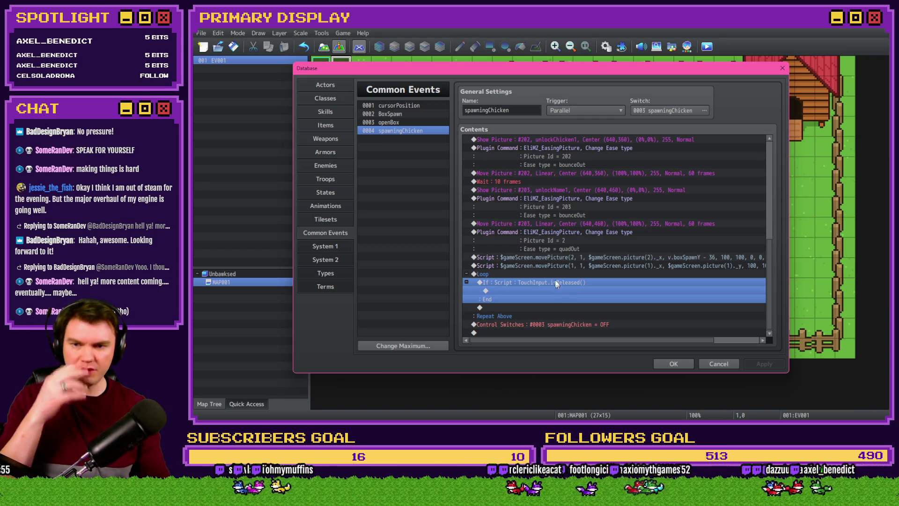
scroll(547, 226, "up", 2)
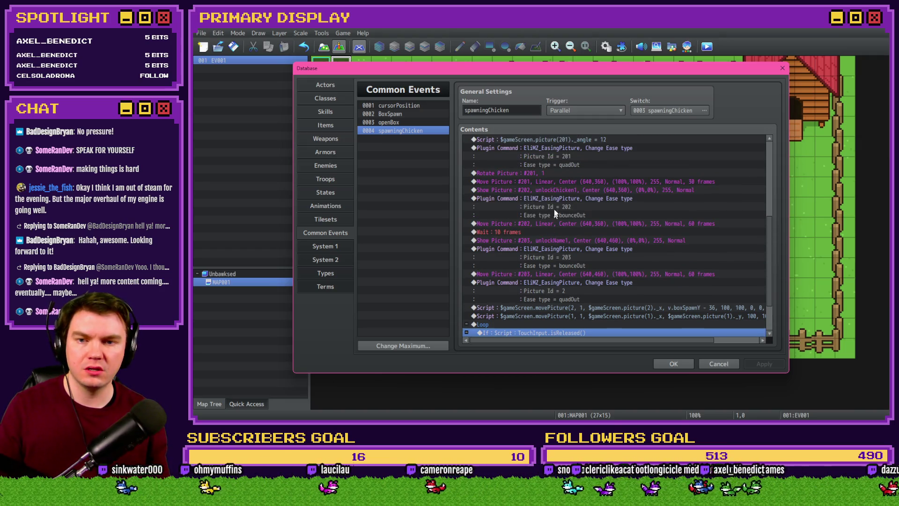
scroll(555, 194, "up", 1)
scroll(553, 193, "up", 1)
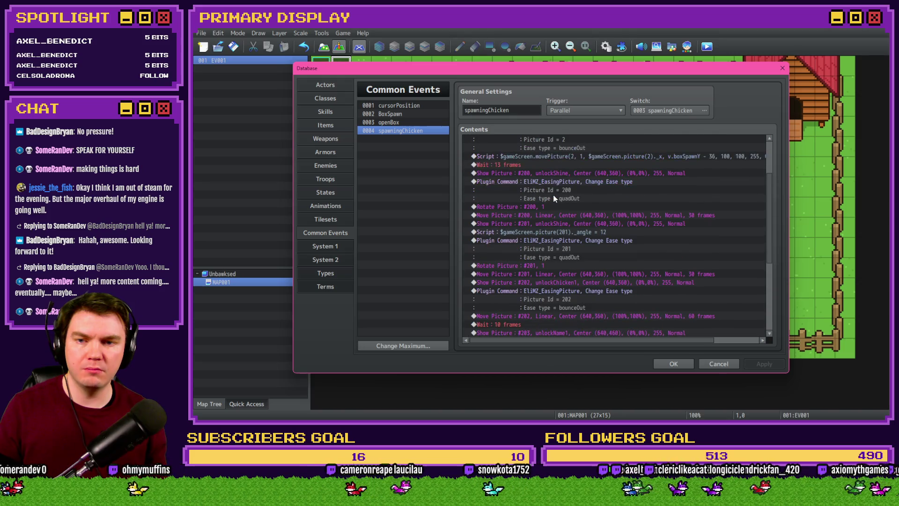
scroll(554, 199, "up", 1)
scroll(548, 195, "down", 3)
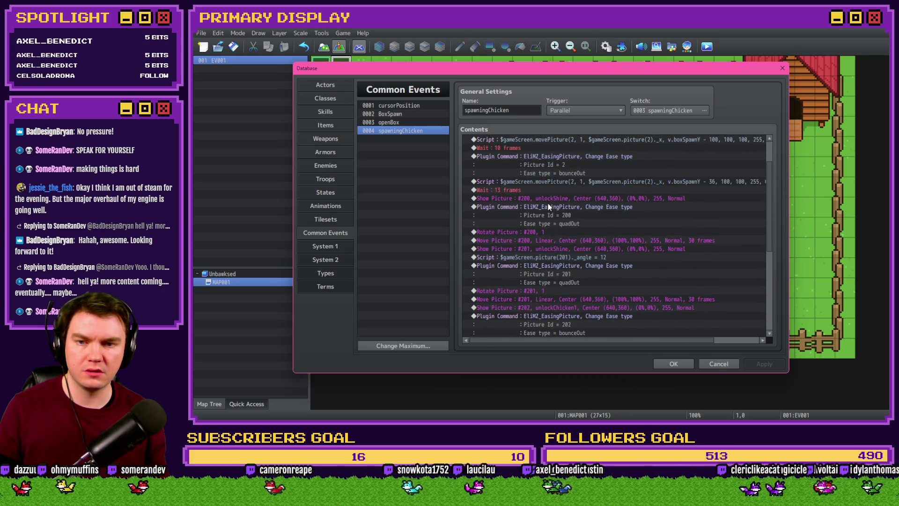
scroll(539, 274, "down", 2)
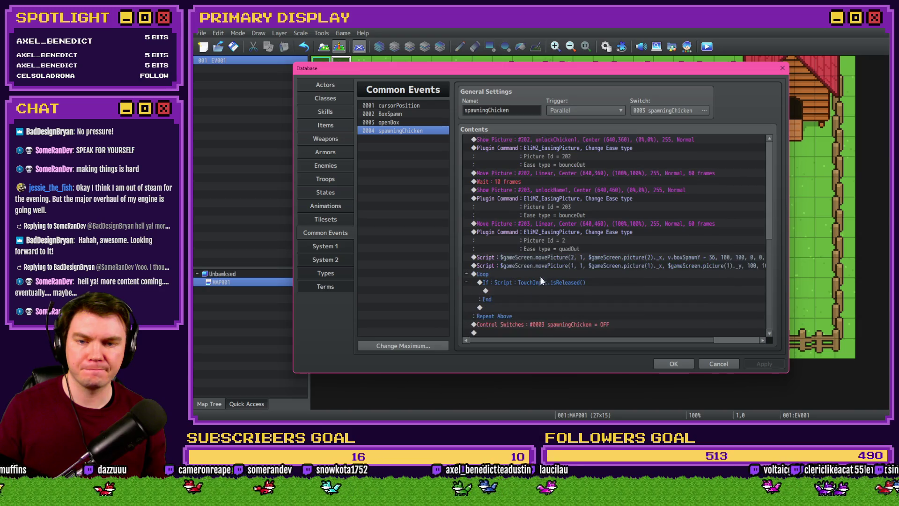
Step: Set the branch's picture 200 move command to opacity 0 over 45 frames
double_click(540, 291)
double_click(680, 265)
type("0")
double_click(542, 313)
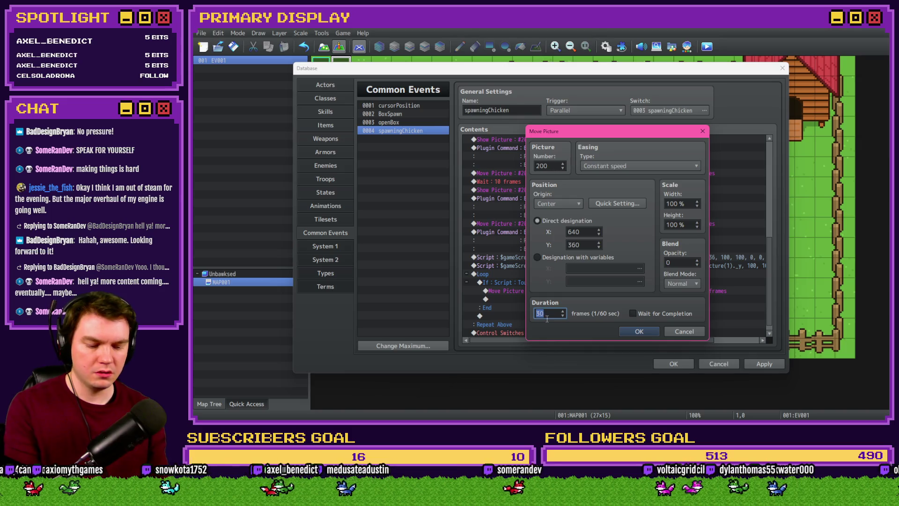
left_click(637, 331)
scroll(586, 291, "up", 3)
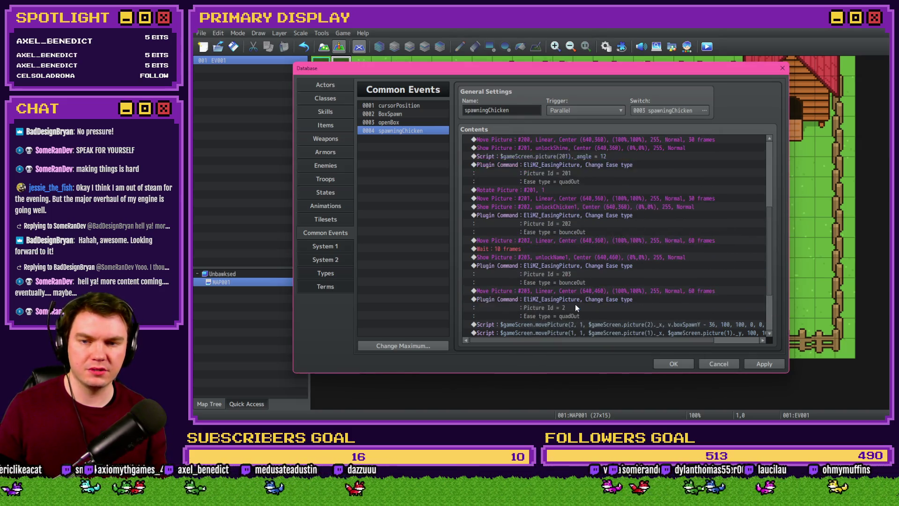
scroll(576, 304, "up", 2)
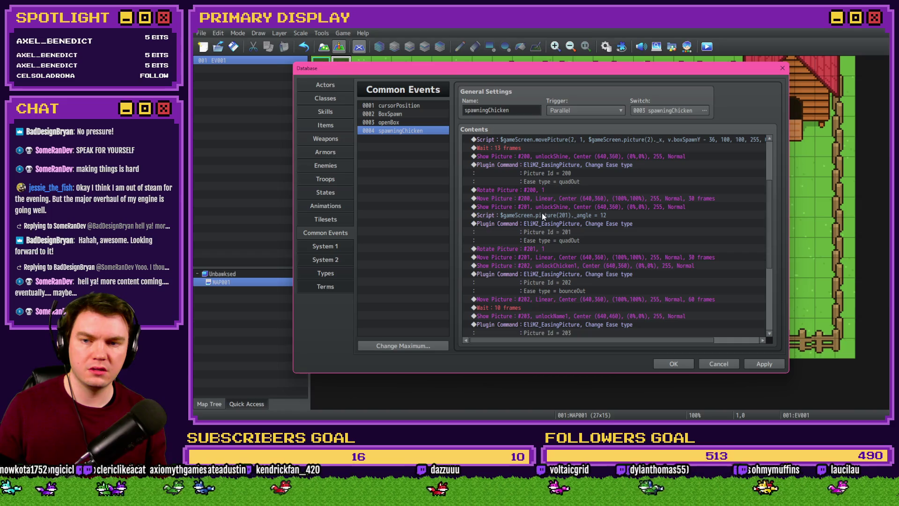
Step: Copy the picture 201 move command into the branch with opacity 0 and duration 45
left_click(535, 259)
scroll(547, 278, "down", 5)
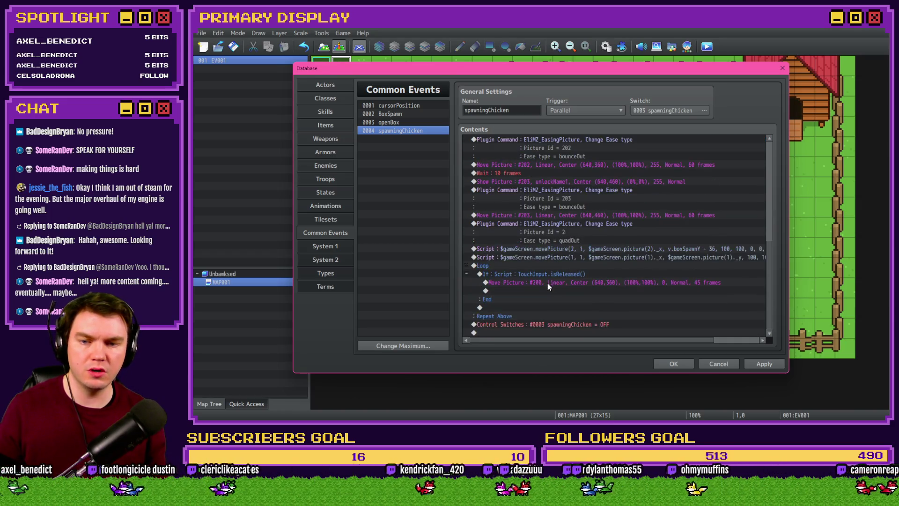
left_click(552, 290)
double_click(554, 292)
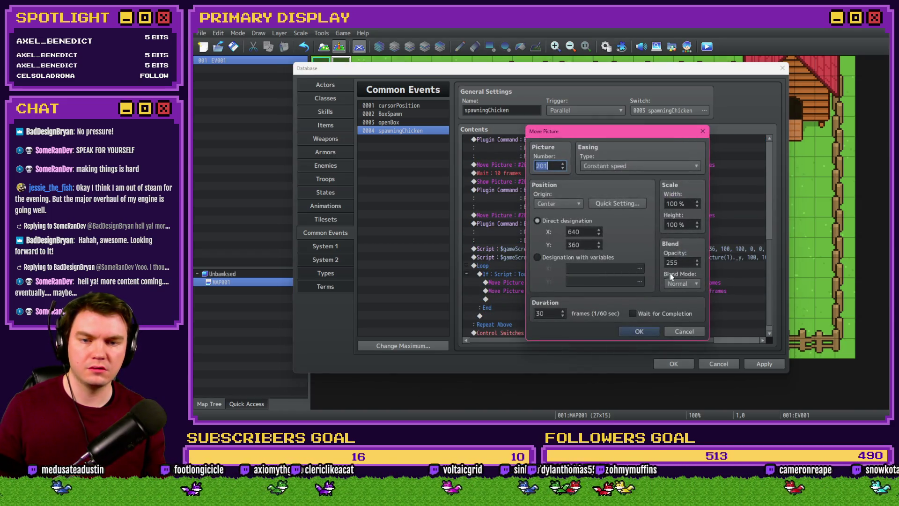
double_click(551, 314)
type("45")
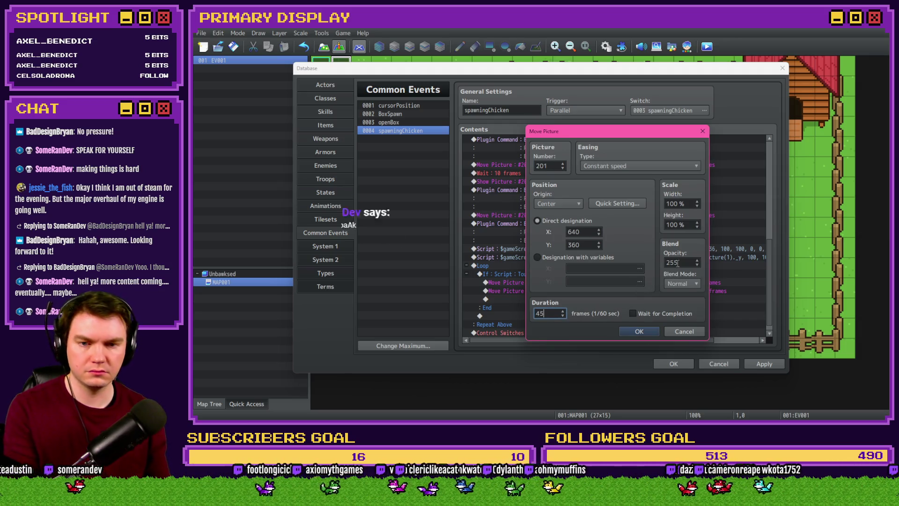
left_click(639, 331)
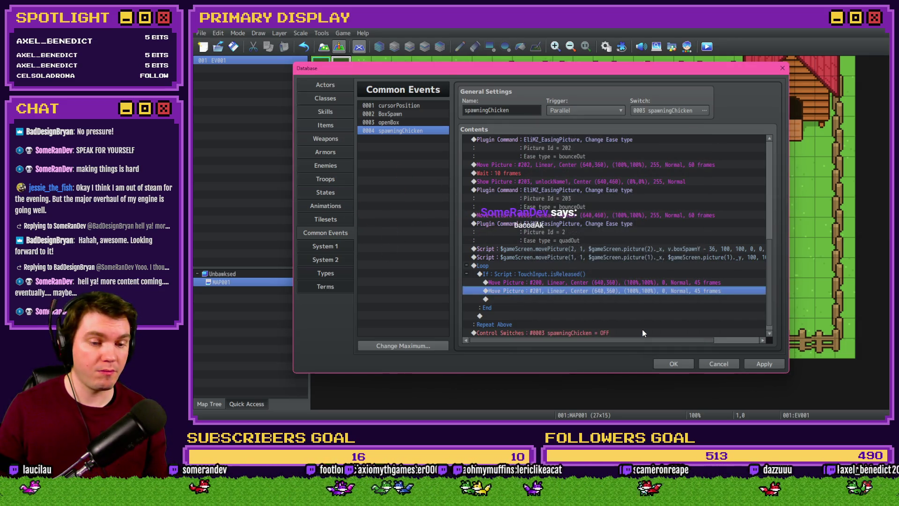
scroll(571, 298, "up", 2)
scroll(570, 301, "up", 1)
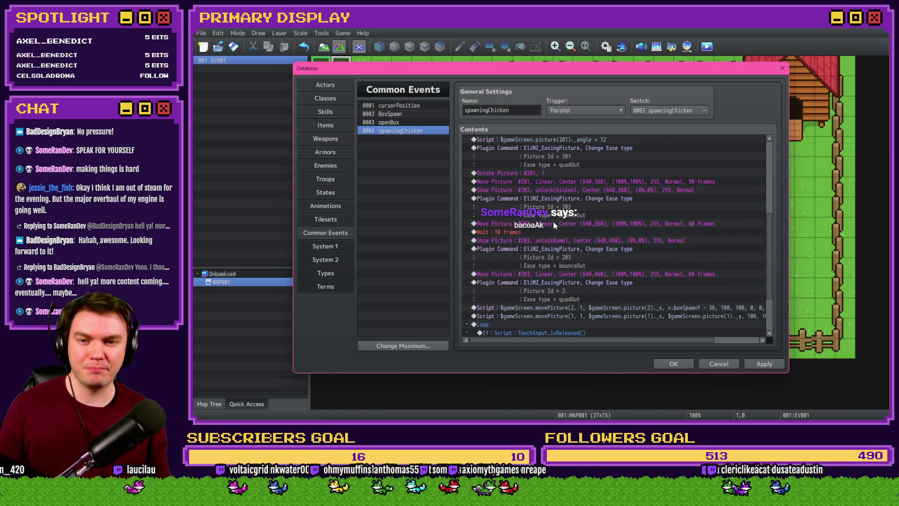
Step: Copy the picture 202 move command into the branch with opacity 0 and duration 45
left_click(554, 224)
scroll(562, 225, "down", 3)
left_click(636, 291)
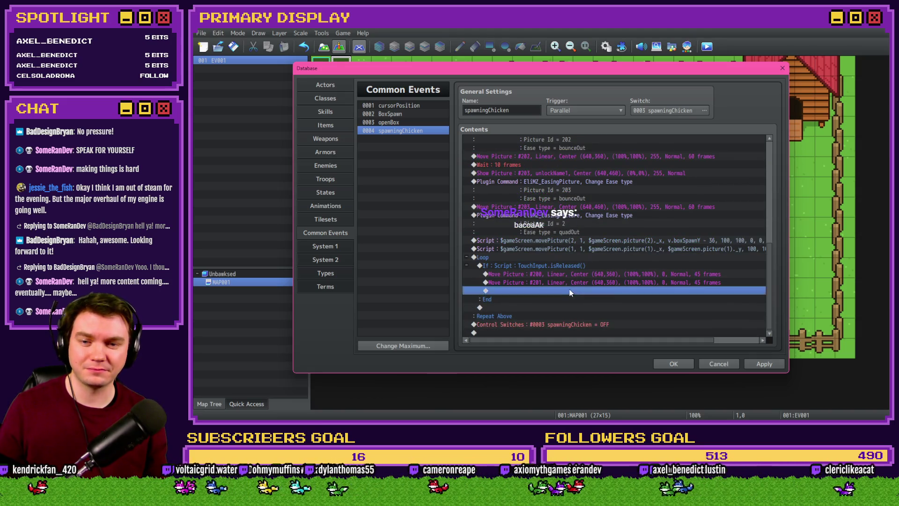
double_click(637, 289)
double_click(674, 262)
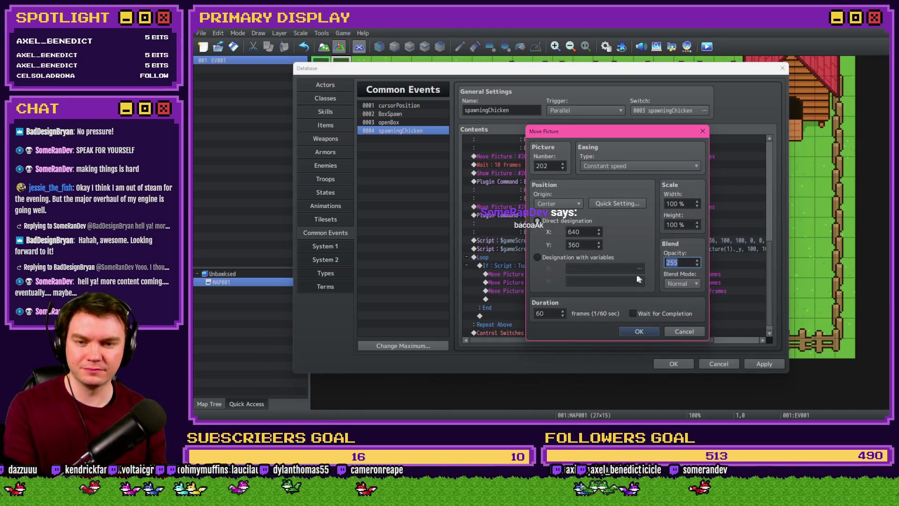
type("0")
double_click(544, 313)
type("45")
key("Return")
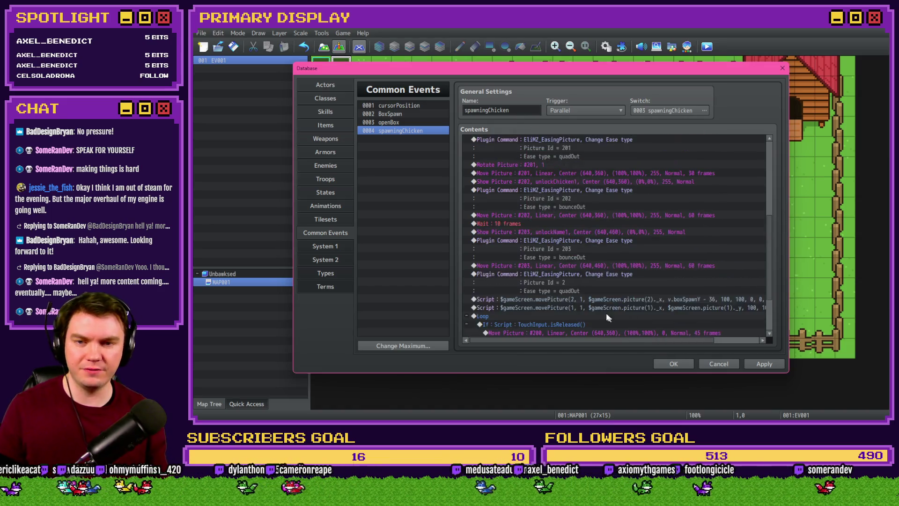
Step: Paste the picture 203 move command into the branch with opacity 0 and duration 45
left_click(547, 217)
key("ctrl+c")
left_click(538, 307)
key("ctrl+v")
double_click(548, 307)
double_click(674, 262)
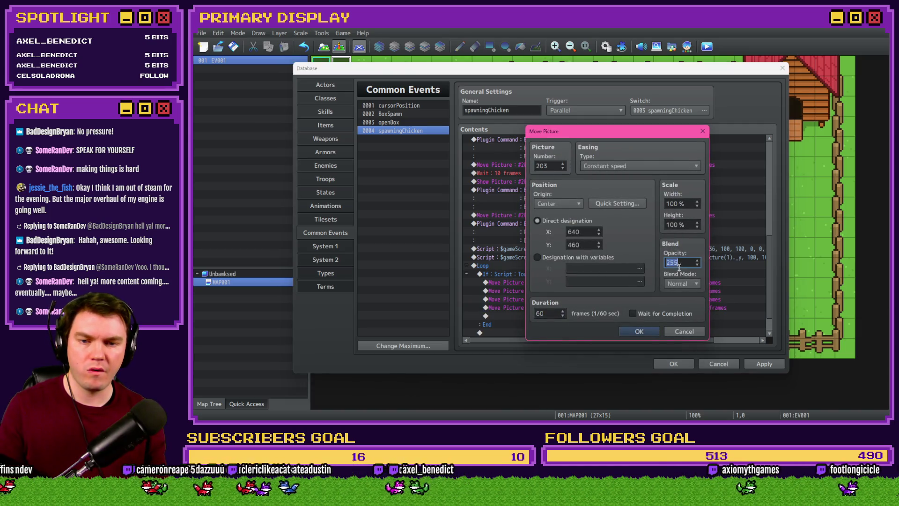
type("0")
double_click(544, 314)
type("45")
left_click(639, 332)
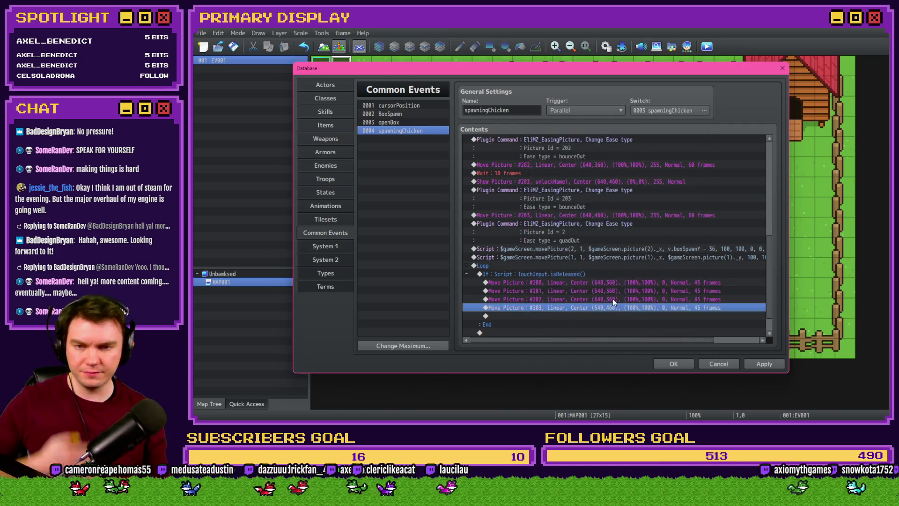
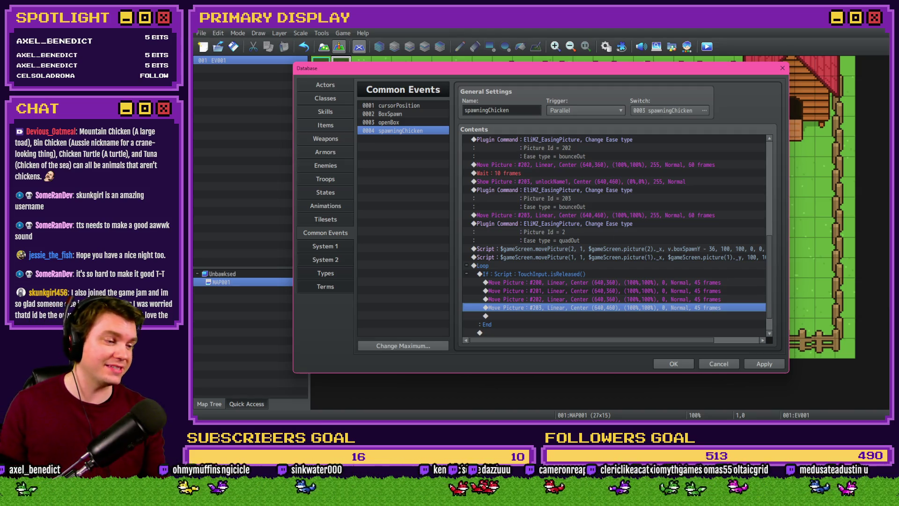
Step: Paste a copy of the picture 203 bounceOut easing command at the start of the touch-release branch
key("alt+Tab")
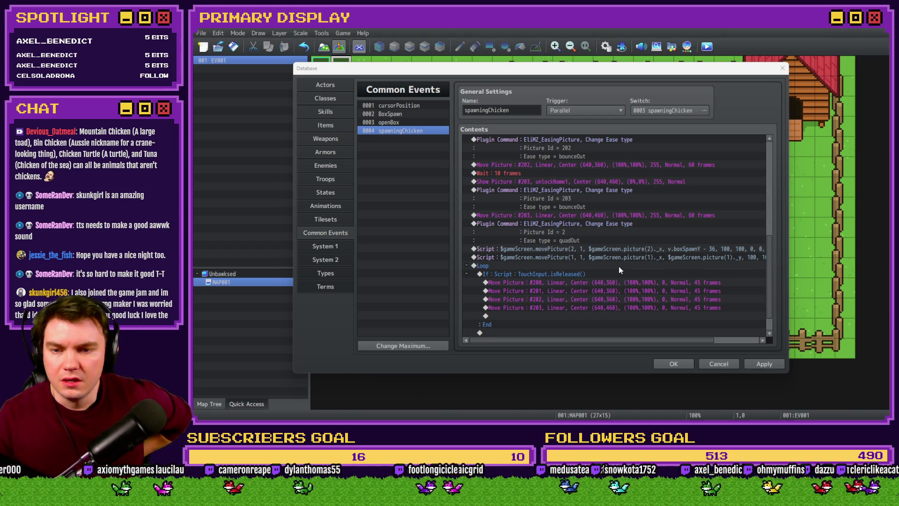
left_click(562, 192)
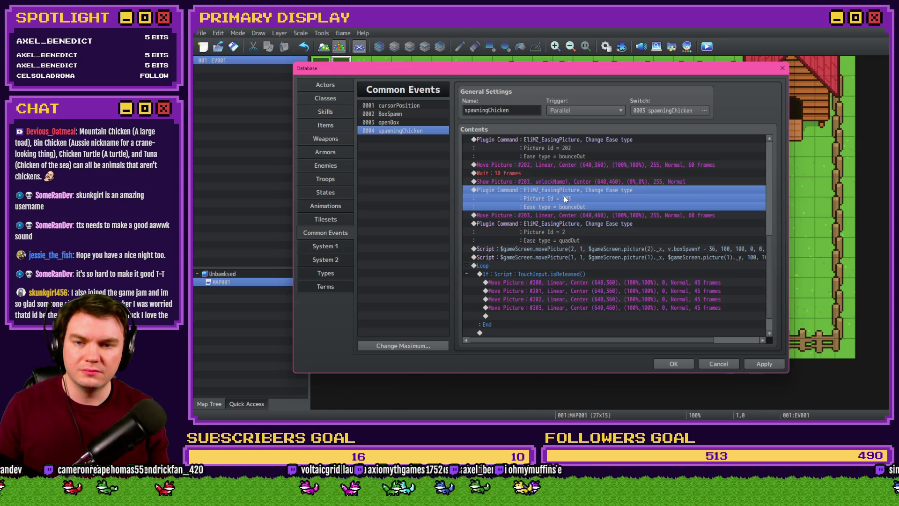
scroll(572, 211, "down", 1)
left_click(575, 248)
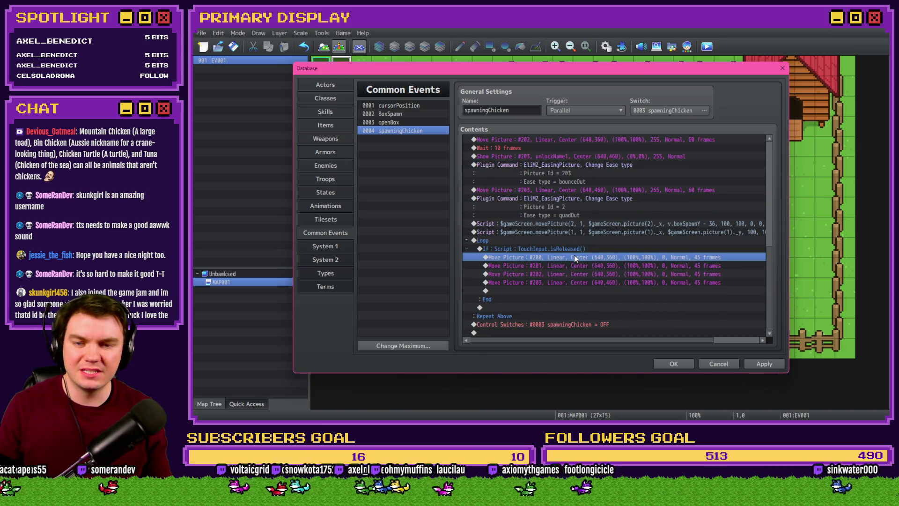
key("ctrl+v")
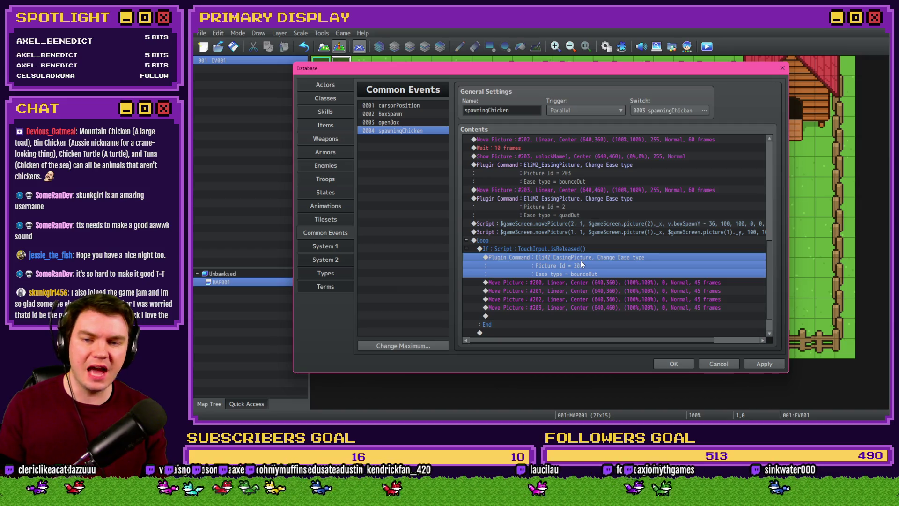
Step: Begin editing the pasted easing command's Picture Id
double_click(581, 261)
double_click(618, 226)
type("200")
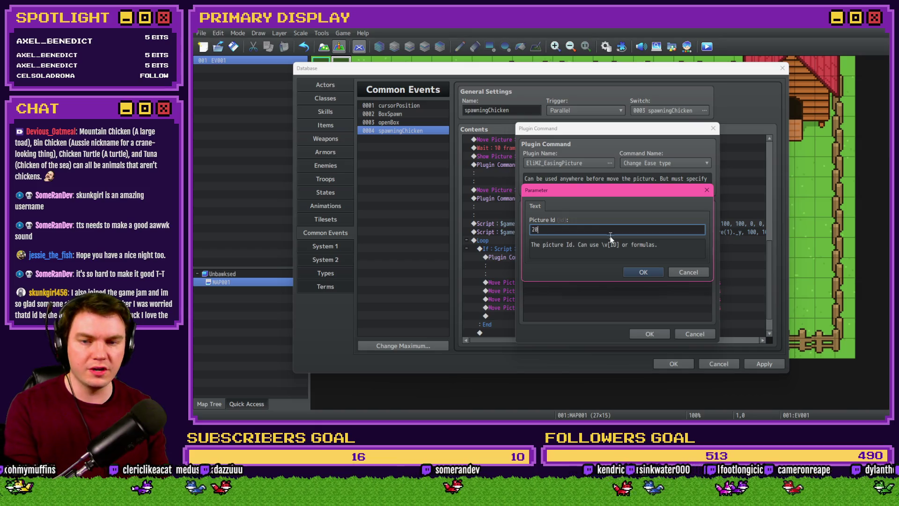
Step: Set the pasted easing command to picture 200 with quadOut ease type
left_click(636, 272)
double_click(619, 232)
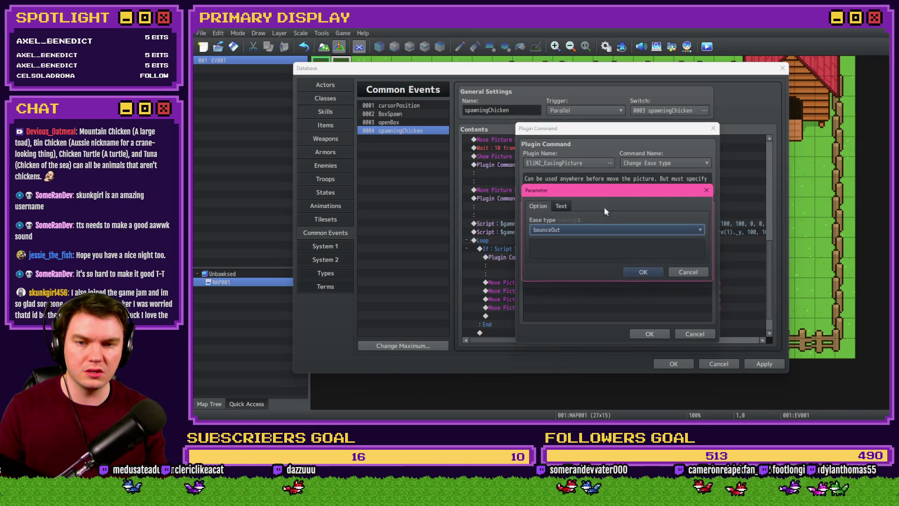
left_click(600, 230)
left_click(571, 283)
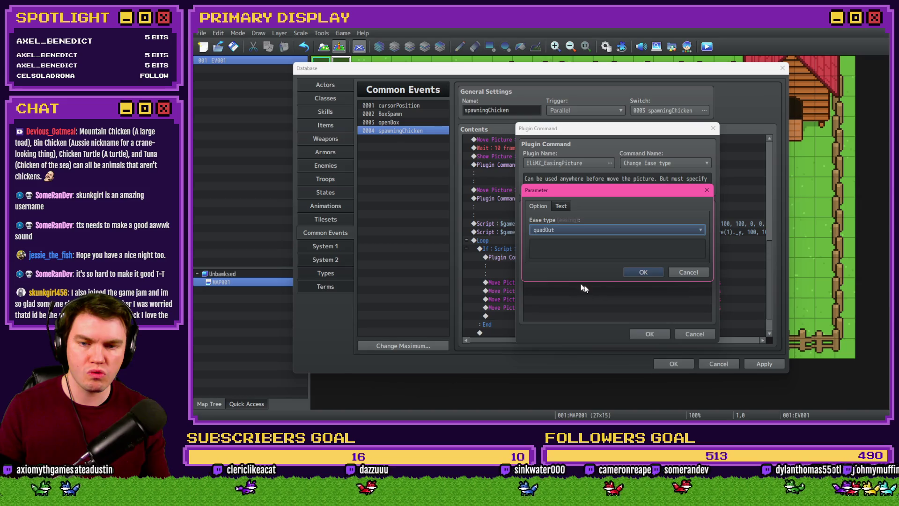
left_click(637, 273)
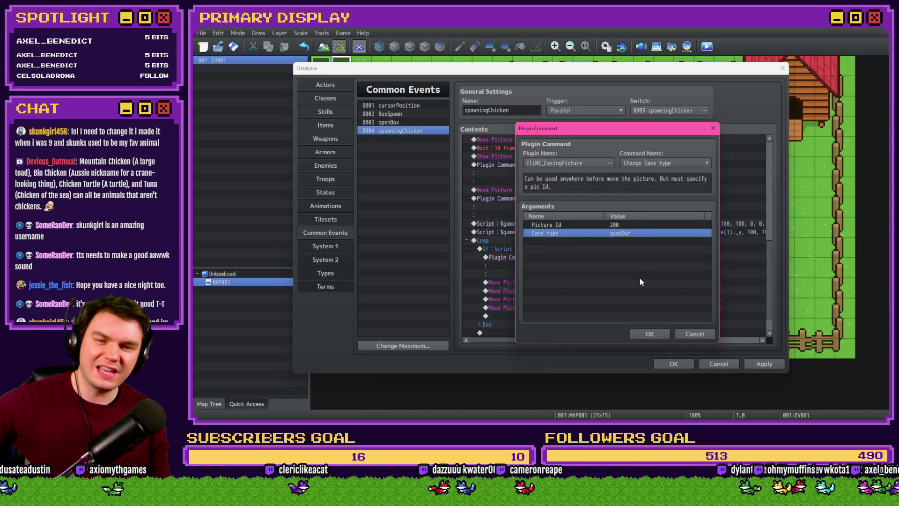
left_click(650, 334)
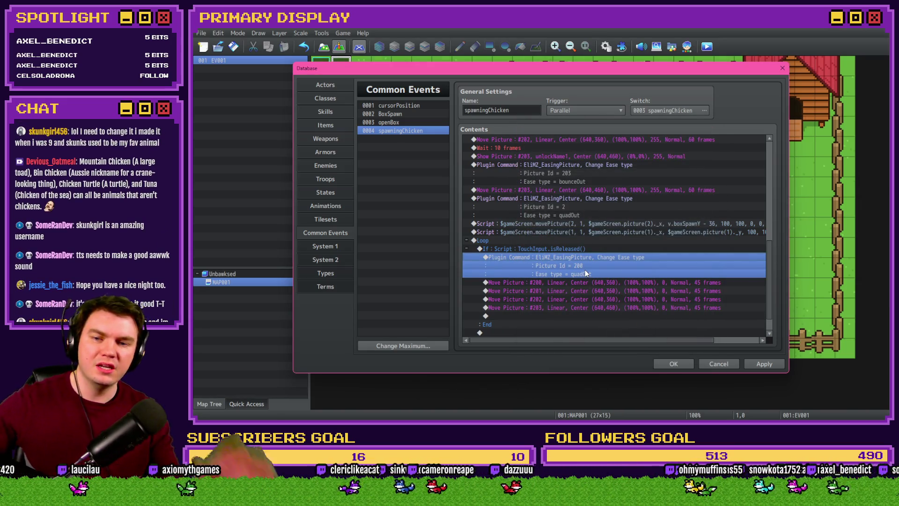
Step: Reopen the easing command to verify its settings and close it unchanged
left_click(582, 252)
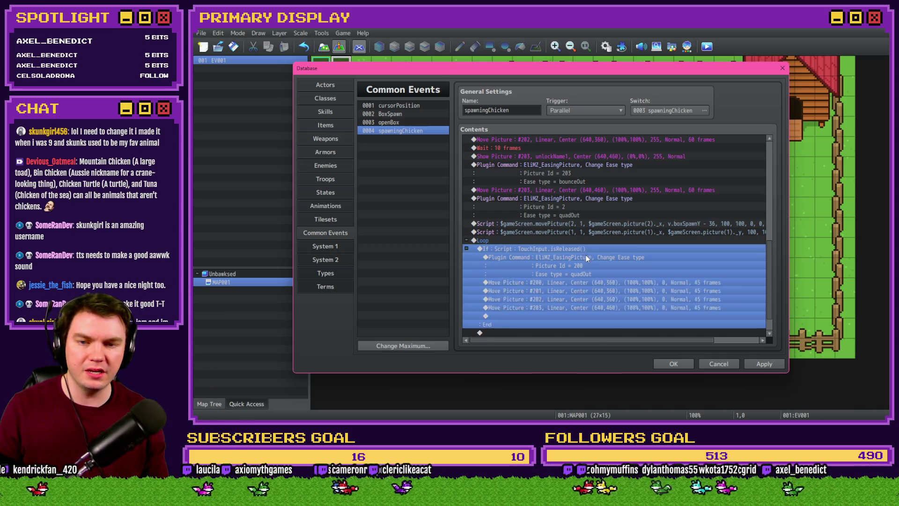
double_click(586, 256)
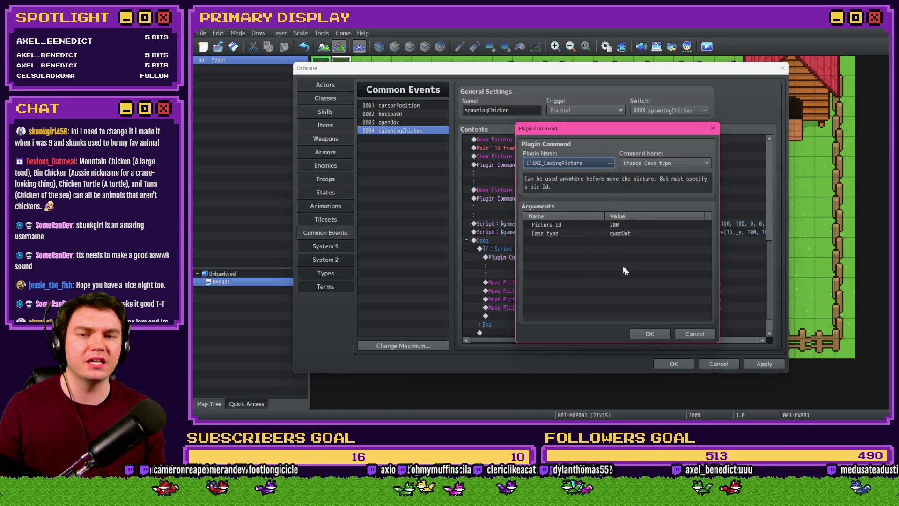
left_click(661, 336)
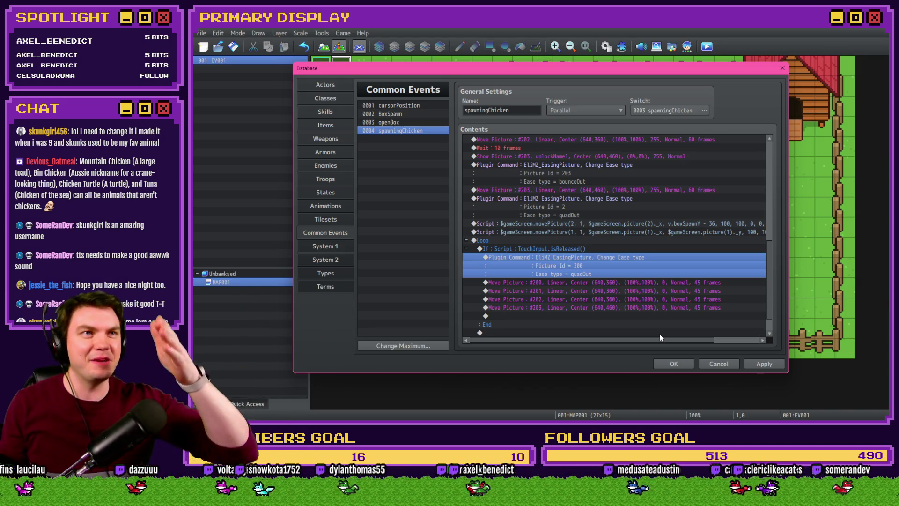
Step: Duplicate the easing command and inspect the copy's Picture Id
key("ctrl+c")
key("ctrl+v")
double_click(605, 259)
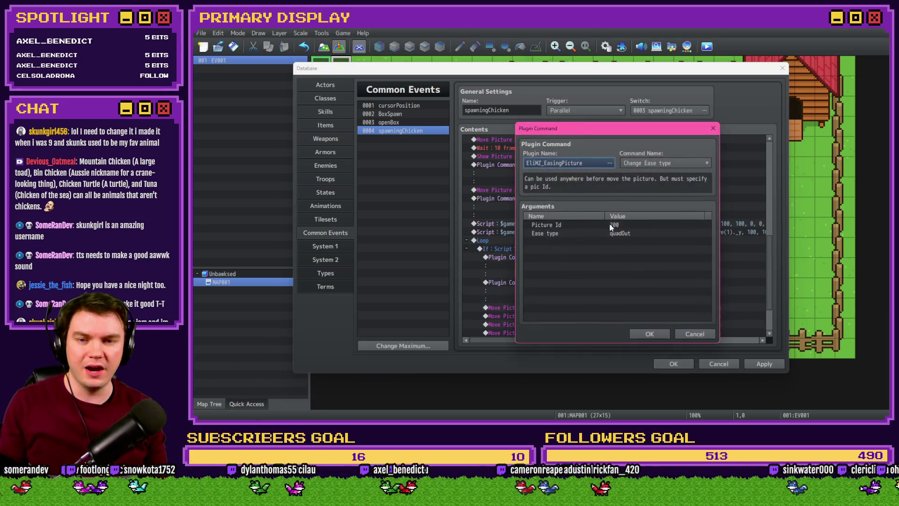
double_click(611, 228)
key("Return")
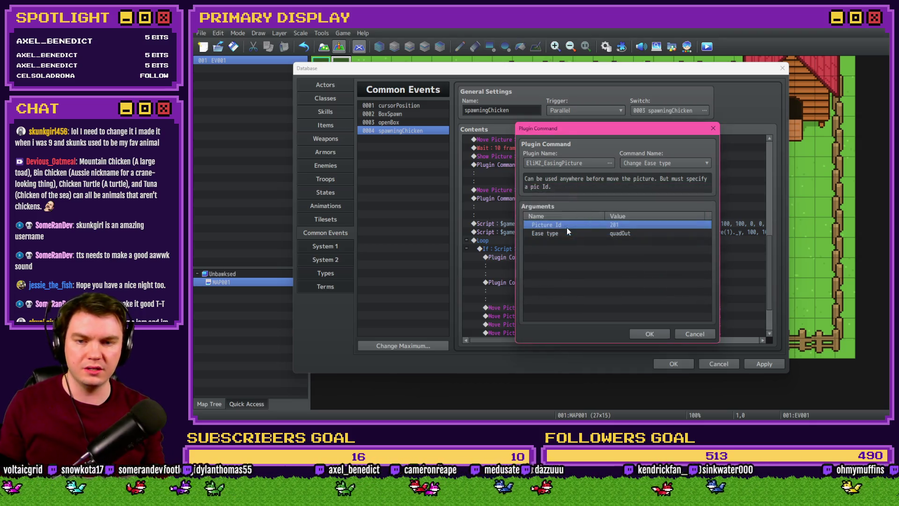
Step: Change the Picture Id to the list 200, 201, 202, 203 and apply the common event changes
double_click(564, 226)
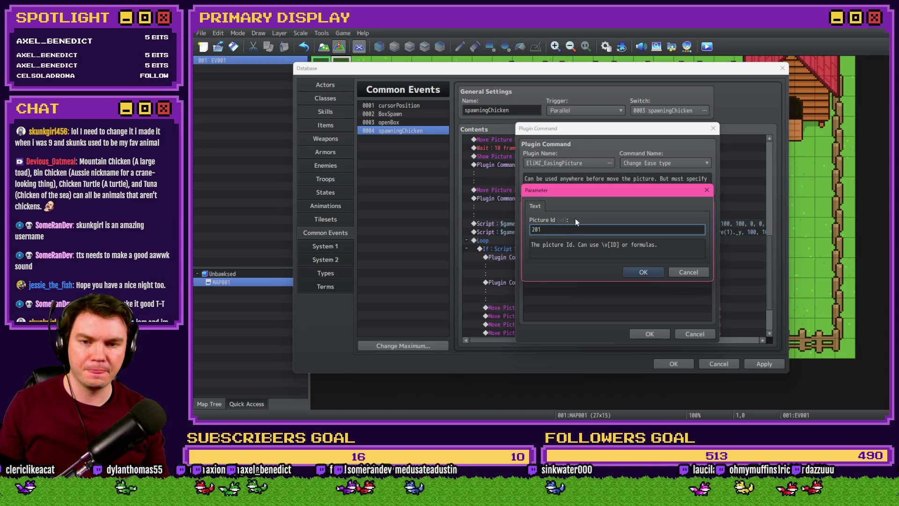
type(",")
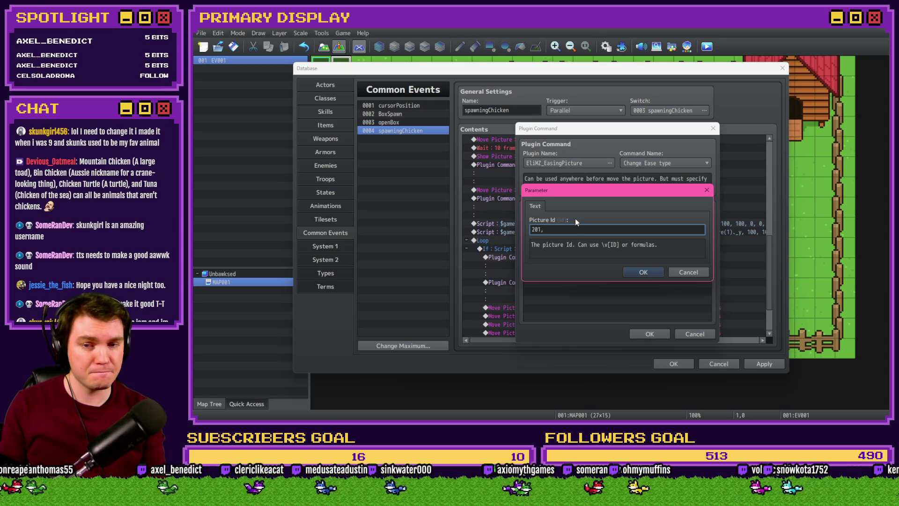
type(" 202, 203,")
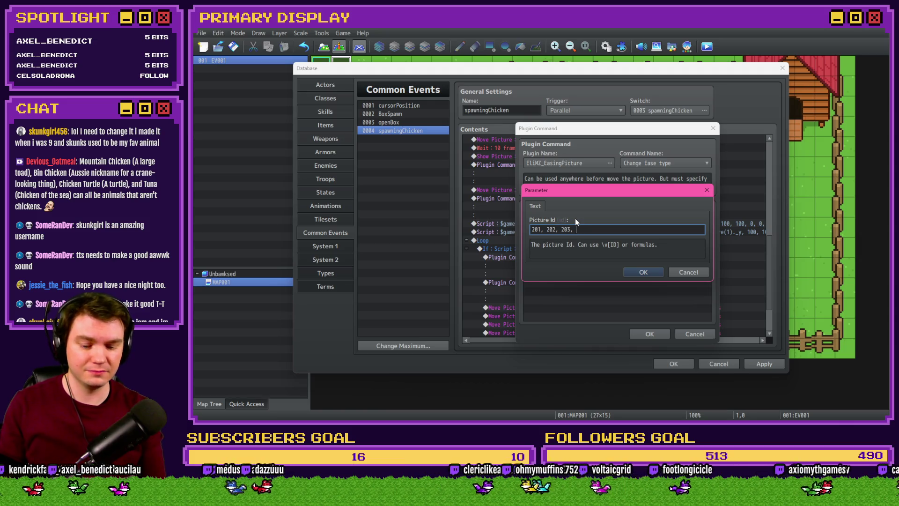
key("BackSpace")
key("BackSpace")
key("BackSpace")
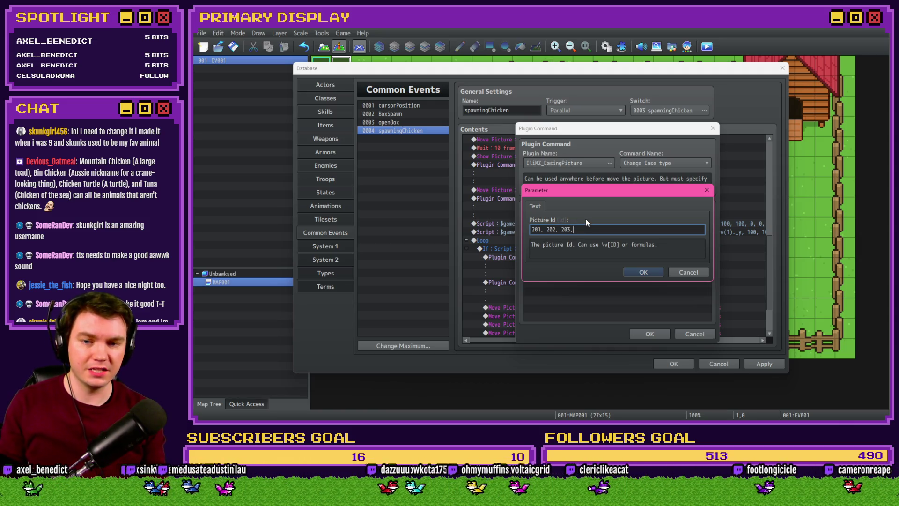
type("200,")
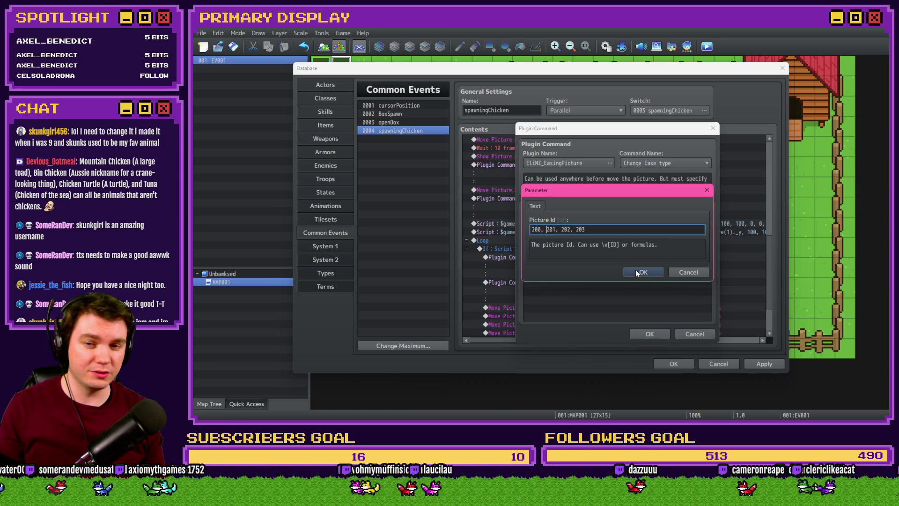
left_click(640, 272)
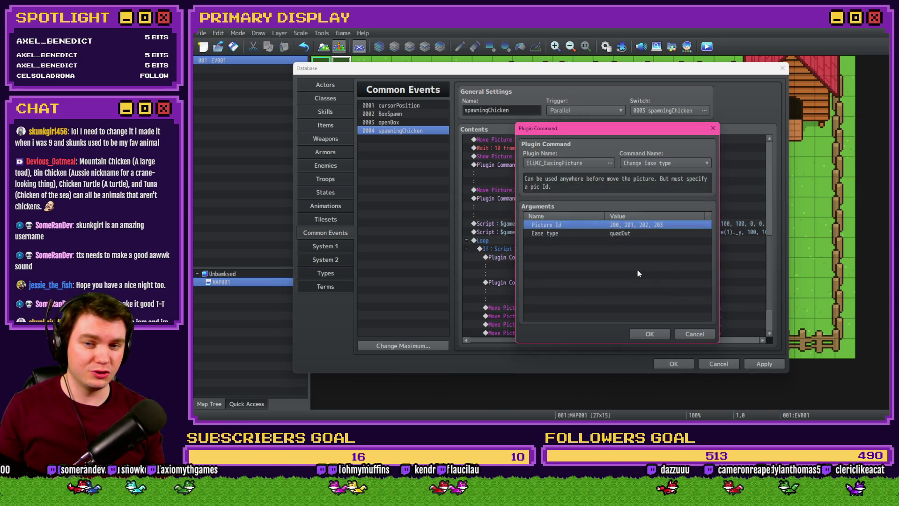
left_click(644, 335)
scroll(597, 261, "down", 1)
scroll(596, 246, "down", 1)
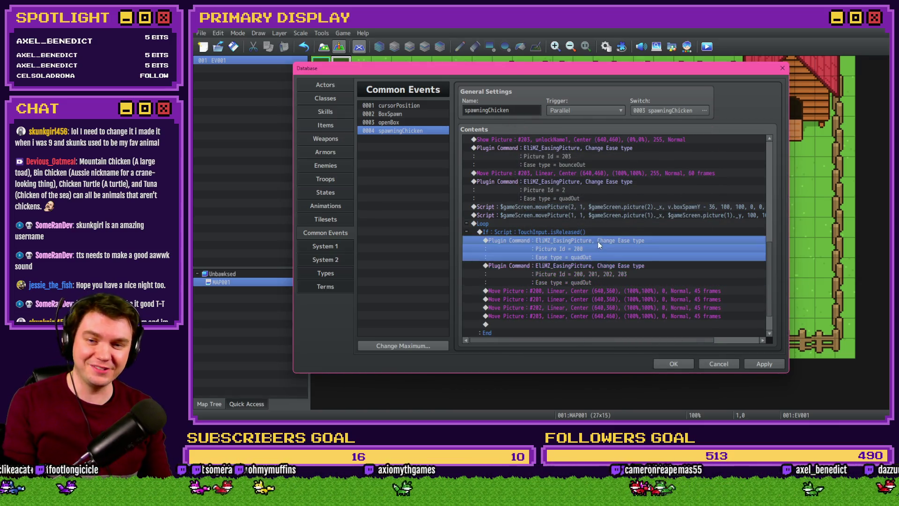
scroll(597, 247, "up", 2)
scroll(598, 252, "down", 3)
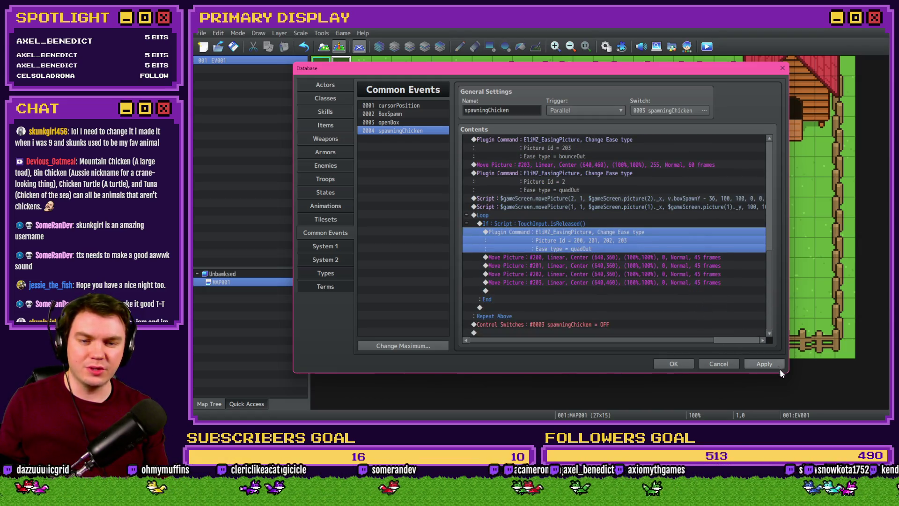
left_click(764, 363)
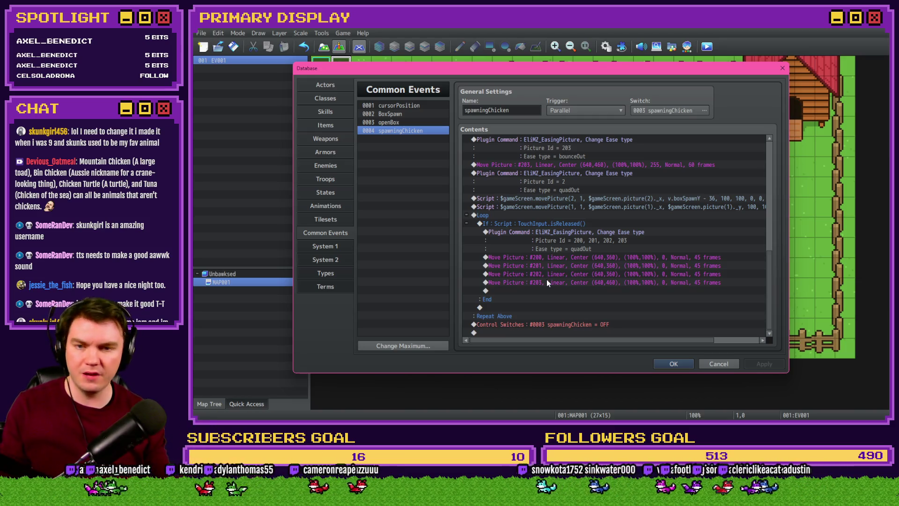
Step: Add a Break Loop after the four release picture moves, apply, and close the database
left_click(562, 223)
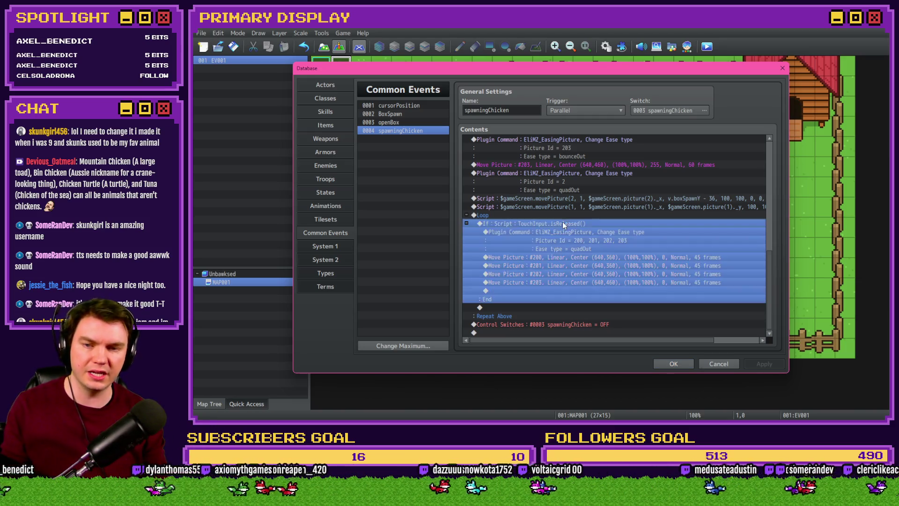
left_click(551, 280)
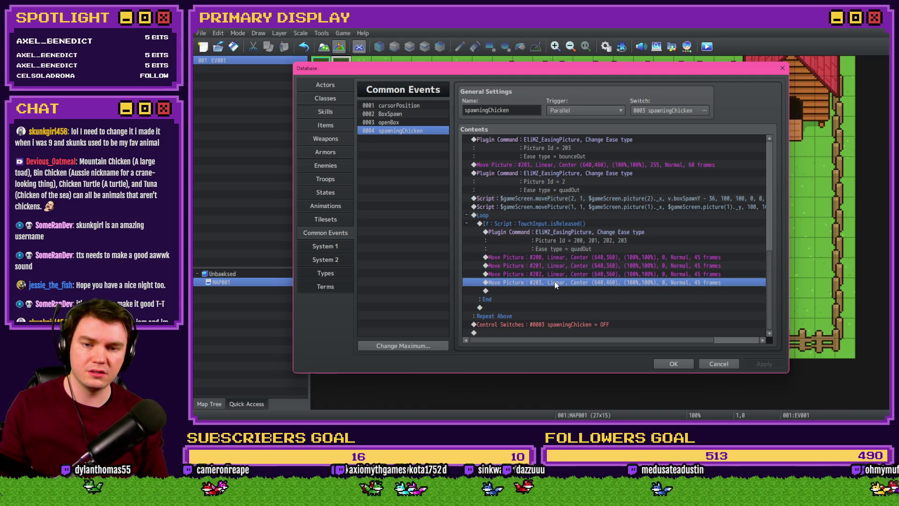
double_click(541, 290)
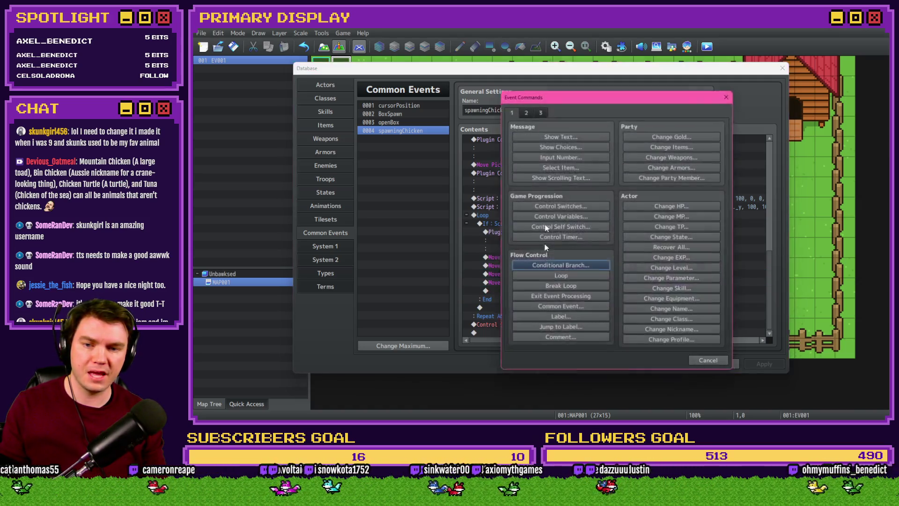
left_click(559, 287)
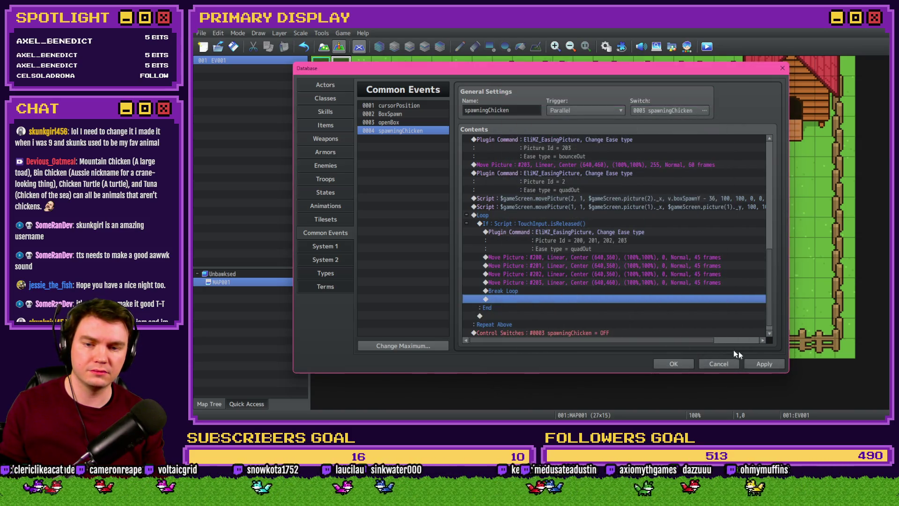
left_click(764, 364)
left_click(668, 362)
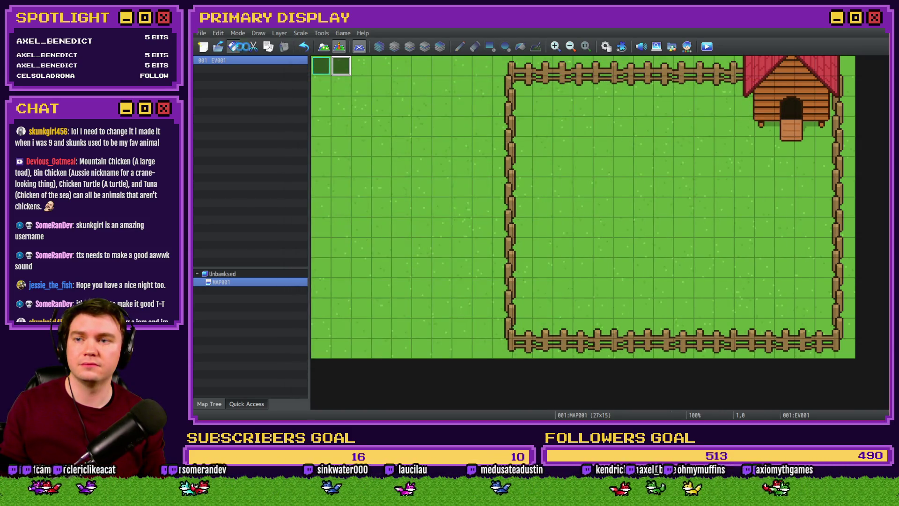
Step: Playtest a new game, open the box to trigger the chicken reveal, then end the playtest
left_click(708, 48)
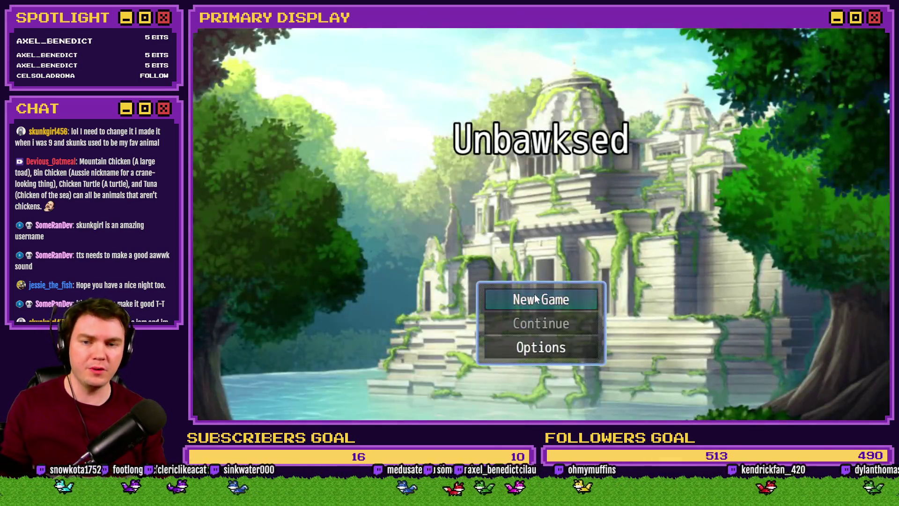
left_click(536, 299)
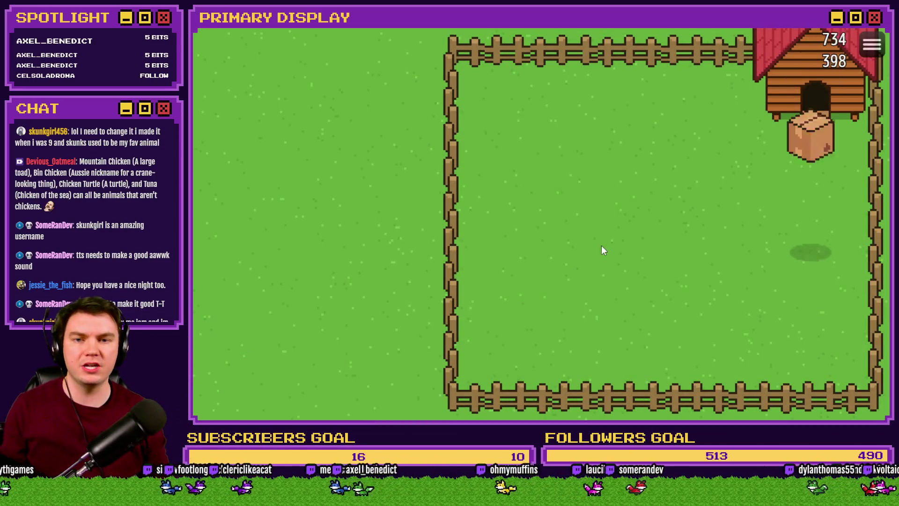
left_click(809, 241)
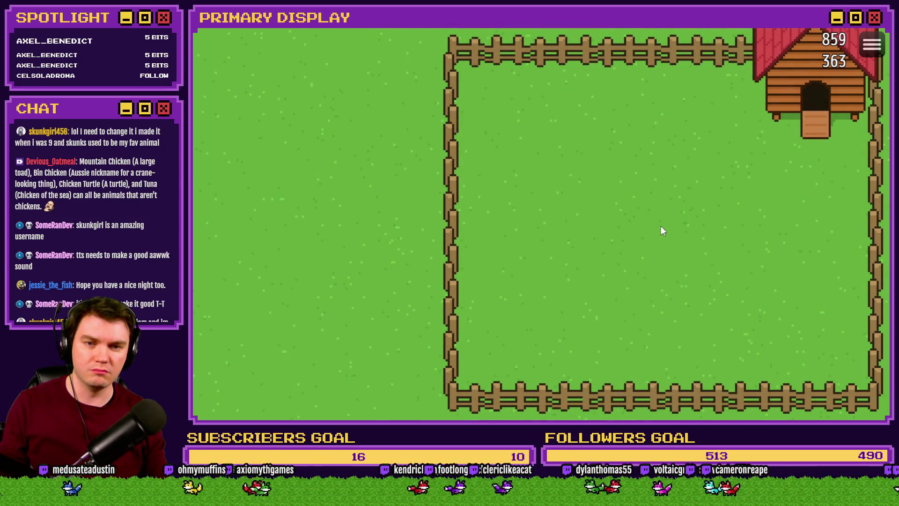
key("F4")
Step: Remove the stray space so the ease command's Picture Id reads 200,201,202,203 and accept the database changes
left_click(831, 51)
left_click(628, 48)
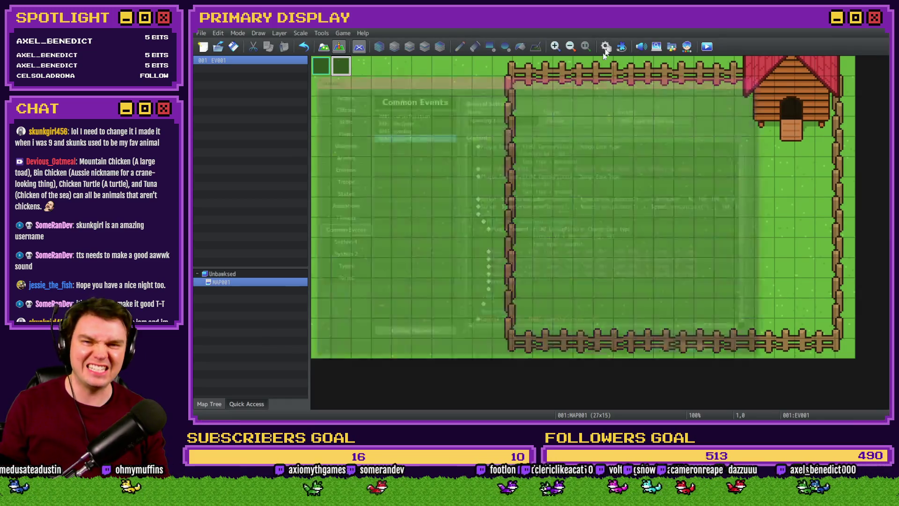
double_click(577, 239)
double_click(582, 230)
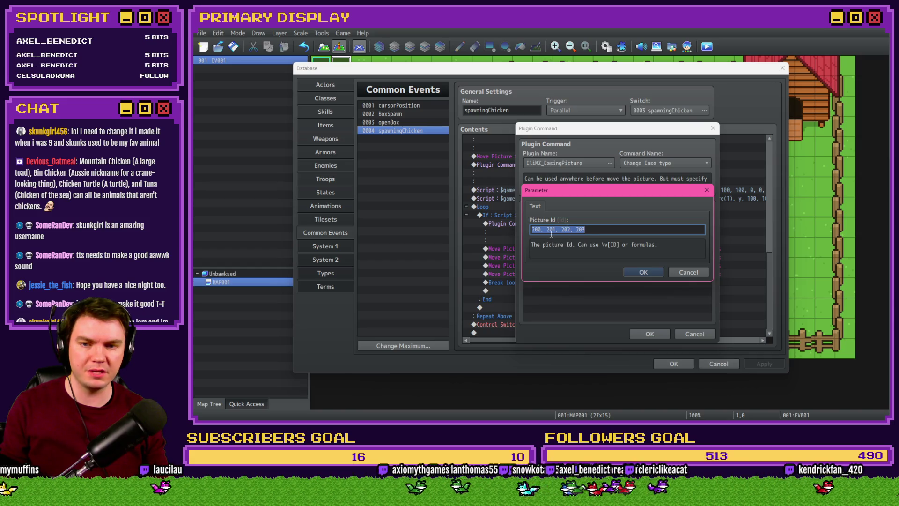
key("BackSpace")
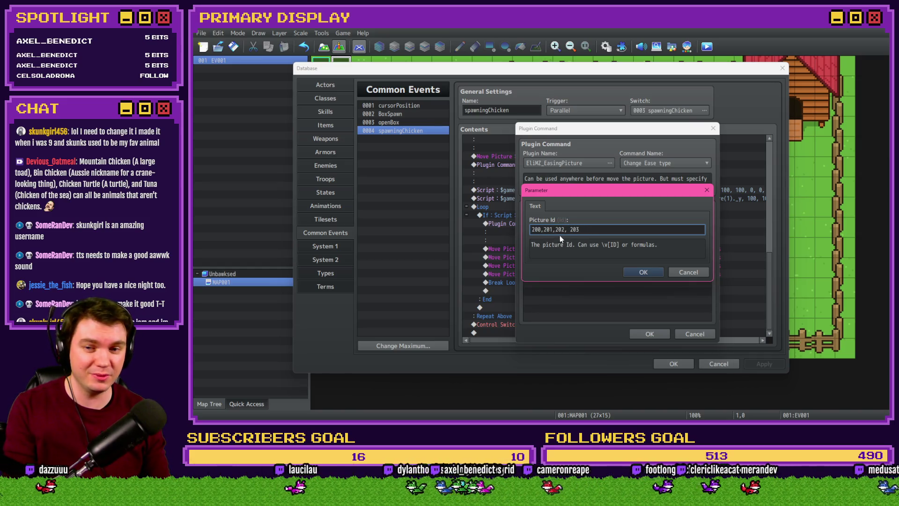
left_click(643, 272)
left_click(650, 334)
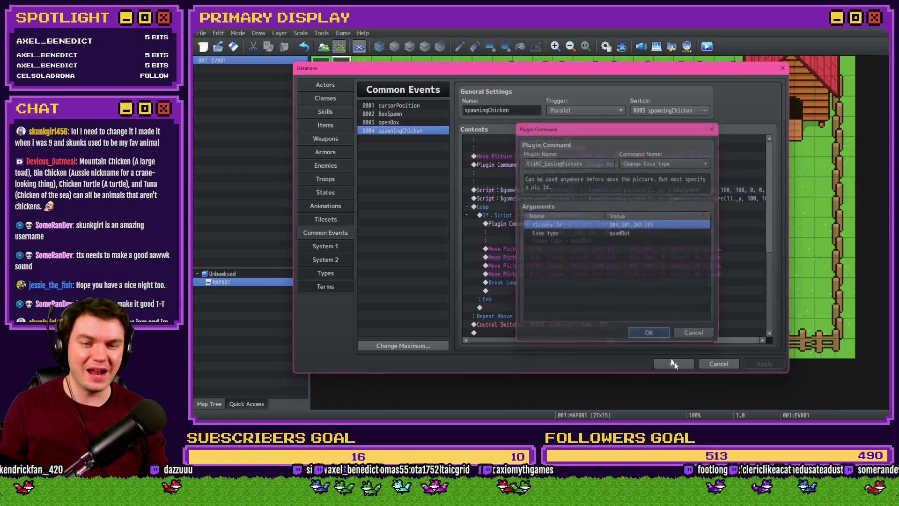
left_click(673, 364)
Step: Launch a playtest, saving the project changes first
left_click(707, 46)
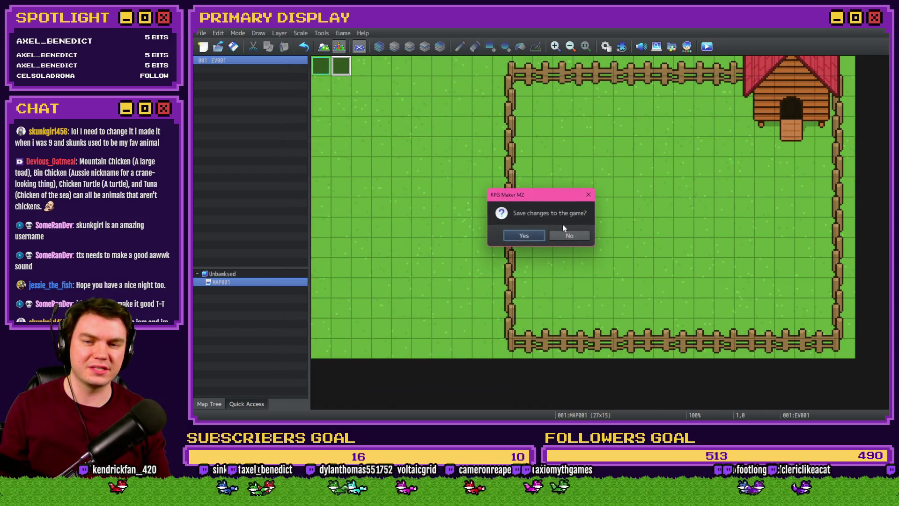
left_click(533, 232)
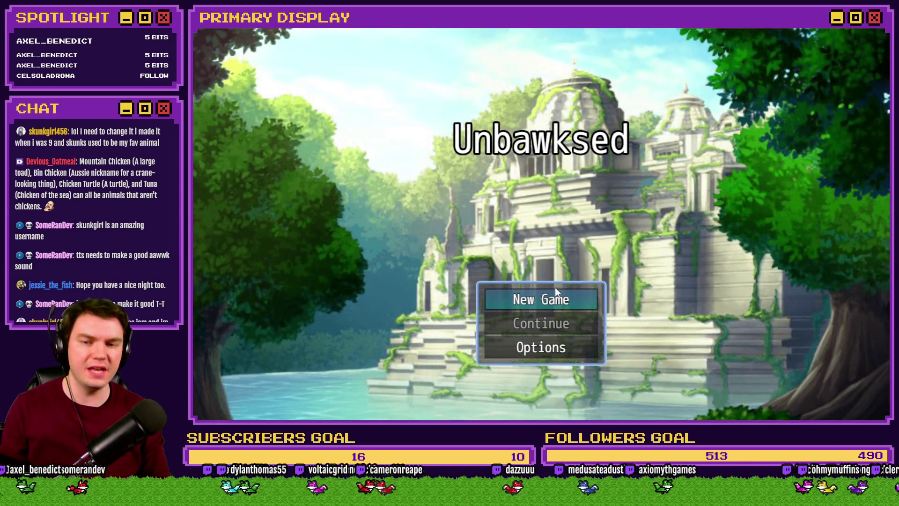
Step: Open the box in a new game to see the reveal, close the playtest and reopen the database
left_click(555, 297)
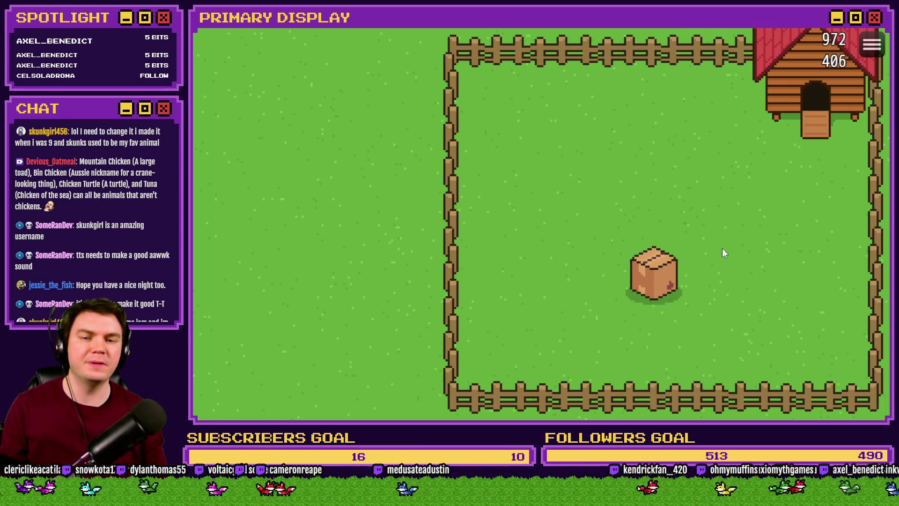
left_click(662, 272)
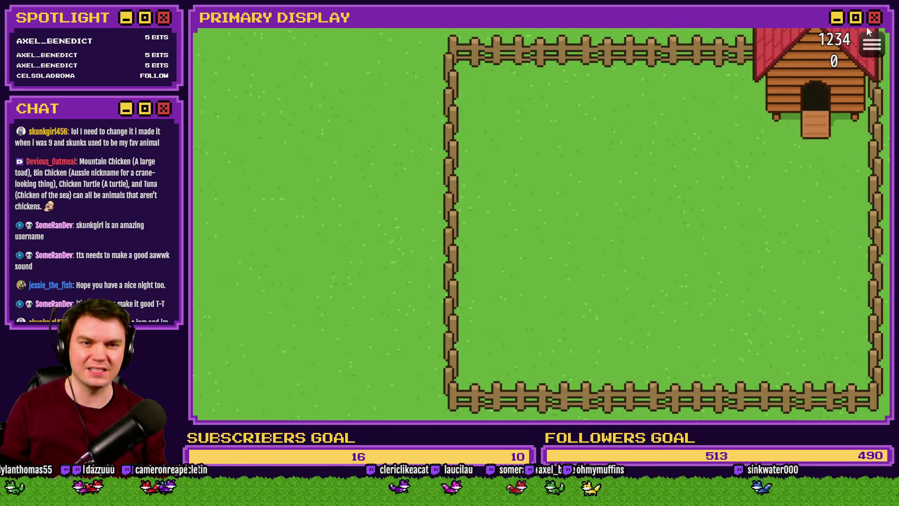
left_click(867, 25)
left_click(621, 47)
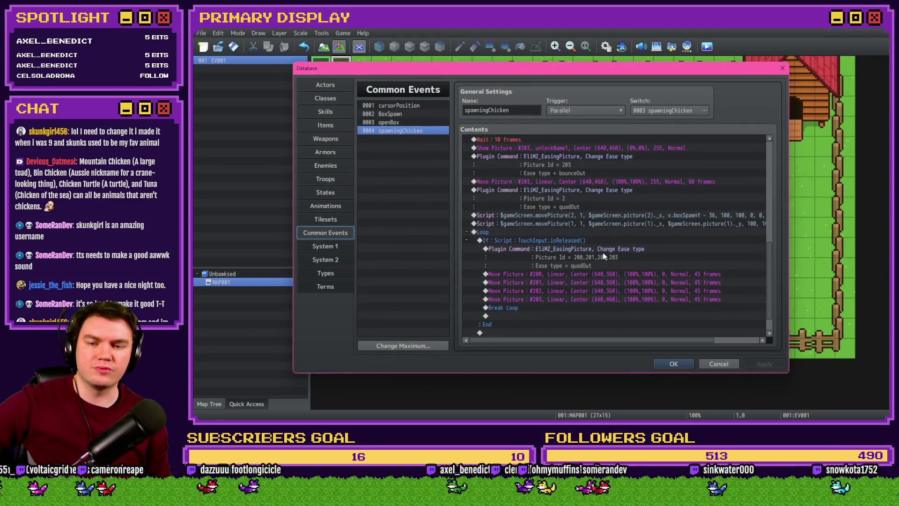
Step: Cut the combined ease command's Picture Id list down to the single id 200
left_click(606, 248)
double_click(606, 249)
double_click(580, 232)
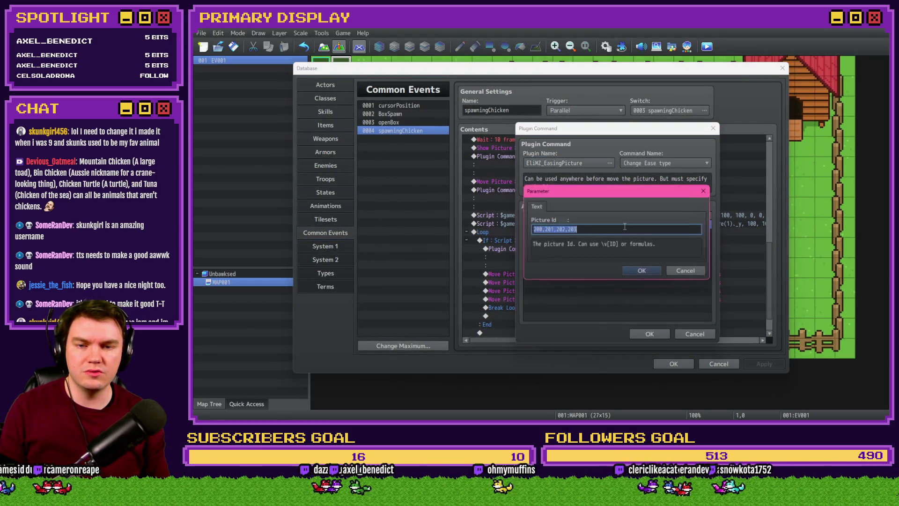
left_click(586, 229)
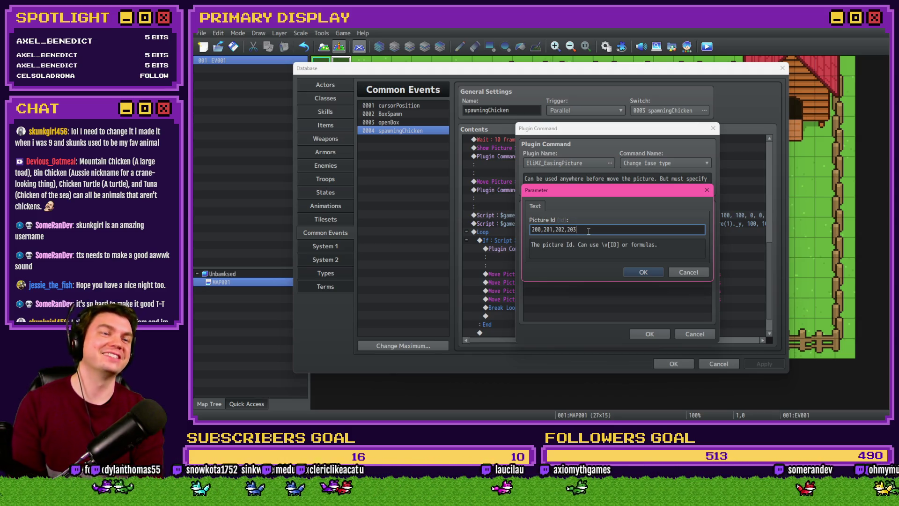
key("alt+Tab")
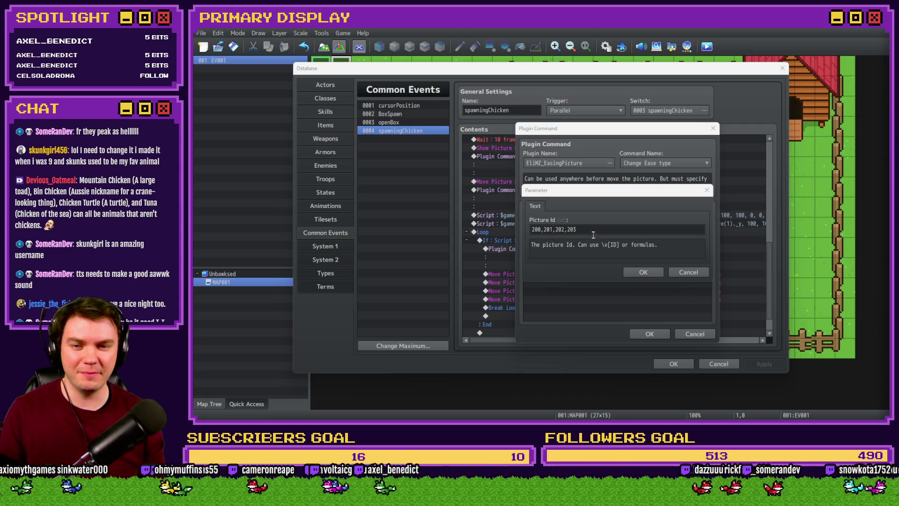
left_click(638, 216)
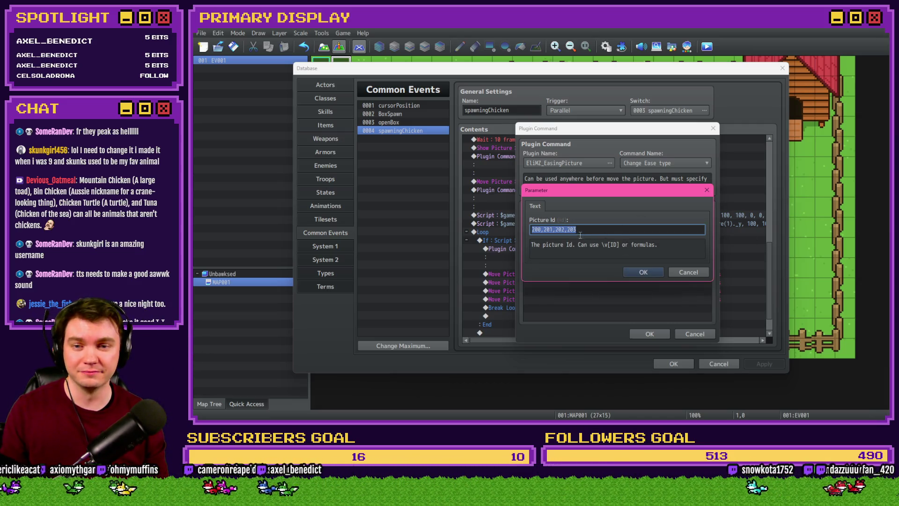
left_click(582, 230)
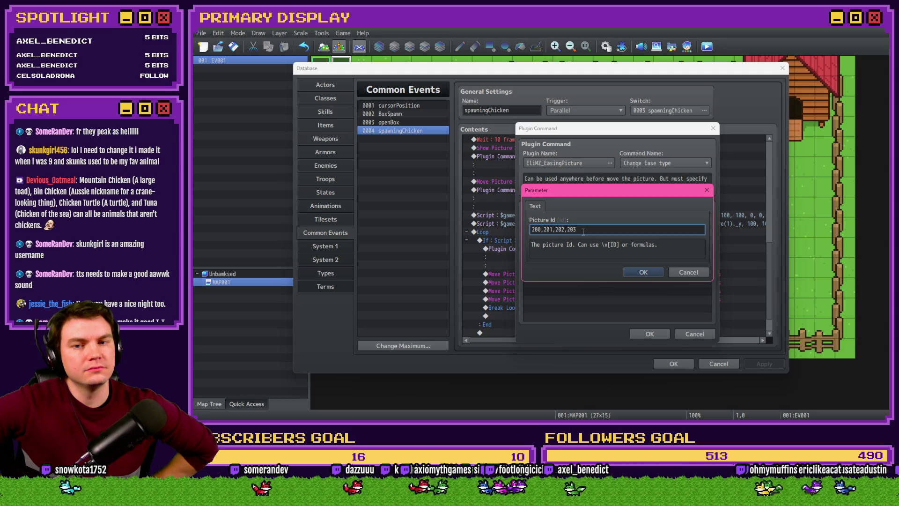
key("BackSpace")
key("BackSpace")
key("BackSpace")
key("BackSpace")
key("BackSpace")
key("BackSpace")
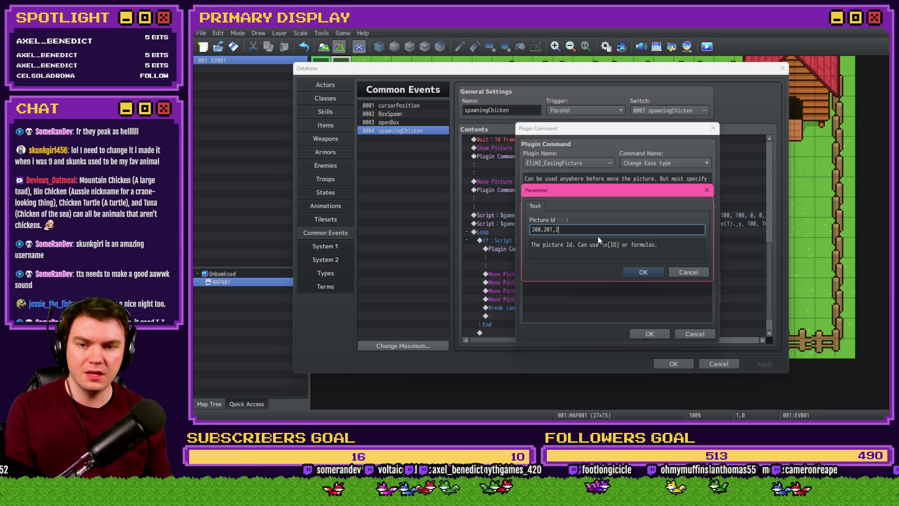
key("BackSpace")
key("BackSpace")
key("BackSpace")
left_click(648, 273)
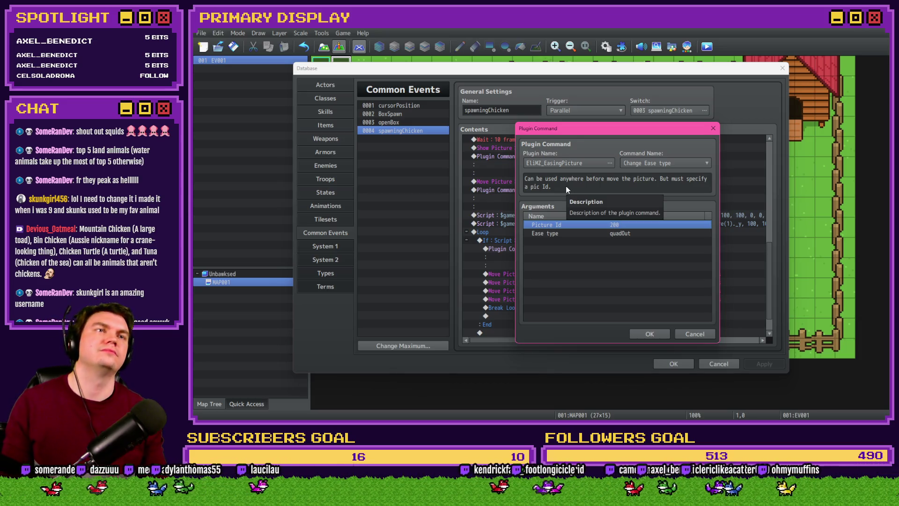
left_click(649, 334)
Step: Set the duplicated ease commands' Picture Ids to 201 and 202
left_click(582, 239)
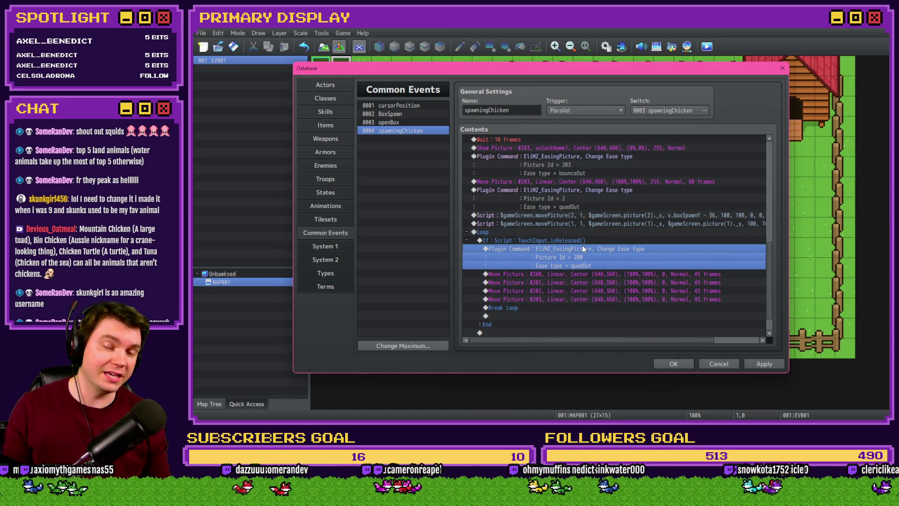
double_click(582, 248)
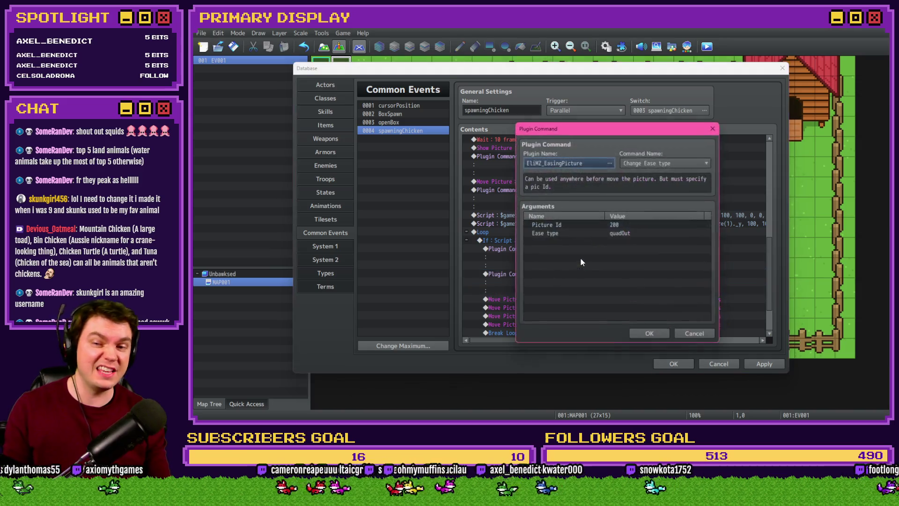
double_click(608, 225)
type("201")
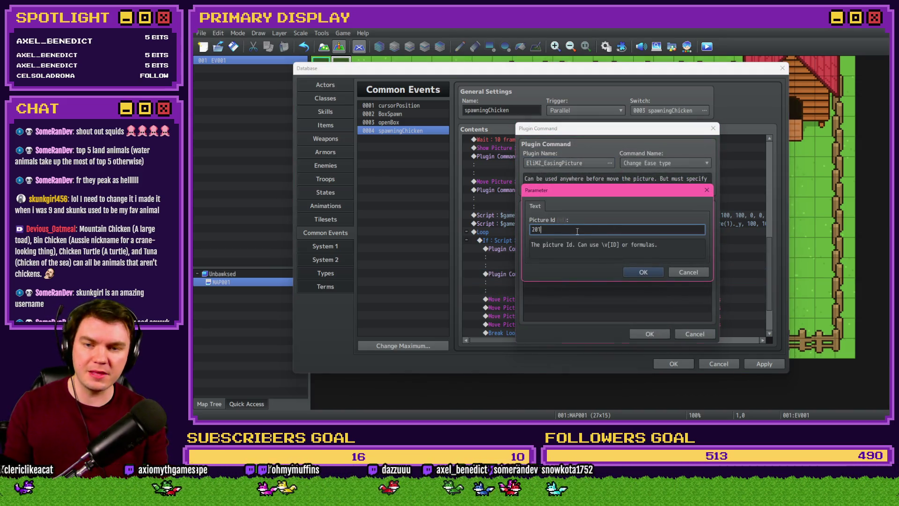
key("Return")
key("Return")
key("Return")
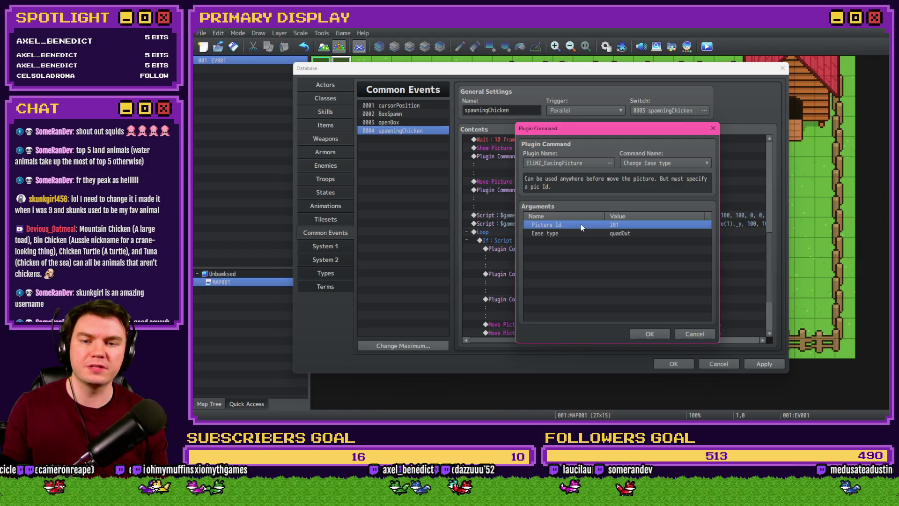
double_click(581, 225)
type("202")
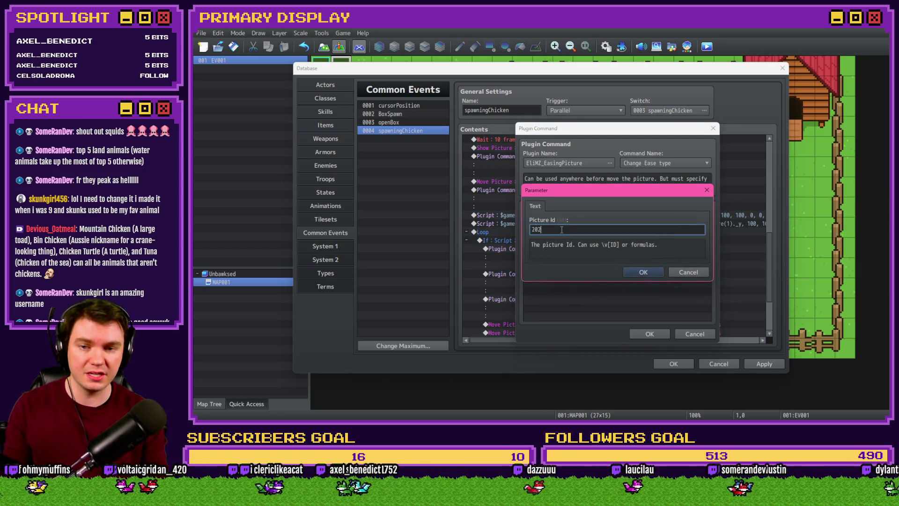
key("Return")
key("Return")
Step: Set the last copy's Picture Id to 203, keep its ease type, and apply the common event
key("Down")
key("Return")
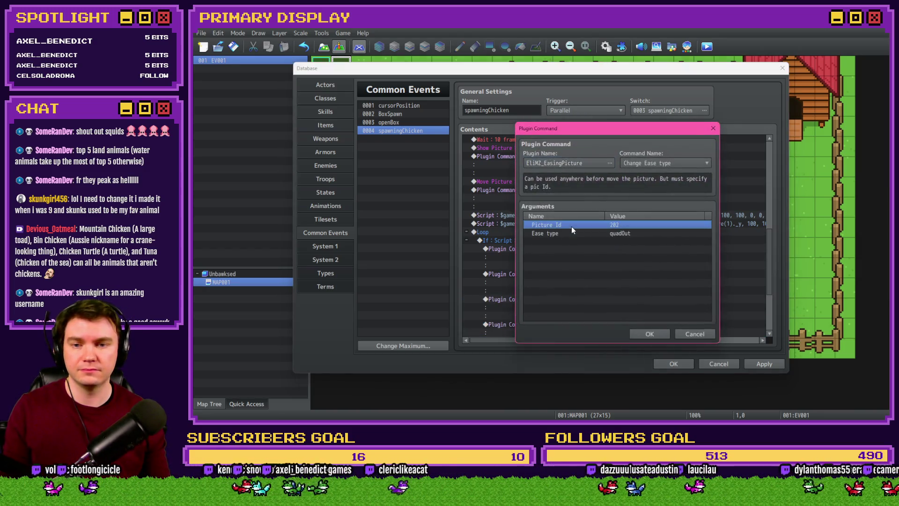
key("Return")
left_click(576, 231)
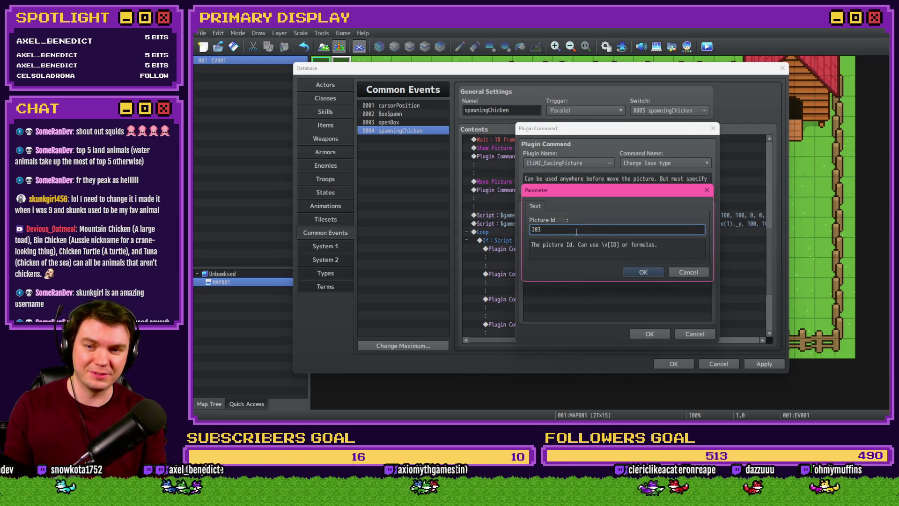
key("Return")
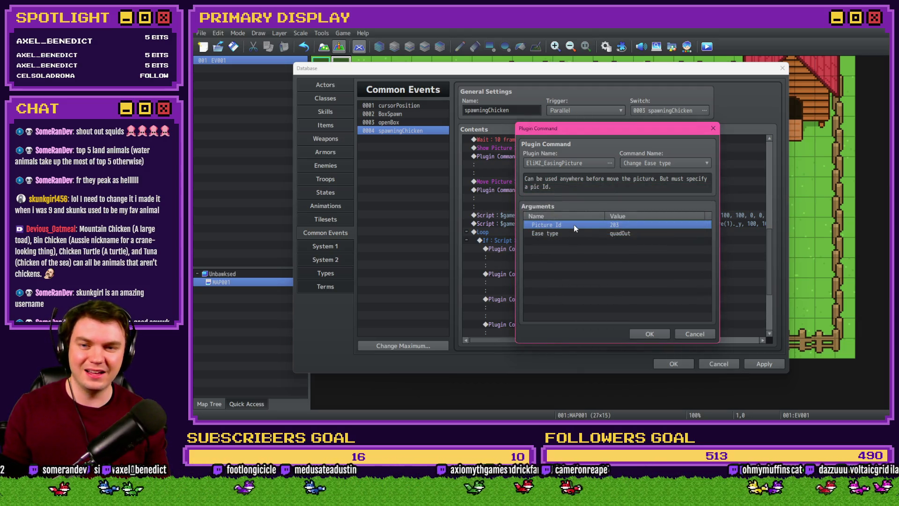
double_click(574, 233)
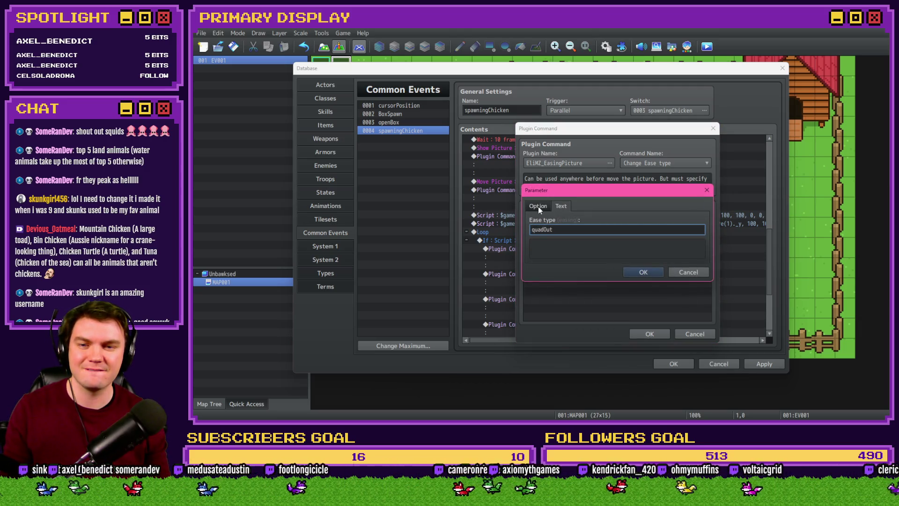
key("Escape")
double_click(569, 224)
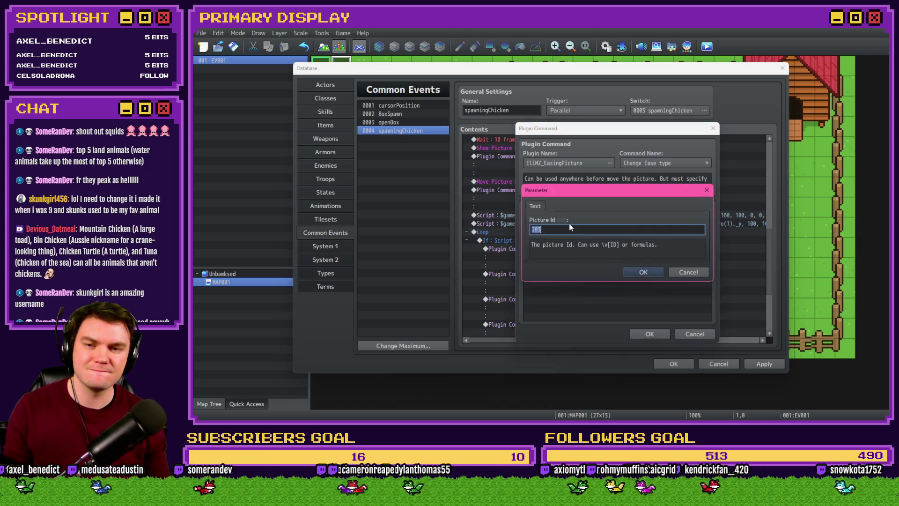
left_click(645, 273)
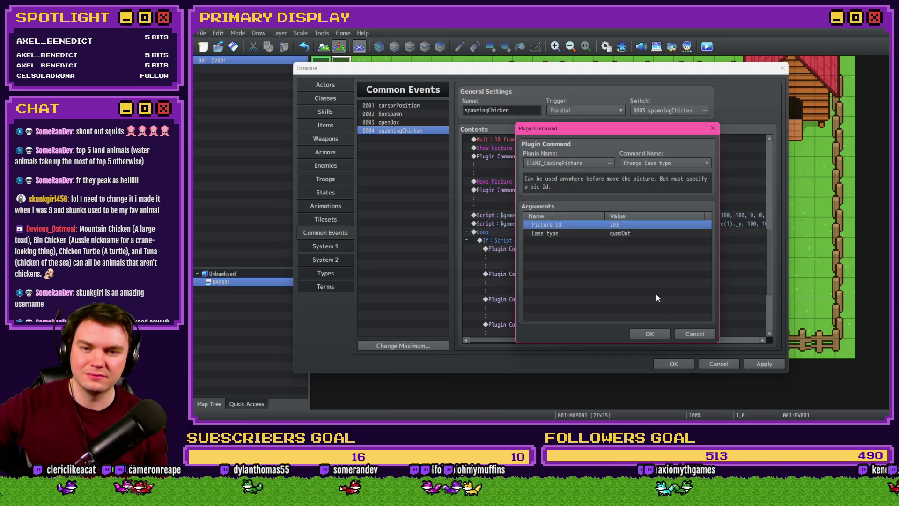
left_click(650, 333)
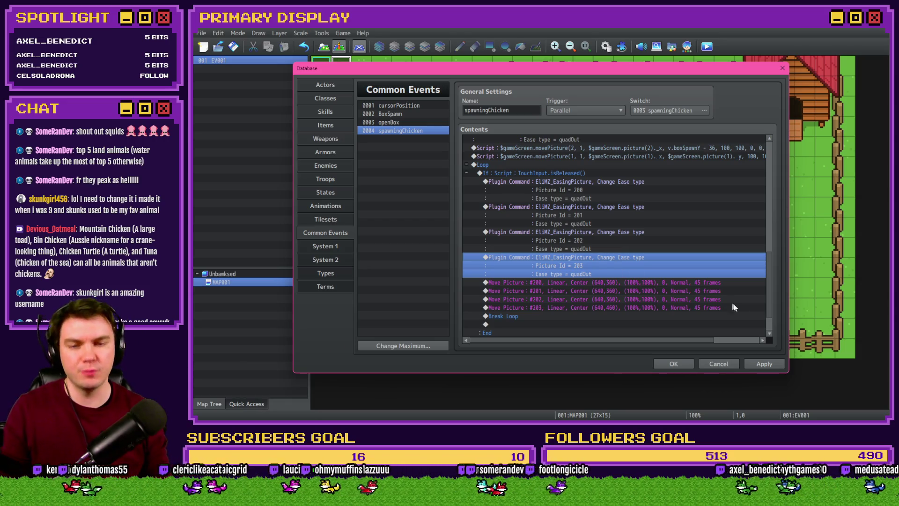
left_click(766, 364)
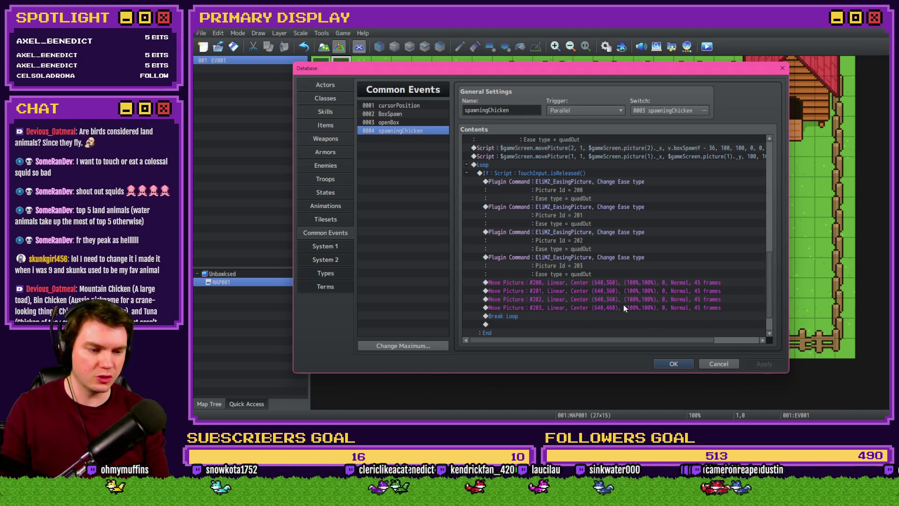
Step: Close the database, playtest a new game and open the box in the yard, dismissing the unlock screen
left_click(679, 363)
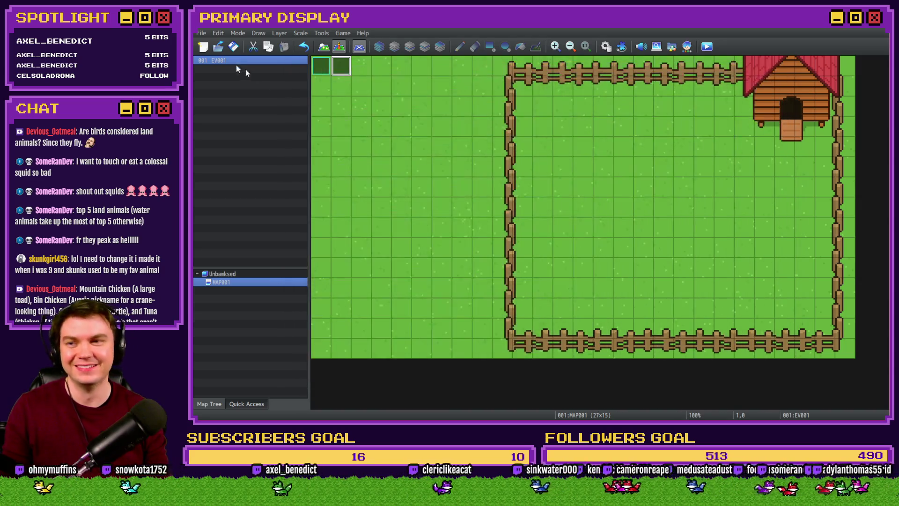
left_click(707, 48)
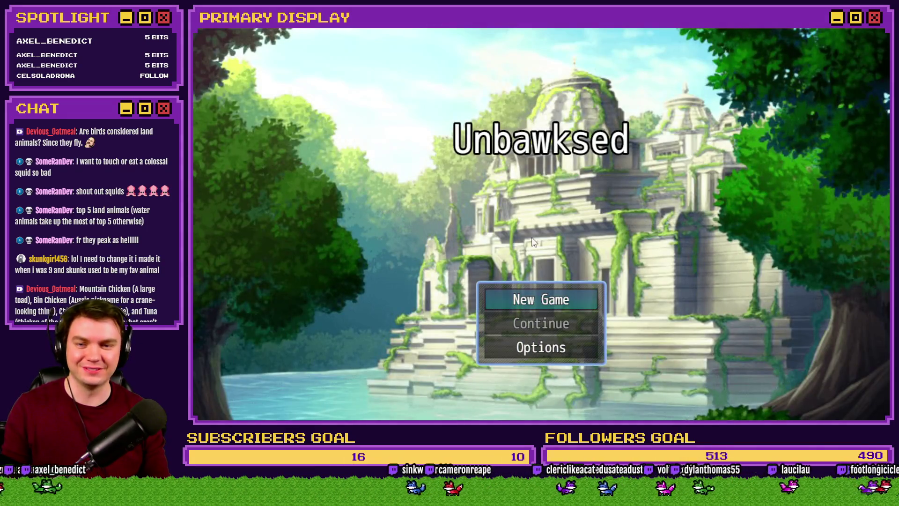
left_click(522, 296)
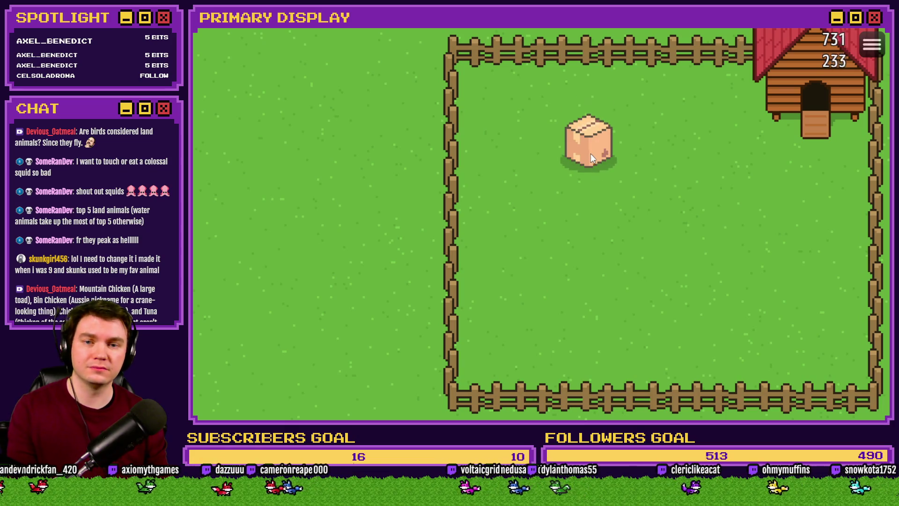
left_click(590, 148)
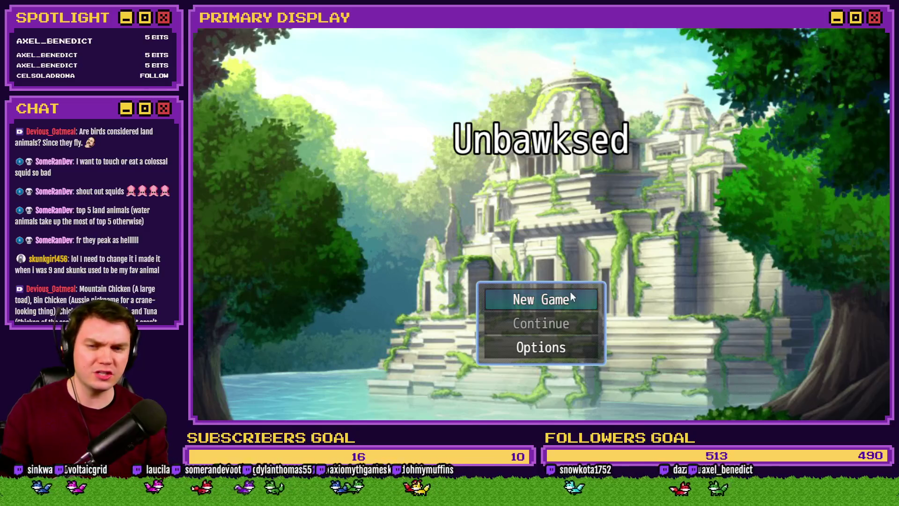
left_click(571, 295)
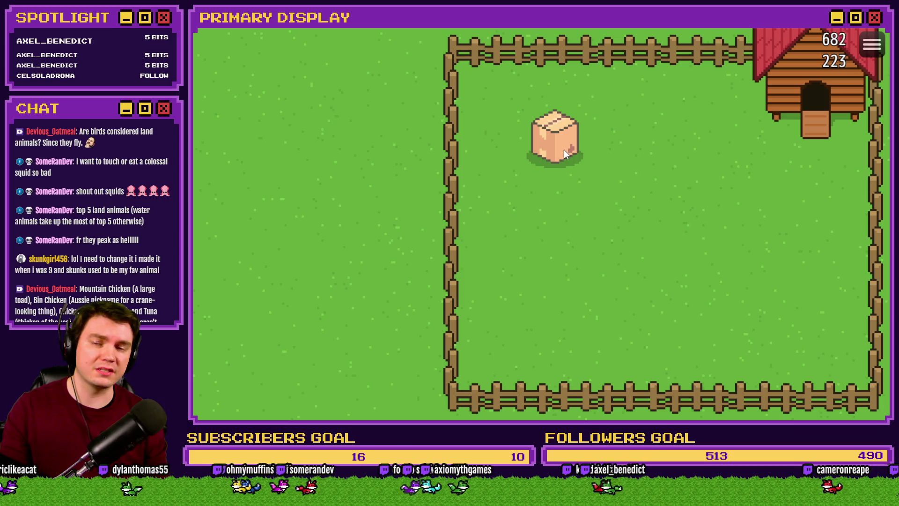
Step: Open the newly spawned box, dismiss the LEGHORN UNLOCKED banner and close the playtest
left_click(555, 153)
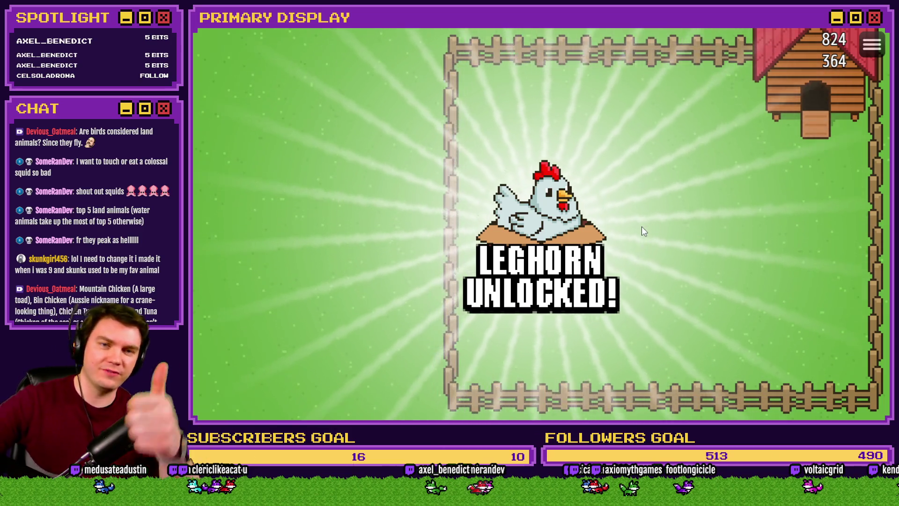
left_click(627, 267)
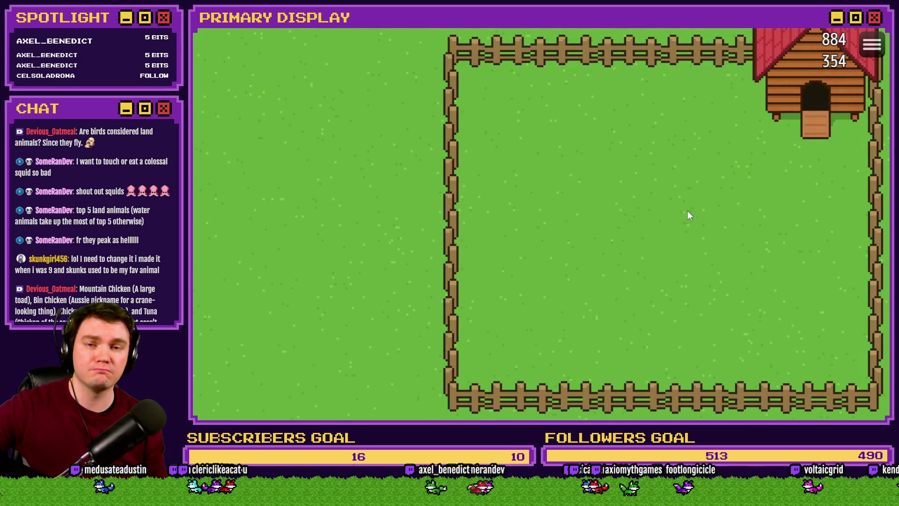
left_click(883, 22)
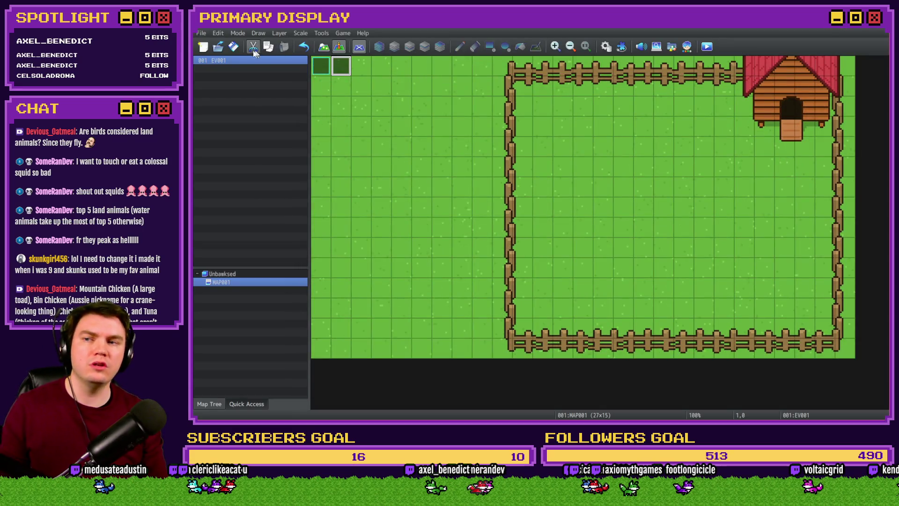
Step: Reopen spawningChicken and inspect the unlockChicken1 Show Picture command without changes
left_click(606, 46)
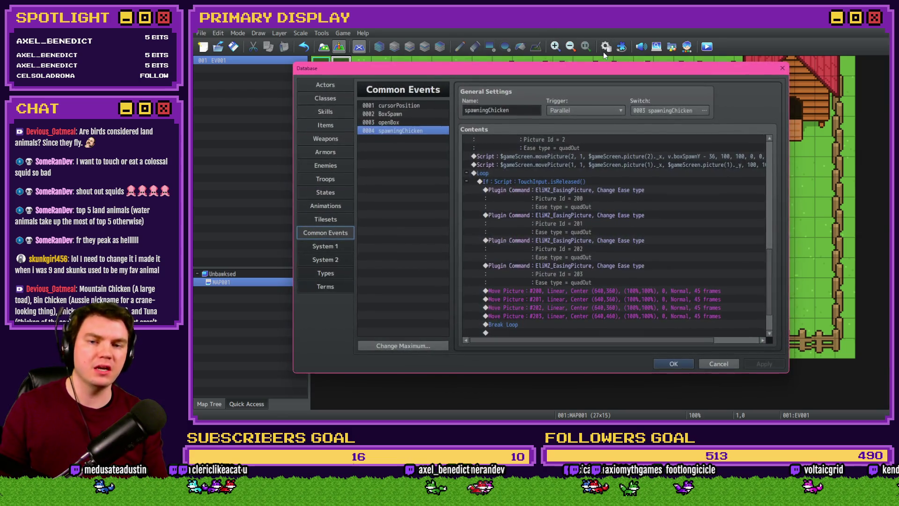
scroll(581, 274, "down", 2)
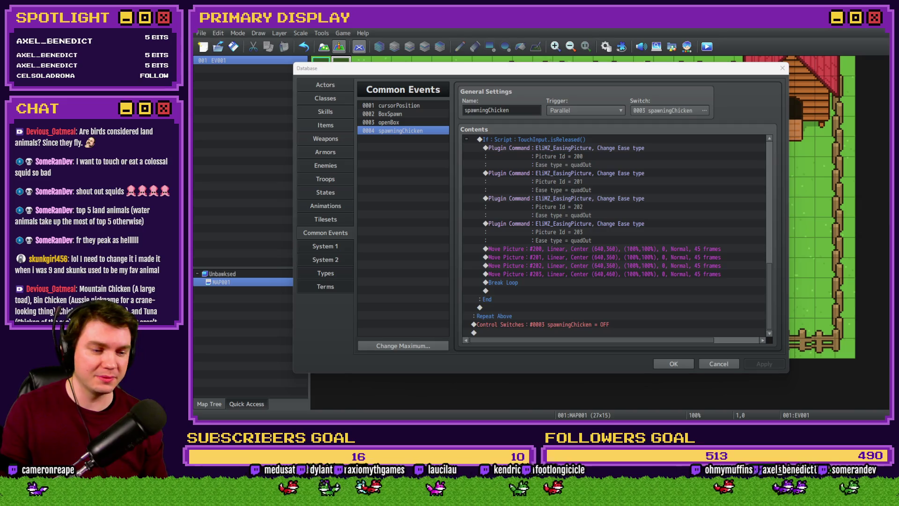
left_click(534, 256)
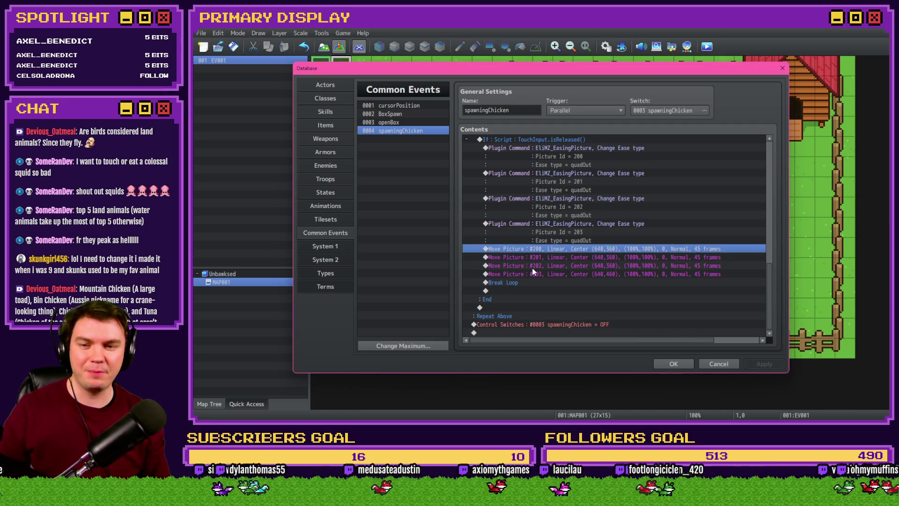
left_click(512, 317)
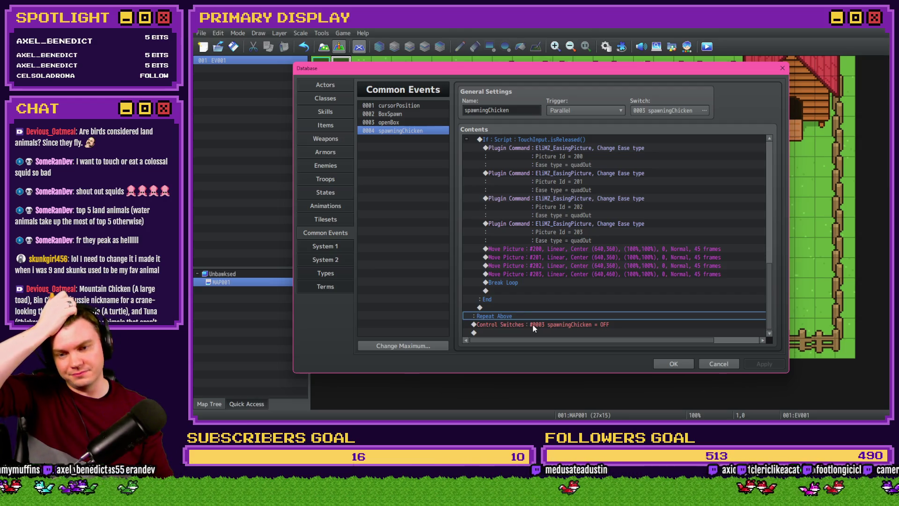
scroll(532, 325, "up", 5)
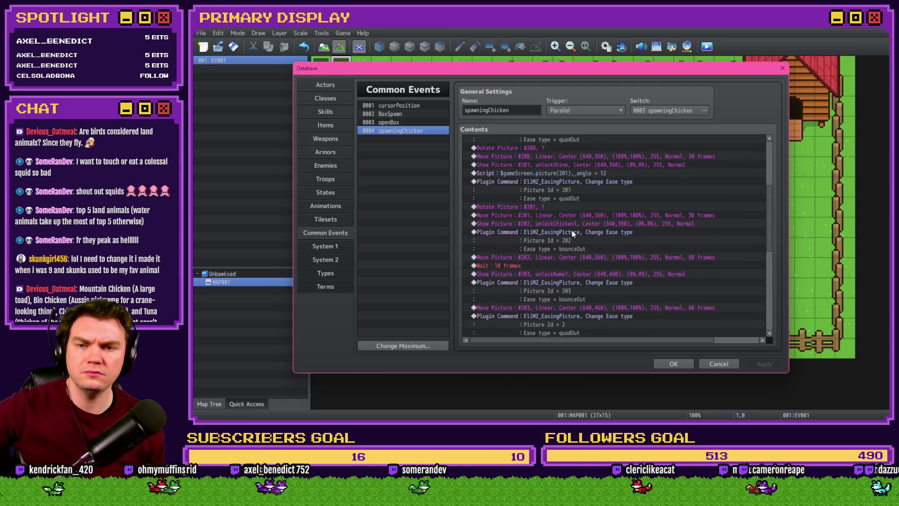
scroll(574, 234, "up", 3)
scroll(574, 234, "up", 3)
scroll(574, 234, "down", 3)
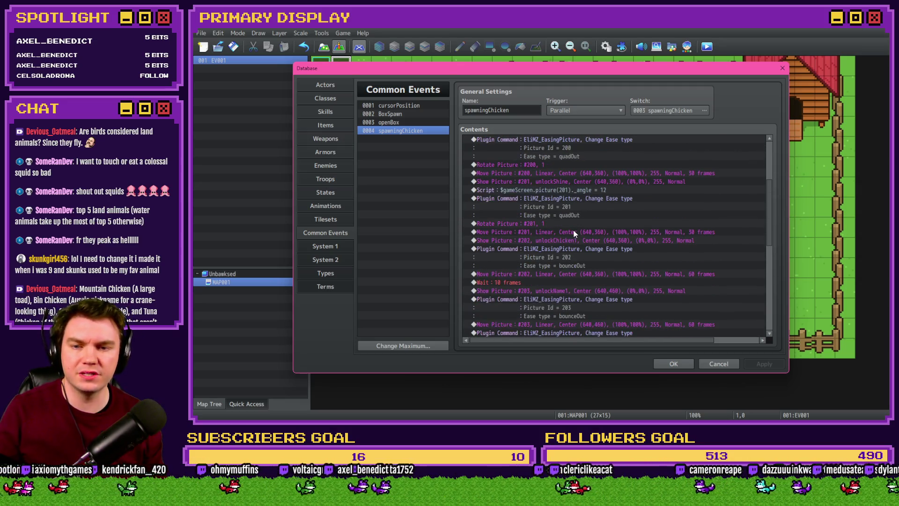
double_click(582, 242)
key("Escape")
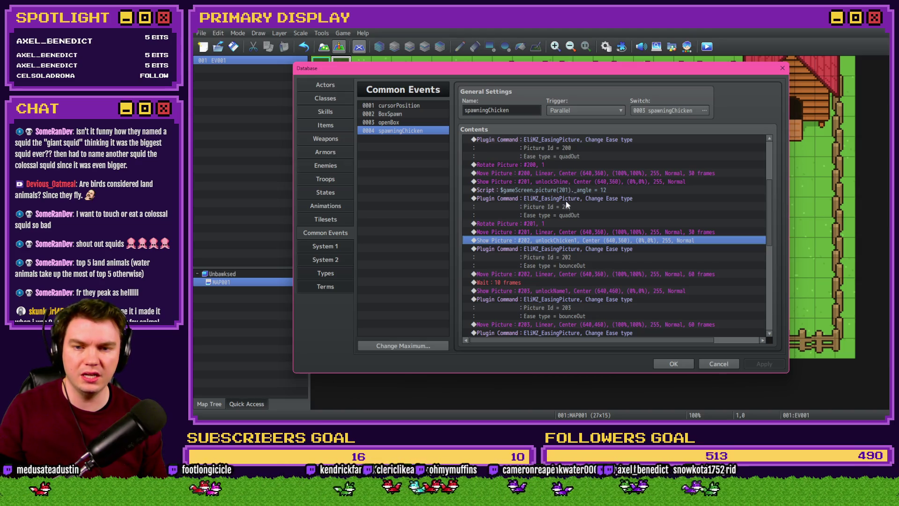
Step: Insert a new Comment command before the Show Picture #202 row
left_click(564, 233)
left_click(564, 241)
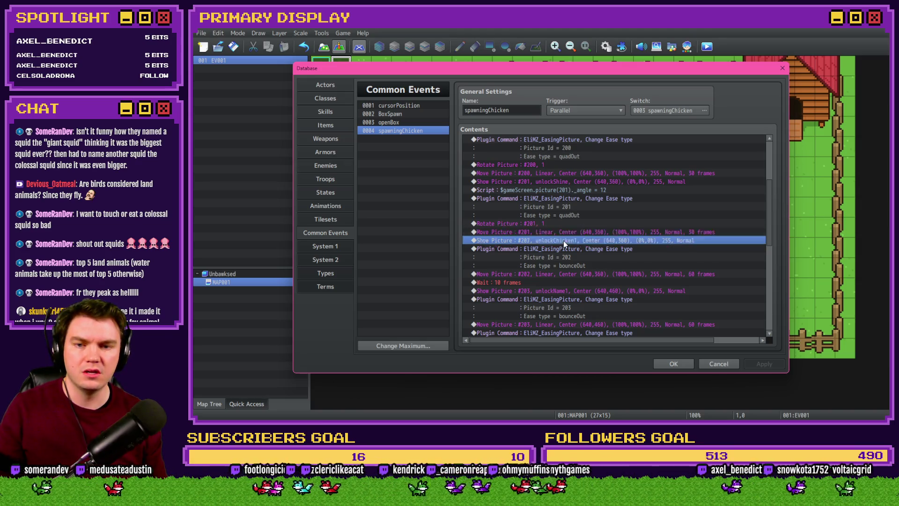
key("Insert")
left_click(567, 336)
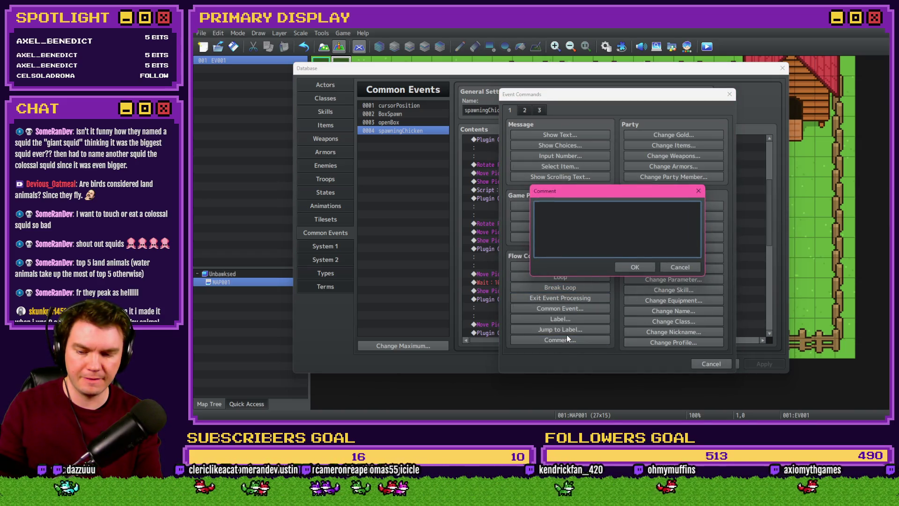
type("Choo")
Step: Clear the unfinished comment text and cancel adding the comment to spawningChicken
key("BackSpace")
key("BackSpace")
key("BackSpace")
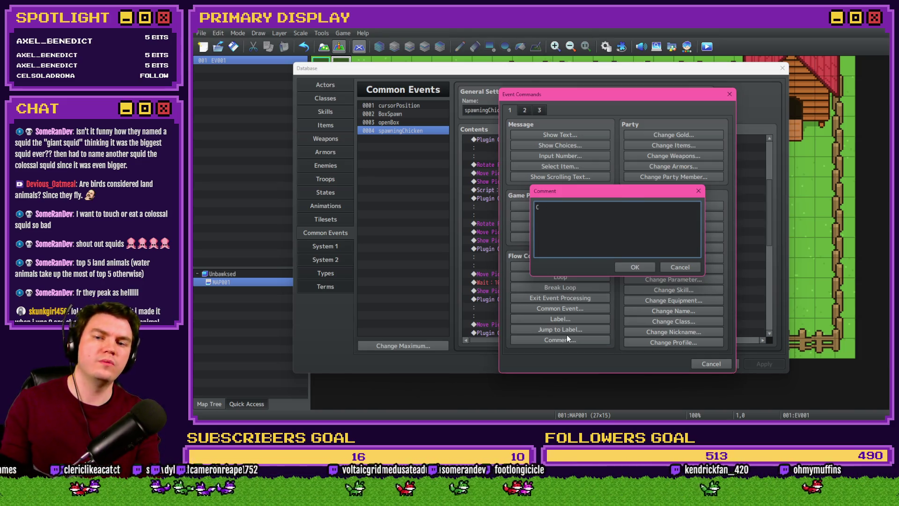
key("Escape")
key("Escape")
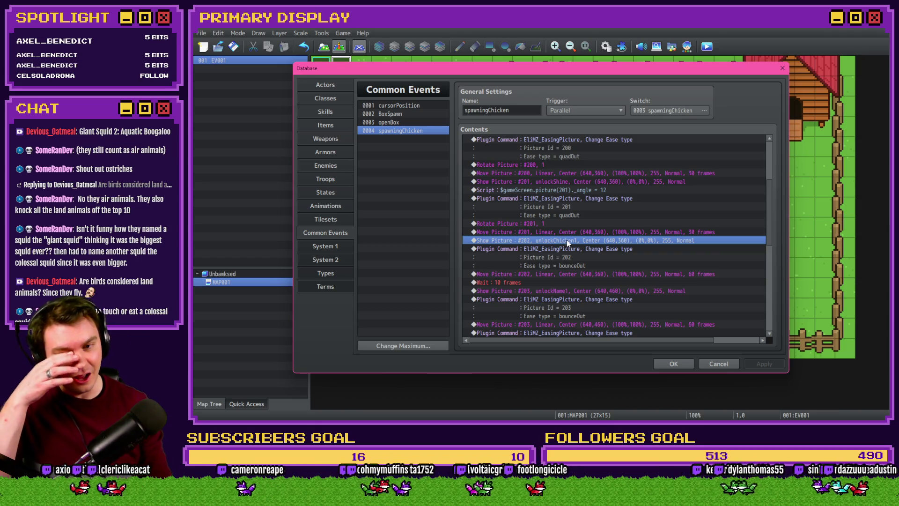
scroll(568, 240, "down", 2)
scroll(569, 249, "down", 3)
scroll(570, 246, "down", 3)
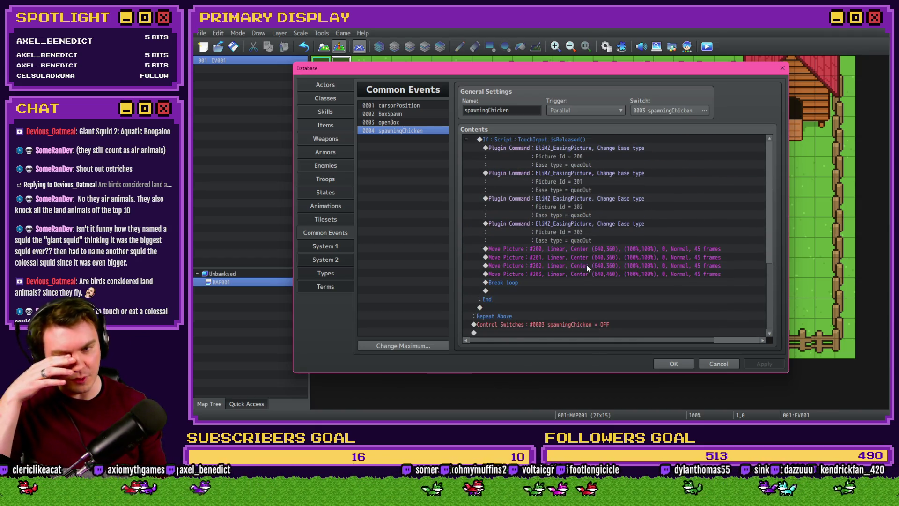
Step: Add a Control Switches command at the end turning new switch 0021 chicken1Spawned ON
double_click(532, 321)
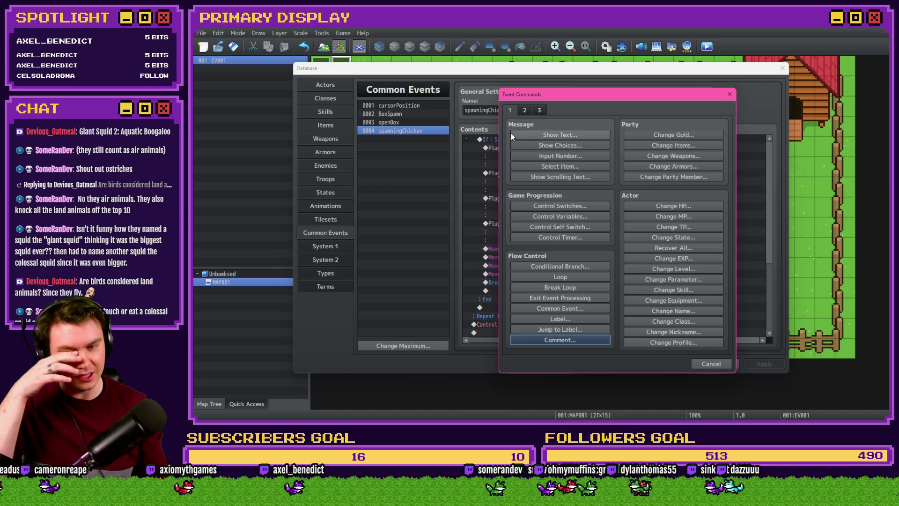
left_click(560, 205)
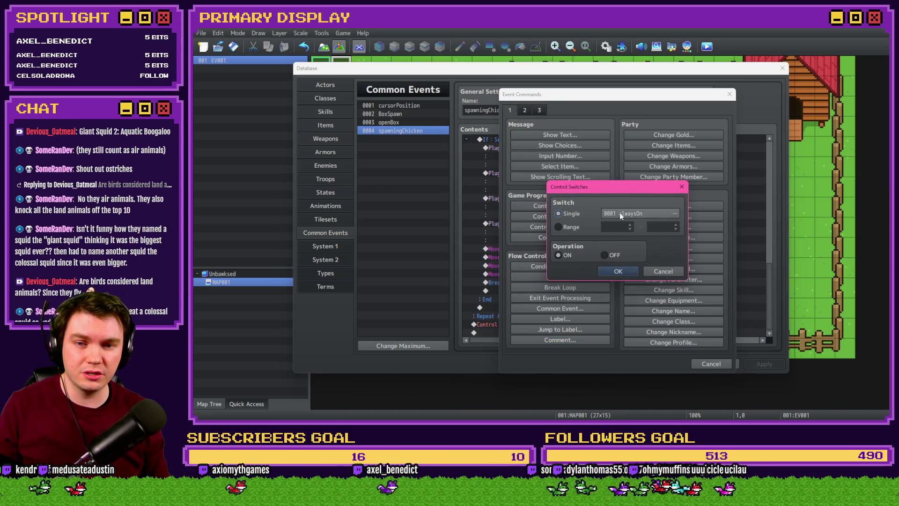
left_click(620, 213)
left_click(587, 322)
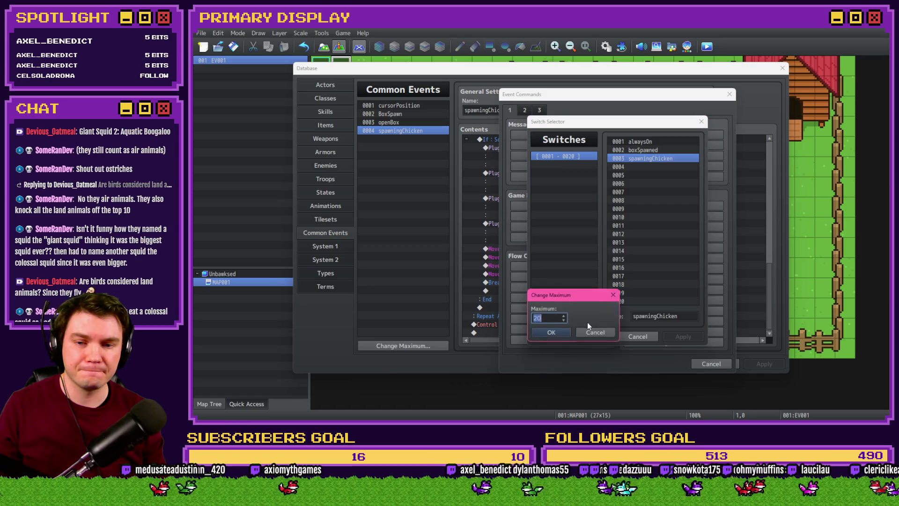
left_click(551, 333)
left_click(566, 163)
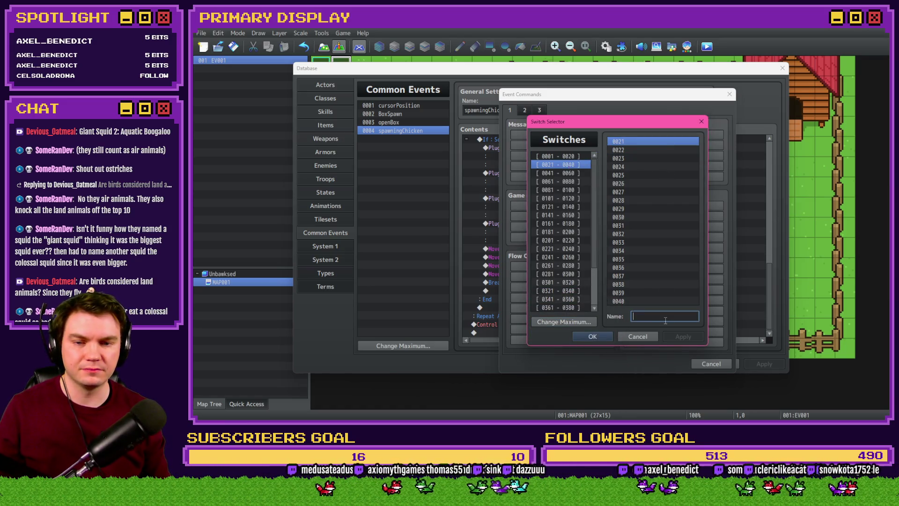
type("chicken1Spawned")
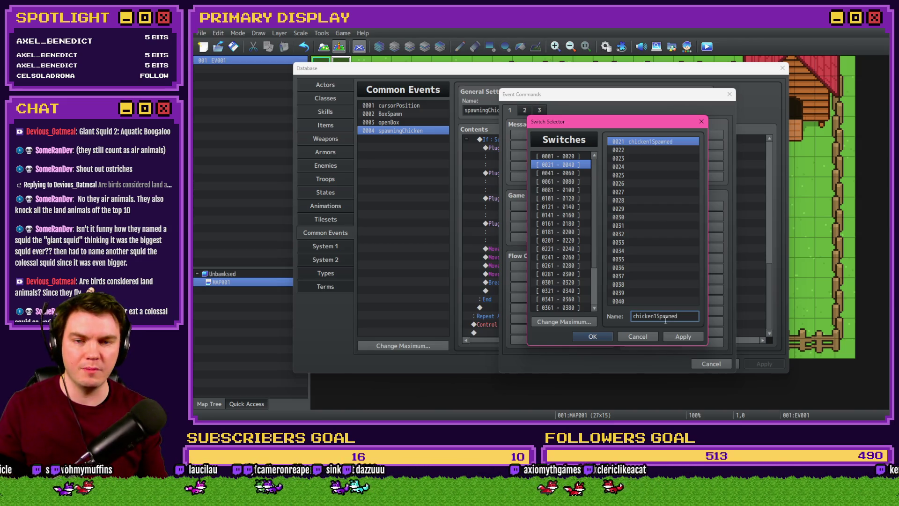
left_click(583, 335)
left_click(611, 270)
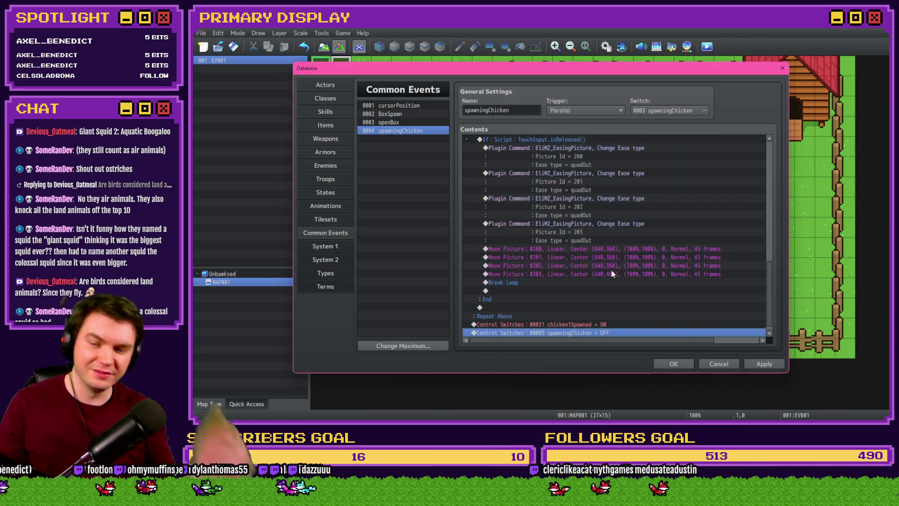
Step: Apply the spawningChicken changes, review the new switch line, then select the BoxSpawn common event
left_click(764, 363)
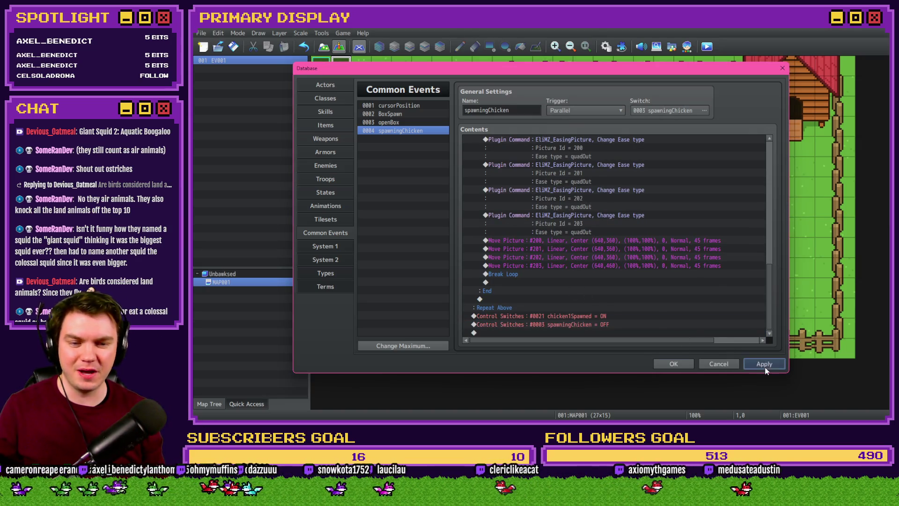
left_click(605, 324)
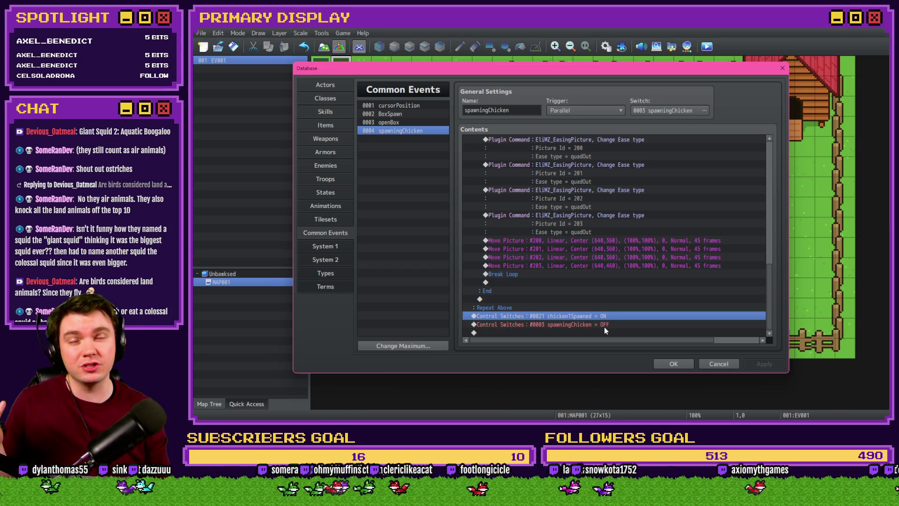
key("Down")
key("Up")
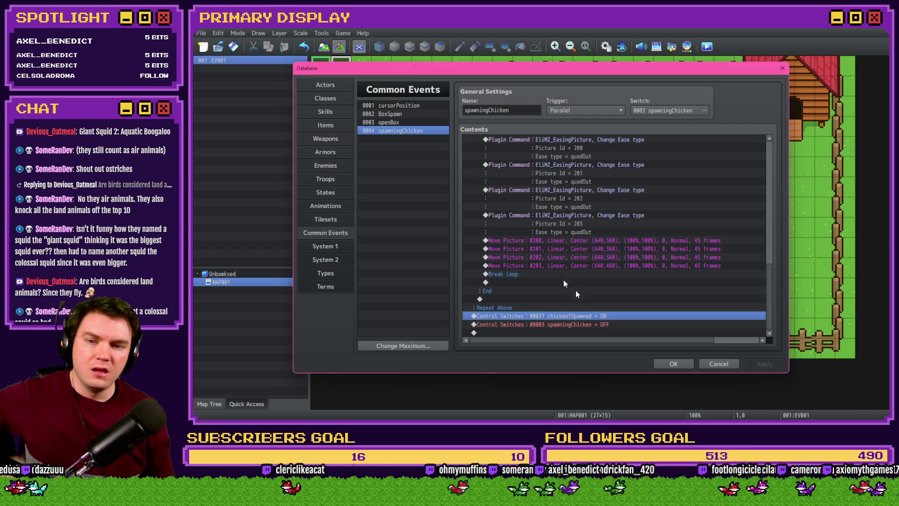
left_click(411, 114)
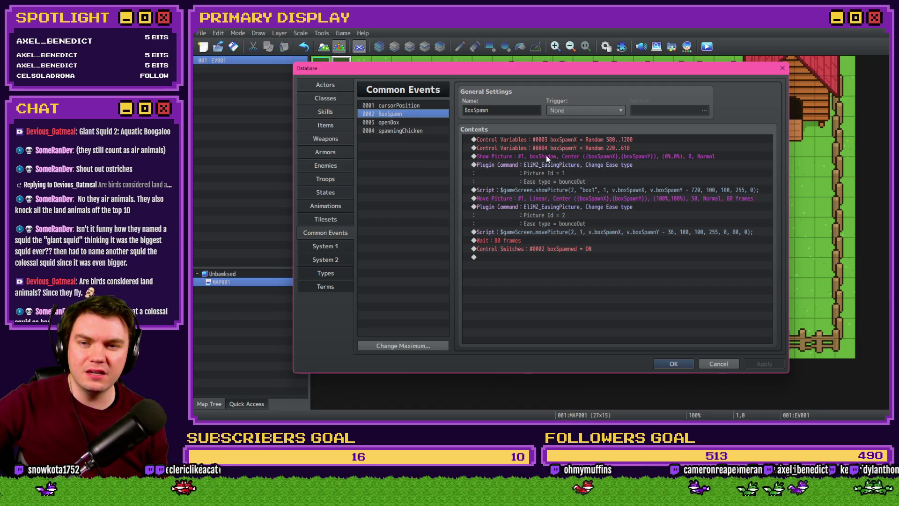
Step: Reopen spawningChicken, review its closing rows, then switch over to the Photoshop mockup
left_click(406, 130)
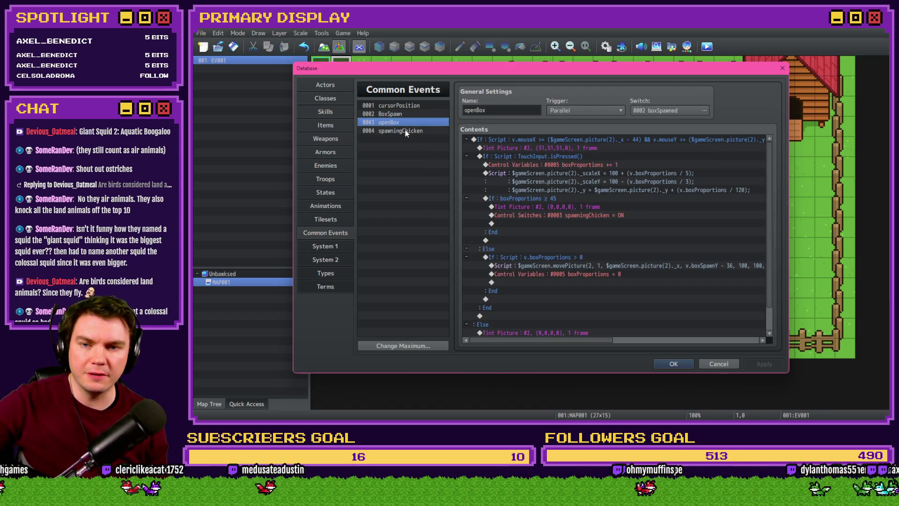
left_click(538, 325)
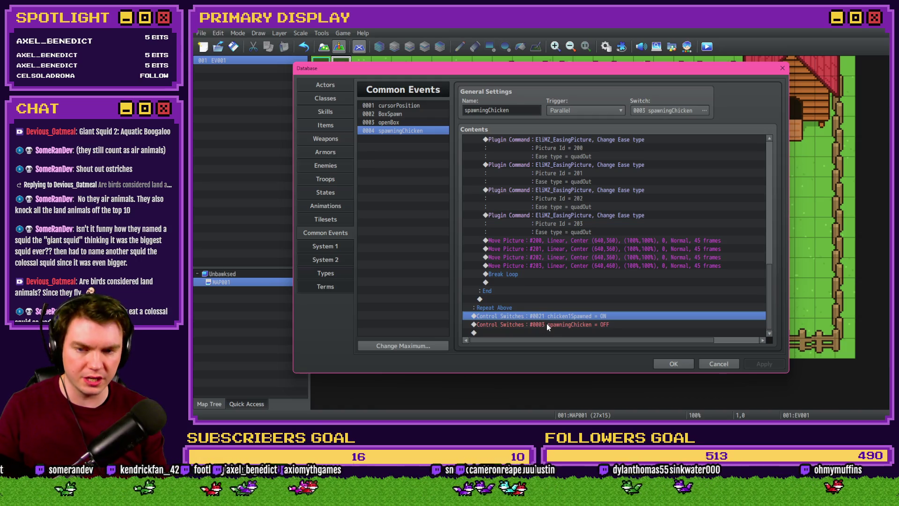
left_click(549, 312)
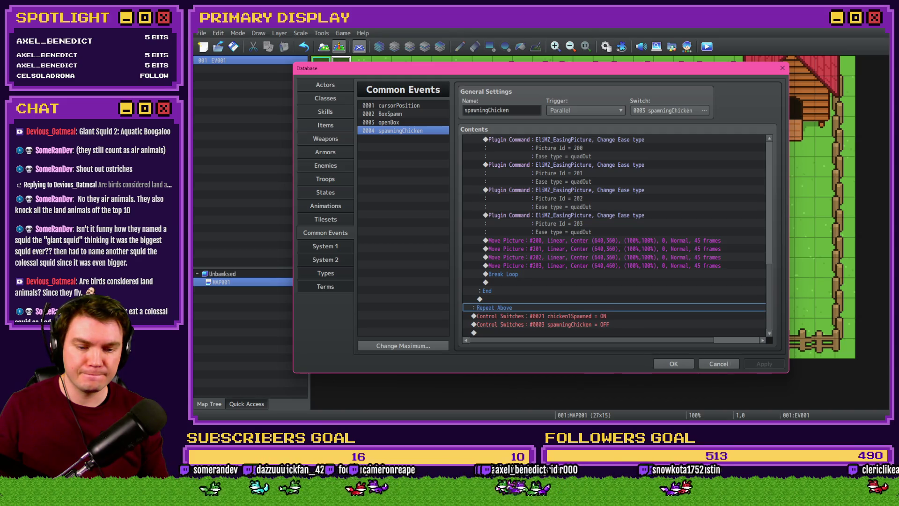
key("alt+Tab")
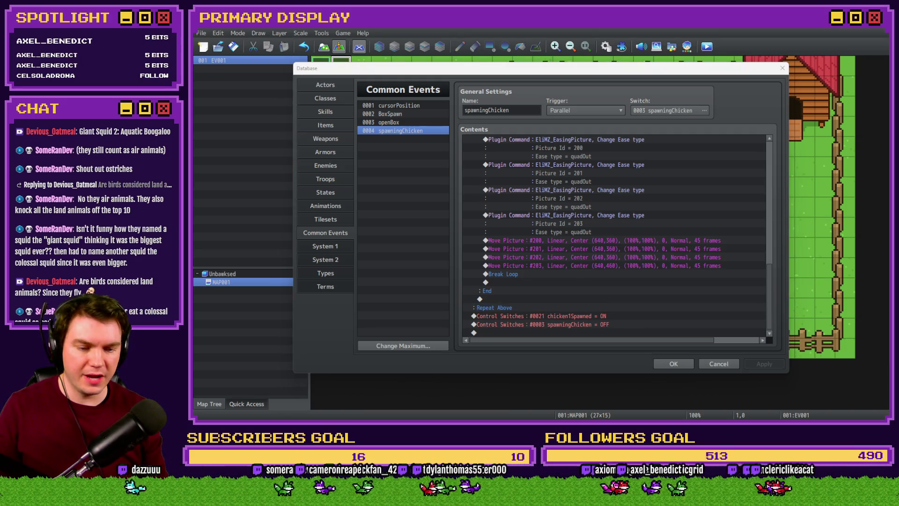
key("alt+Tab")
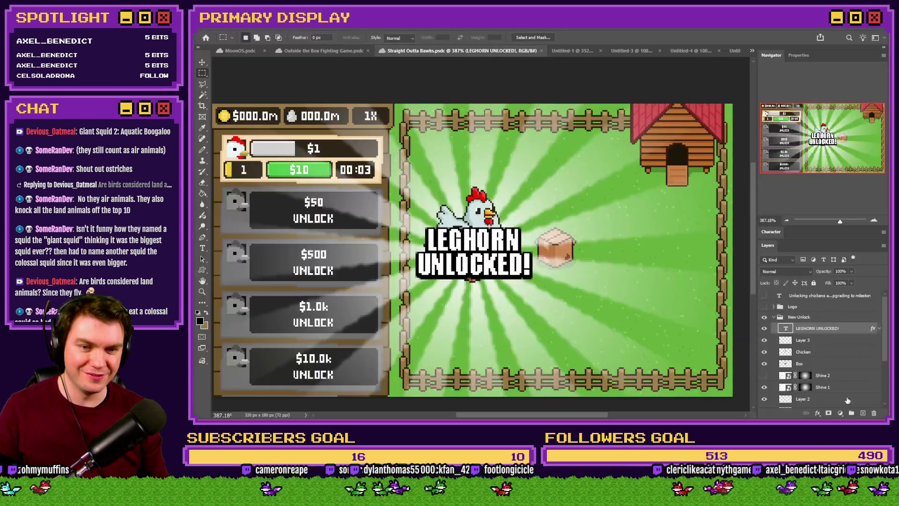
scroll(820, 375, "down", 3)
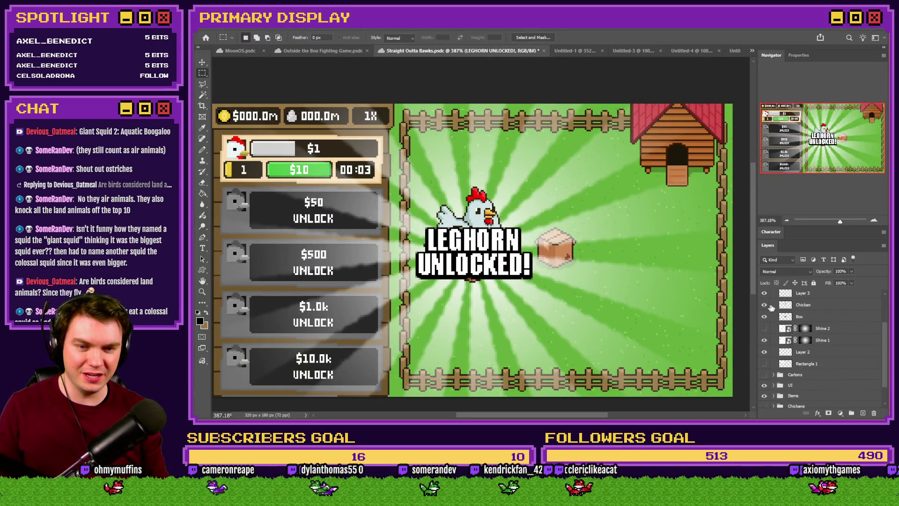
scroll(773, 316, "up", 2)
Step: Hide the LEGHORN UNLOCKED overlay and copy the Chicken 1 layer into a new document without background
left_click(775, 307)
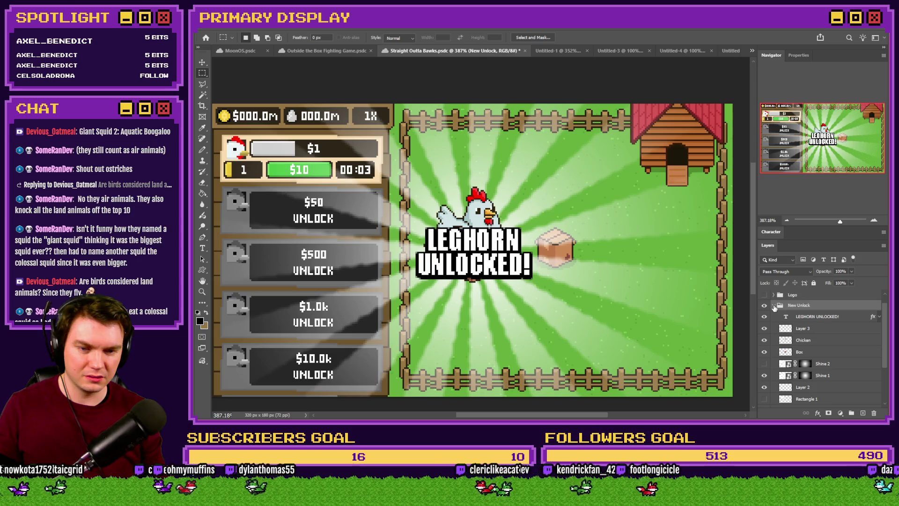
left_click(774, 307)
left_click(764, 318)
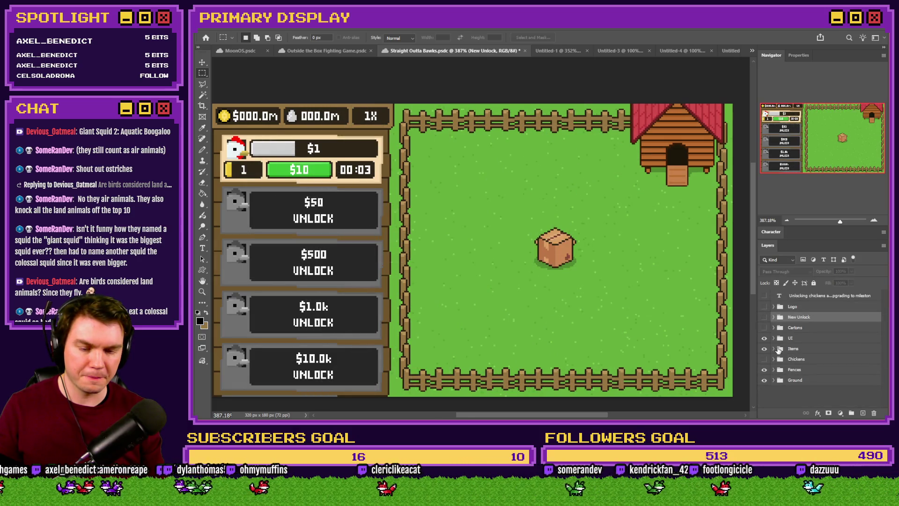
left_click(764, 359)
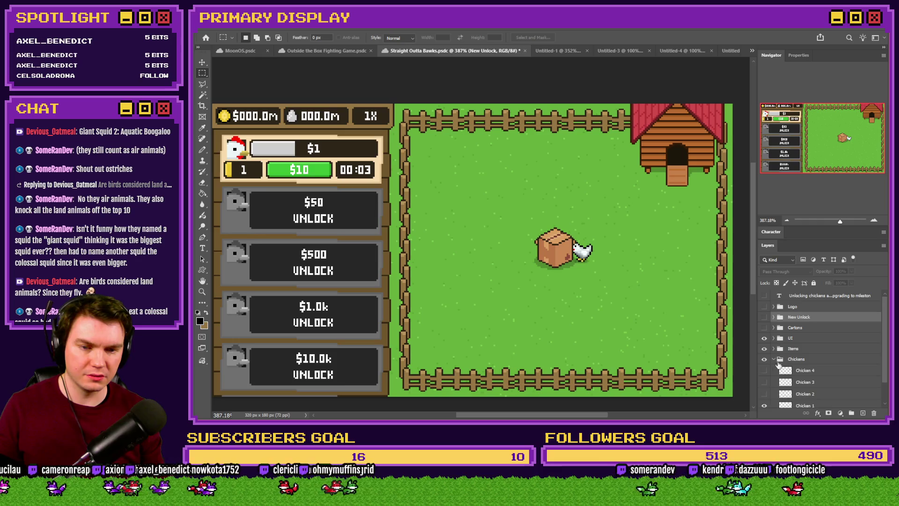
scroll(781, 377, "down", 2)
left_click(787, 380)
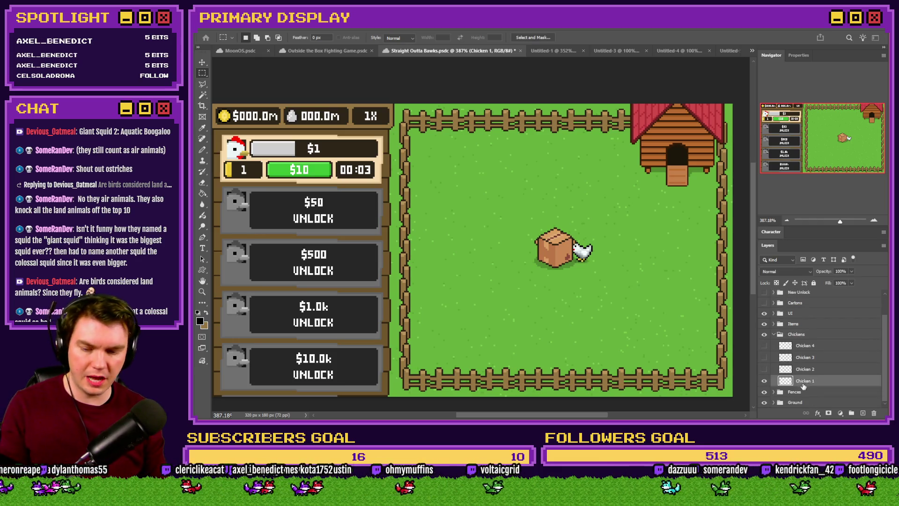
key("ctrl+n")
key("Return")
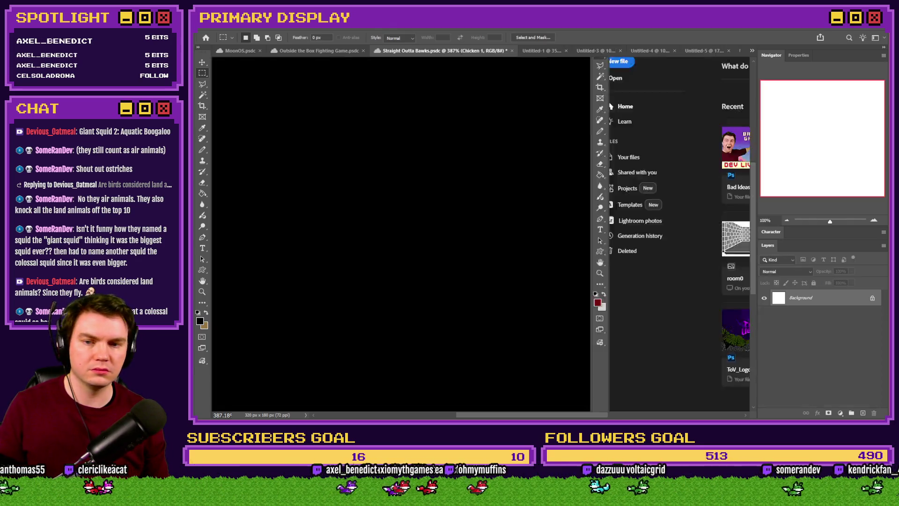
key("ctrl+v")
key("ctrl+0")
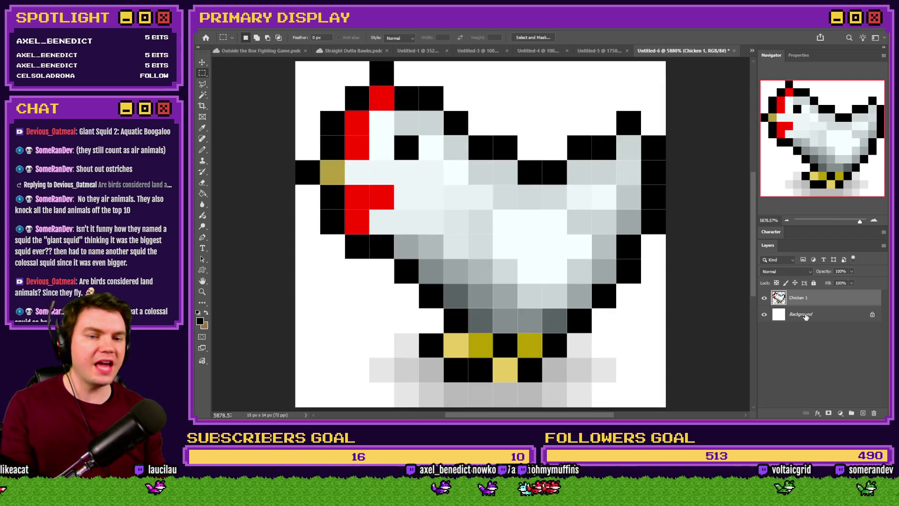
key("Delete")
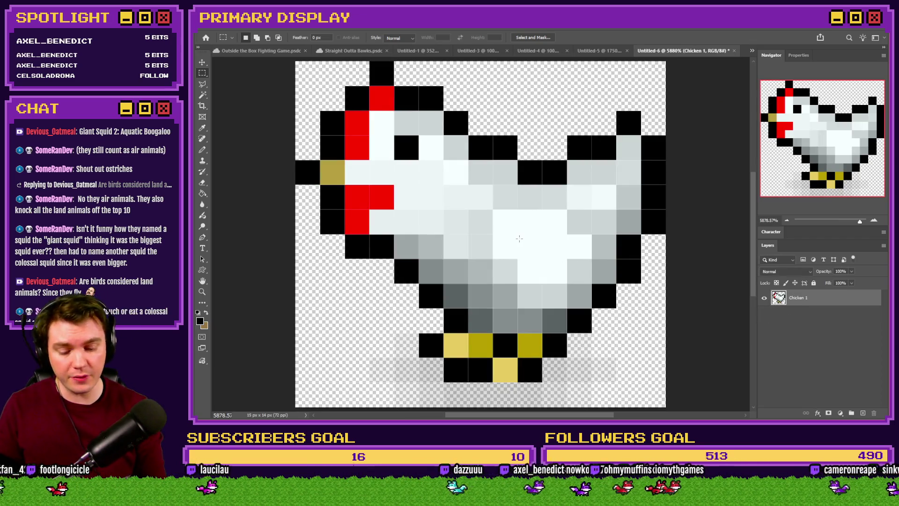
Step: Enlarge the sprite 400% to 60×56, save it as a PNG, and return to RPG Maker MZ
key("ctrl+alt+i")
type("400")
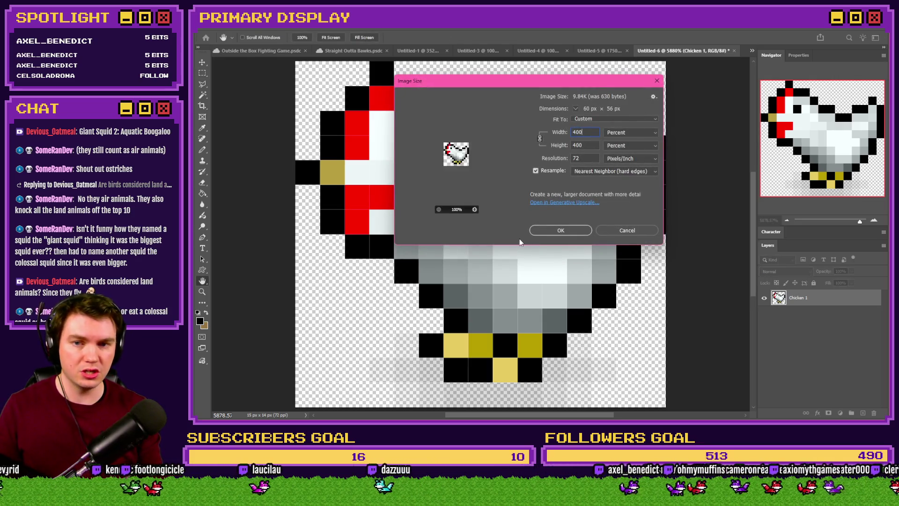
key("Return")
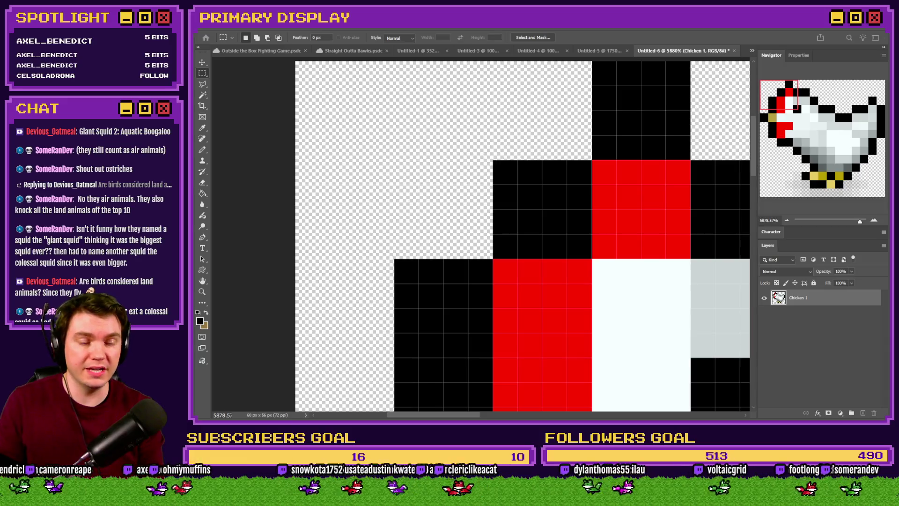
key("Return")
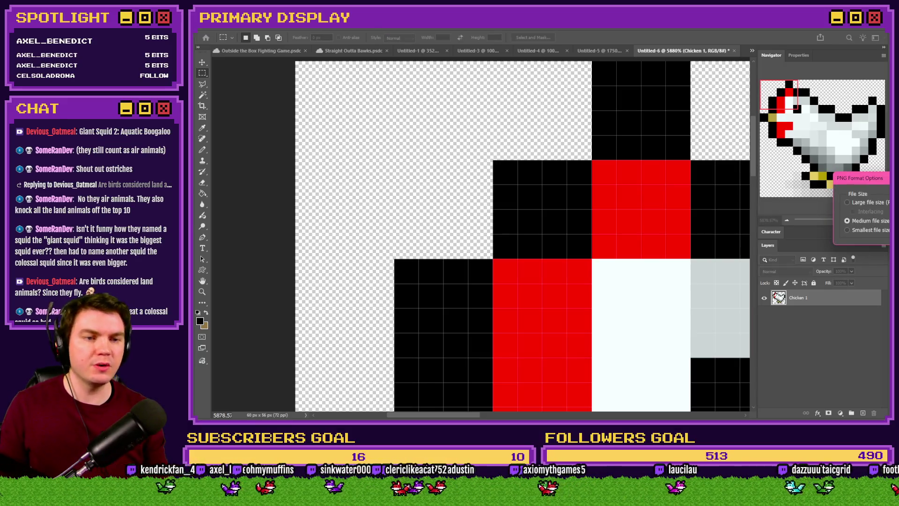
key("Return")
key("alt+Tab")
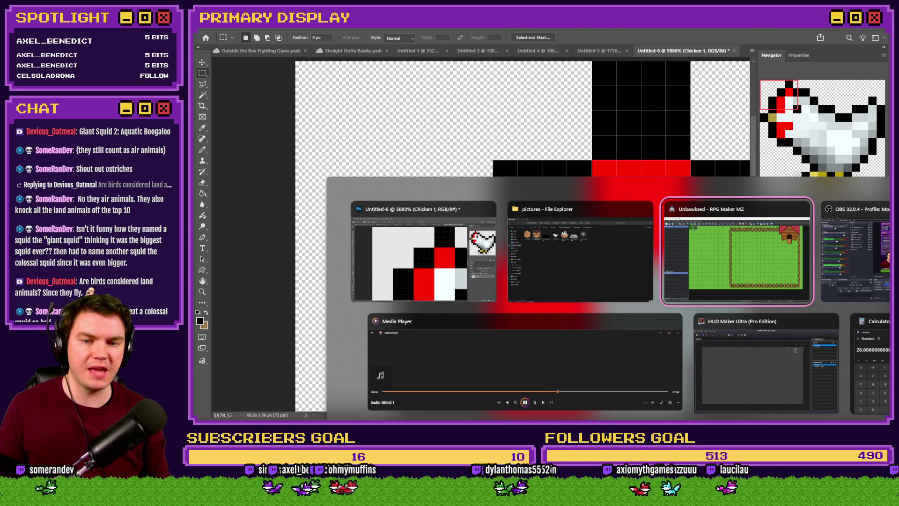
Step: Browse the event command pages from the chicken1Spawned row, cancel, then start inserting a command there
left_click(586, 316)
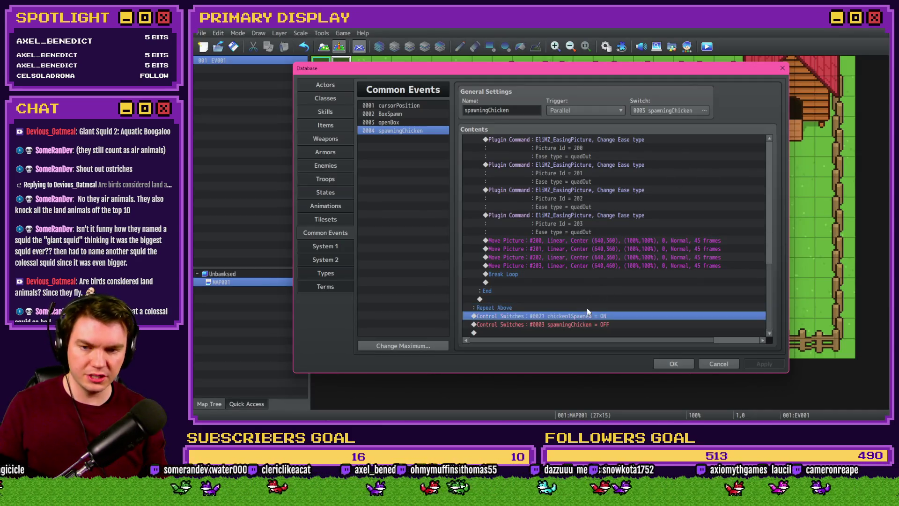
double_click(582, 322)
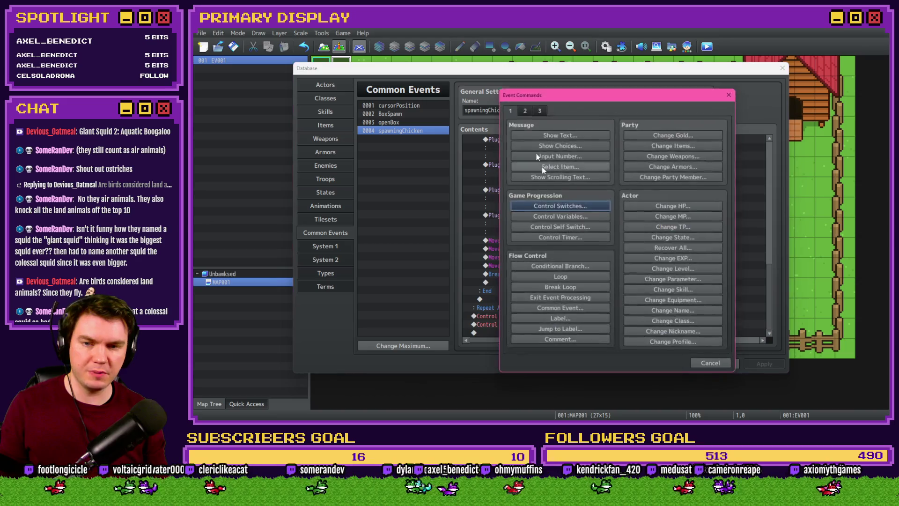
left_click(524, 110)
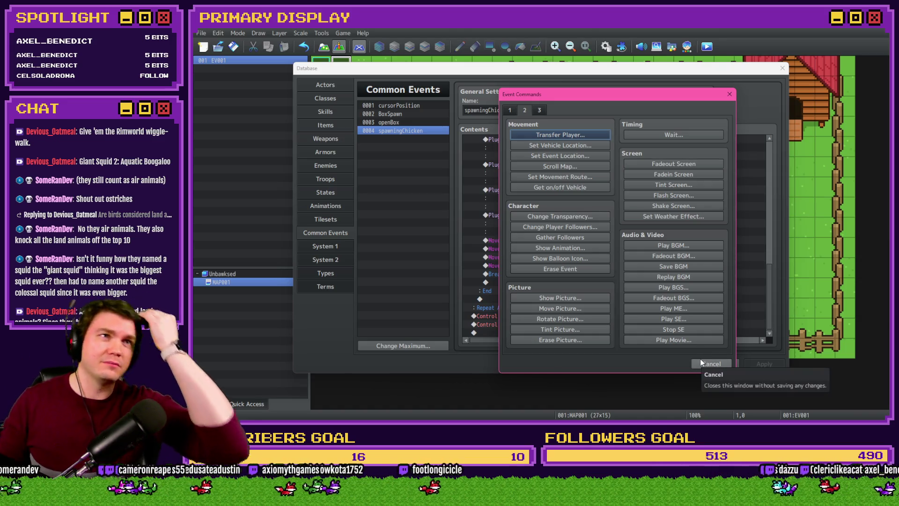
left_click(701, 361)
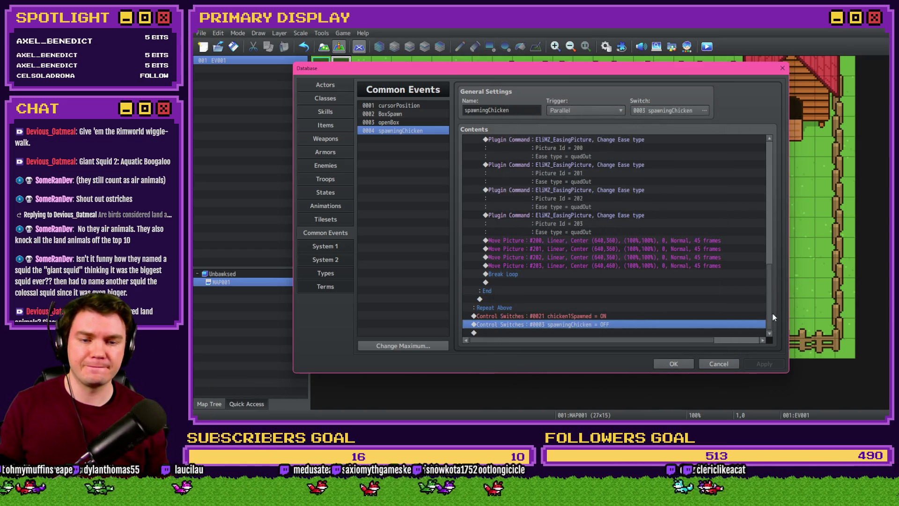
left_click(605, 316)
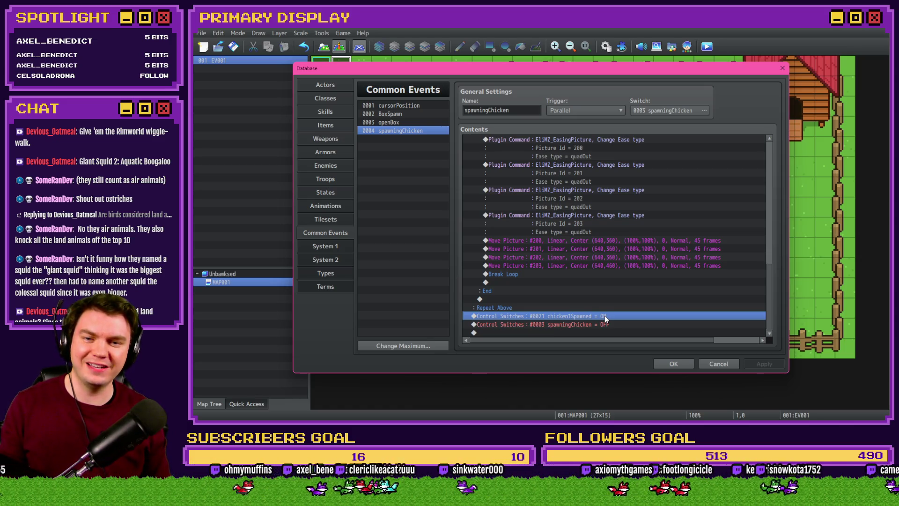
left_click(608, 310)
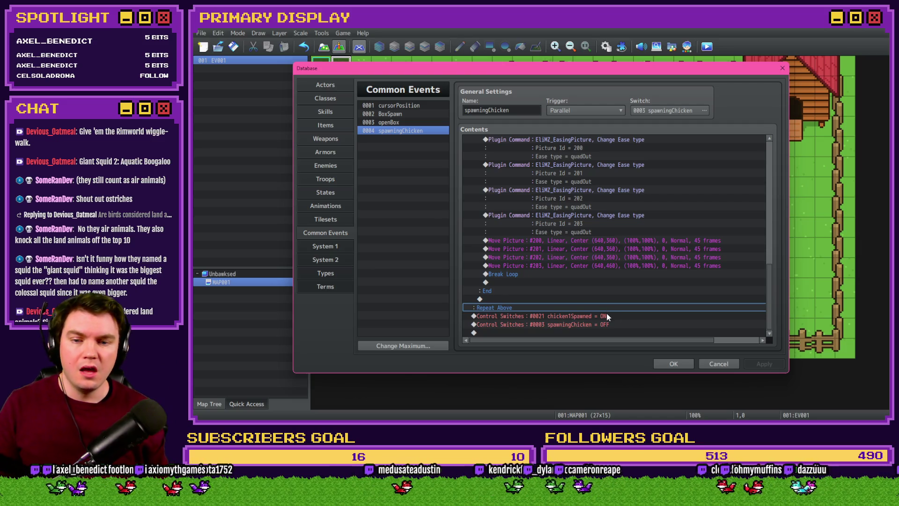
left_click(606, 315)
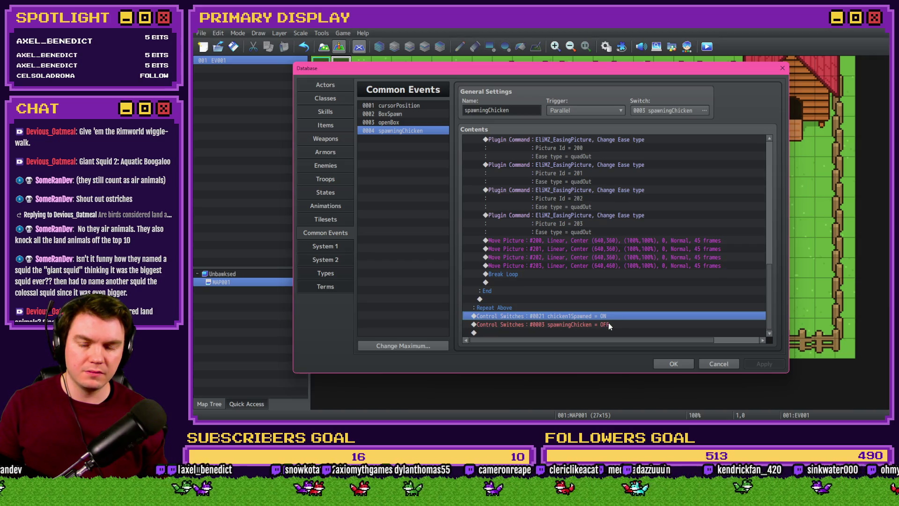
key("Insert")
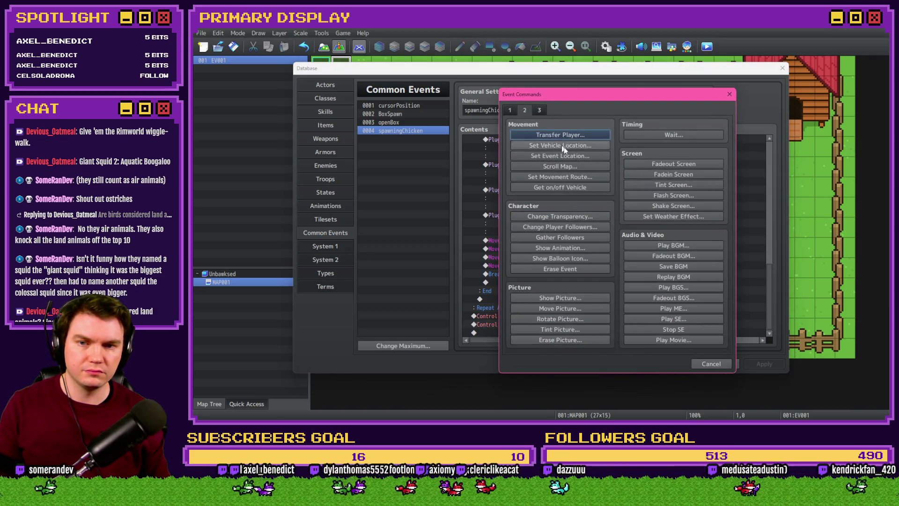
Step: Add Show Picture 11 with image chicken1-1, origin Center at 0,0, after the chicken1Spawned switch
left_click(570, 298)
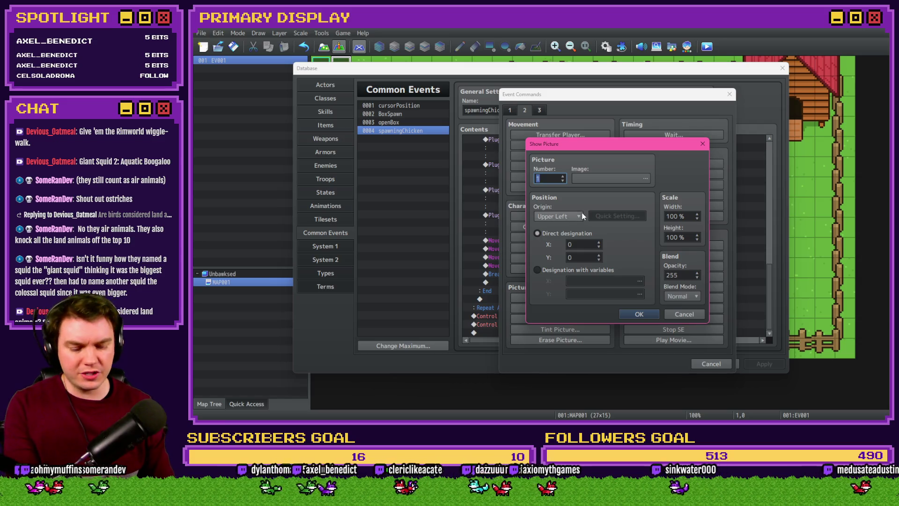
type("1")
left_click(592, 182)
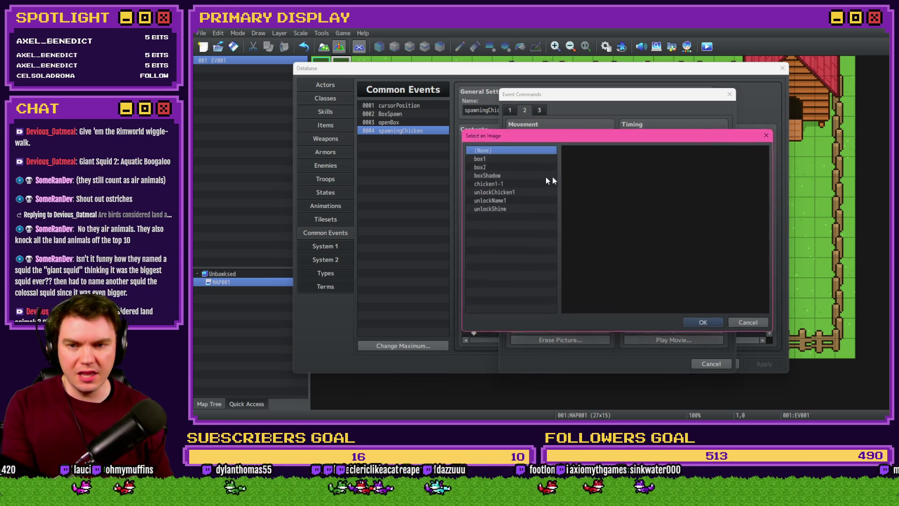
left_click(499, 175)
left_click(504, 185)
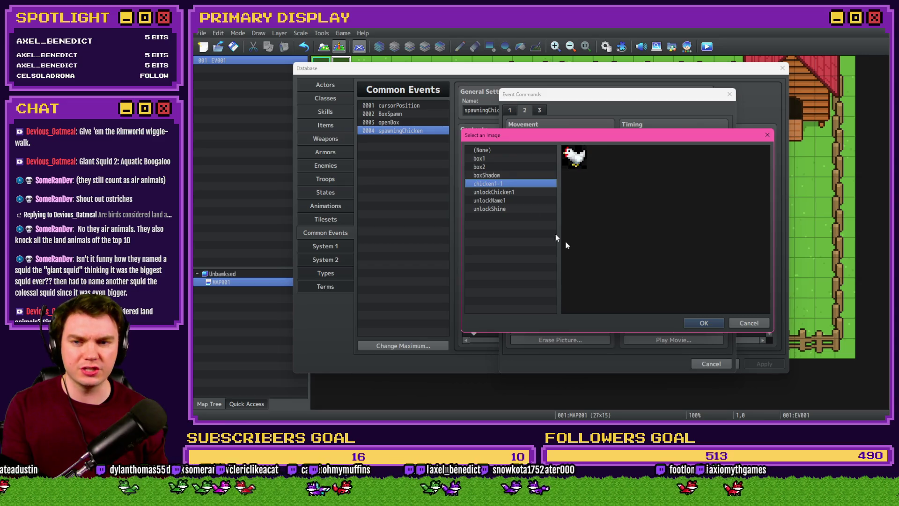
left_click(701, 324)
left_click(571, 217)
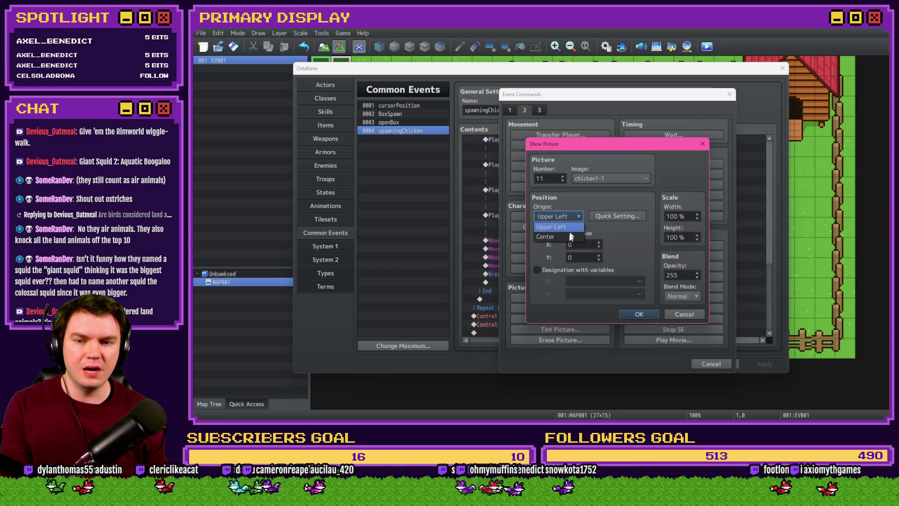
left_click(570, 235)
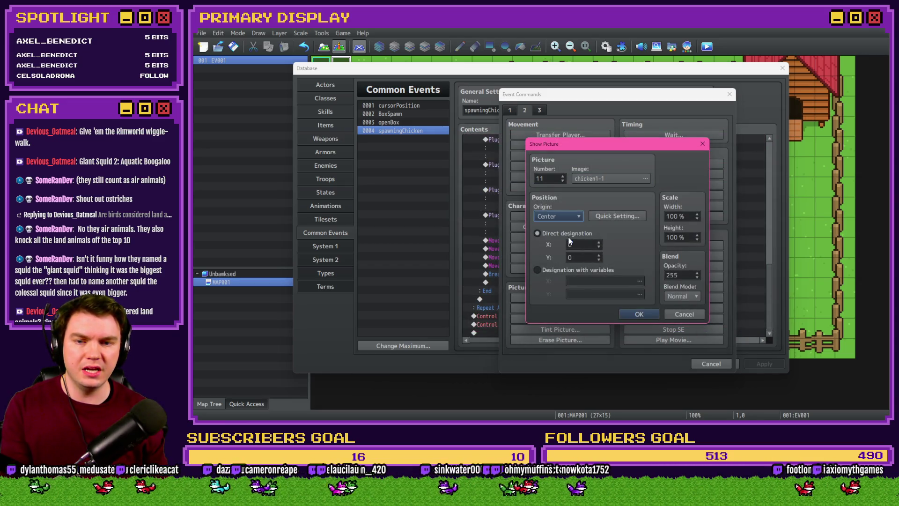
left_click(650, 314)
scroll(766, 316, "down", 1)
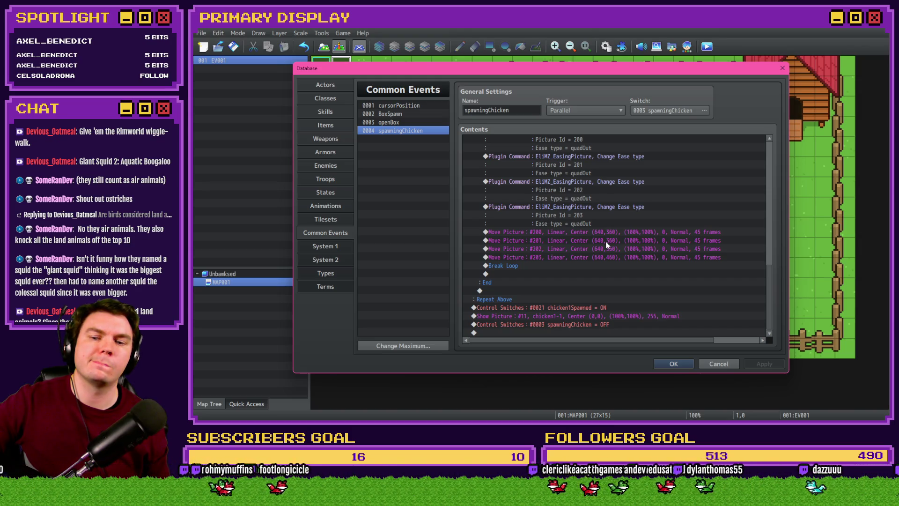
left_click(565, 308)
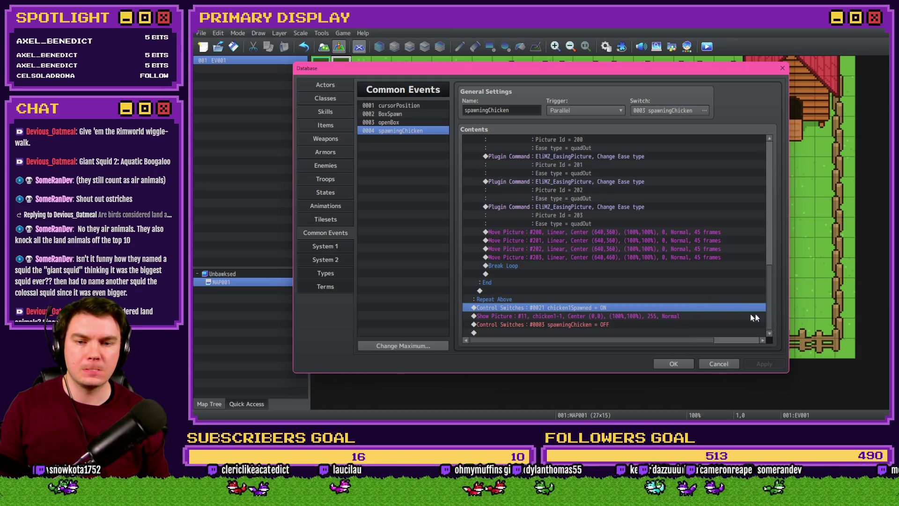
left_click_drag(592, 308, 594, 311)
Step: Insert a Control Variables command and name new variables 0021 and 0022 chicken1X and chicken1Y
double_click(593, 309)
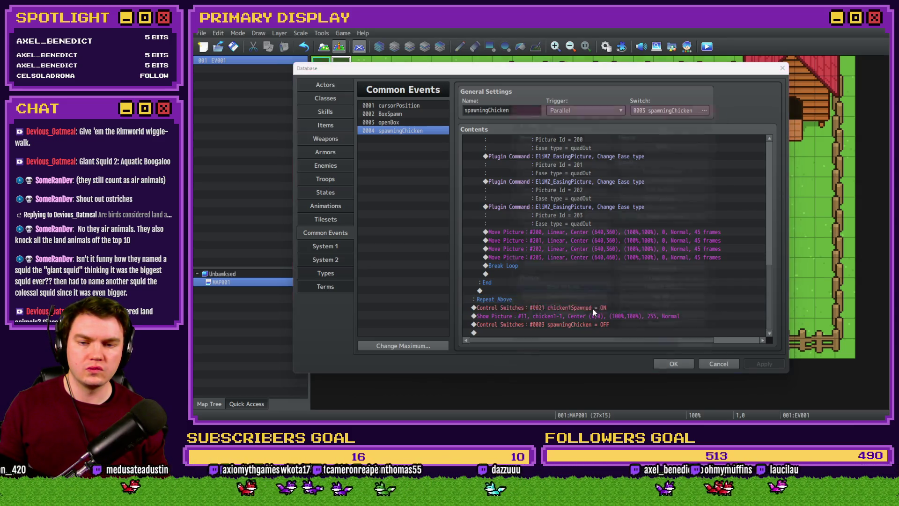
left_click(510, 111)
left_click(586, 217)
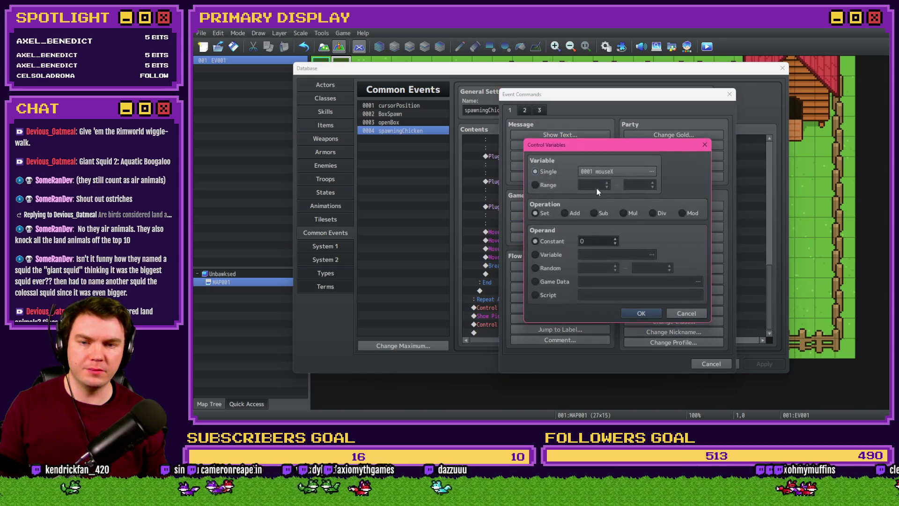
left_click(596, 189)
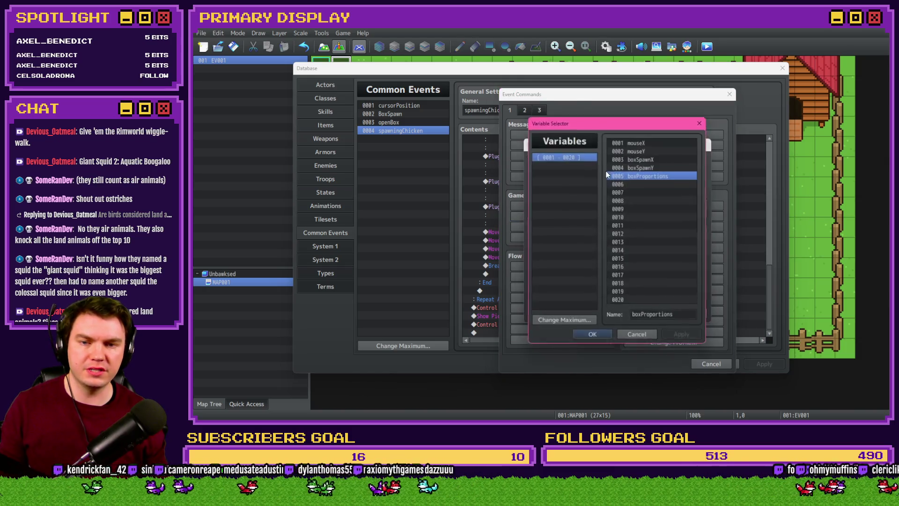
left_click(573, 320)
key("Return")
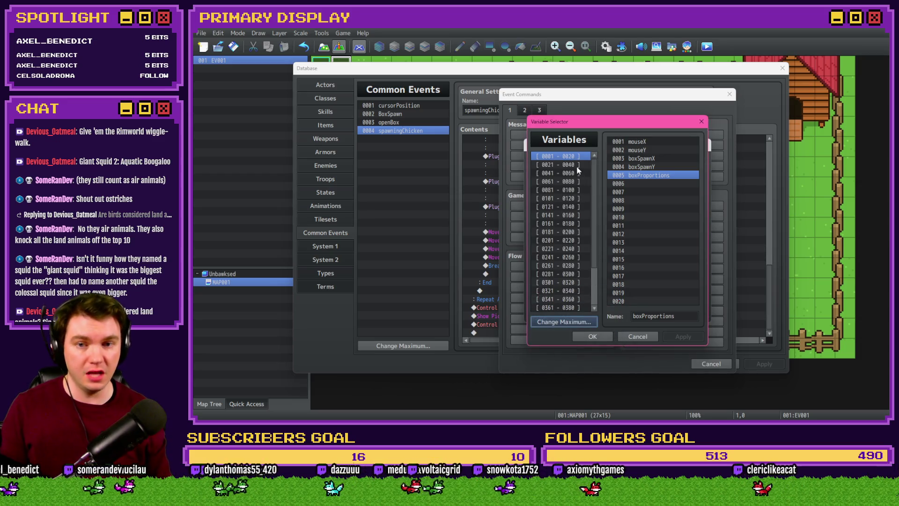
left_click(576, 165)
left_click(655, 315)
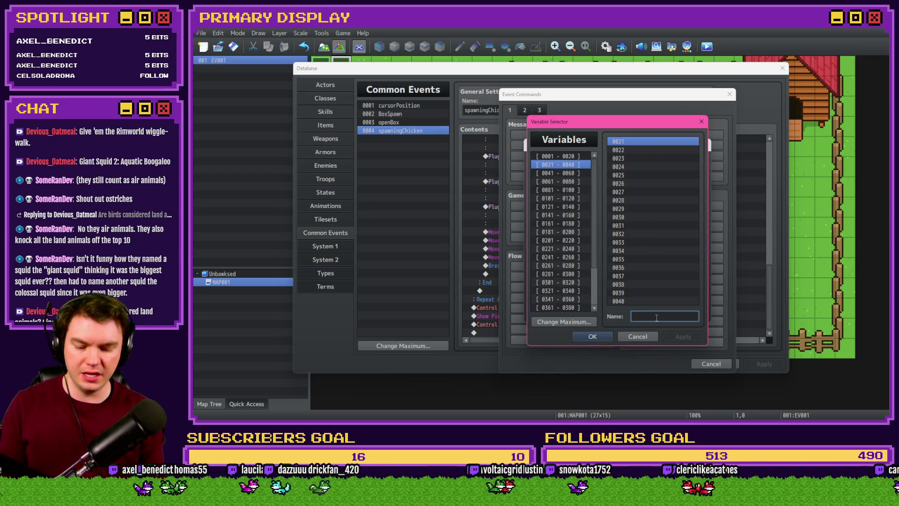
type("chicken1X")
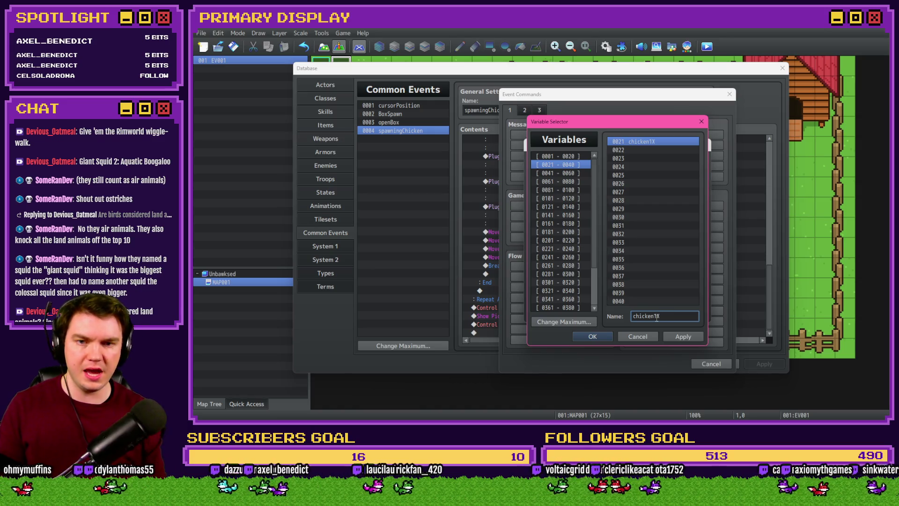
left_click(657, 149)
type("chicken1X")
double_click(659, 316)
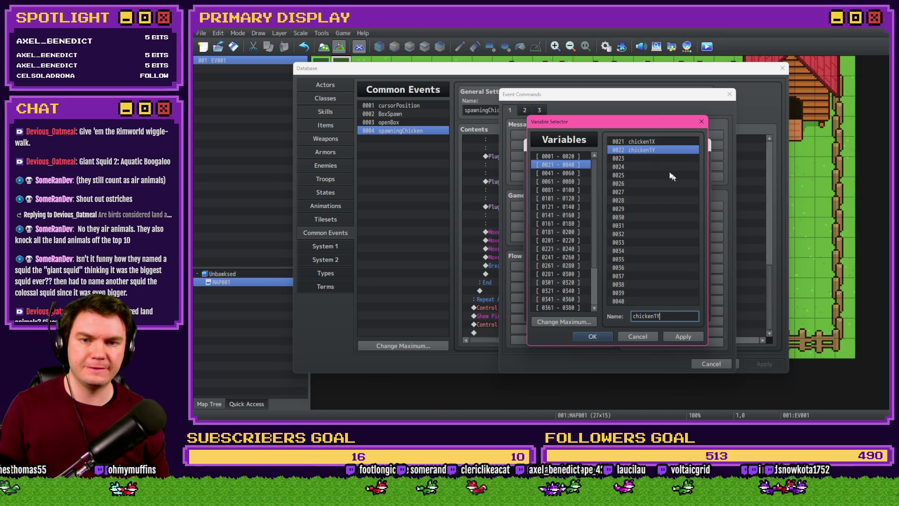
Step: Set chicken1X to the value of variable boxSpawnX
double_click(650, 142)
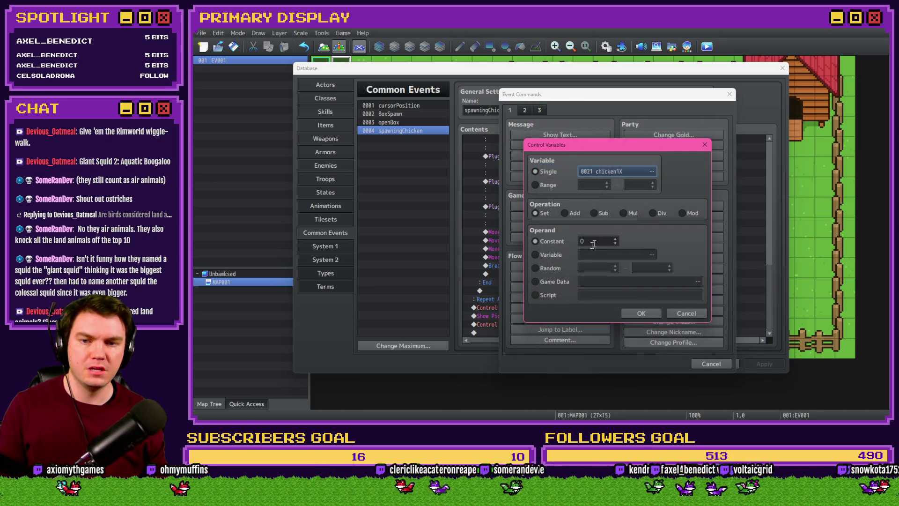
left_click(652, 170)
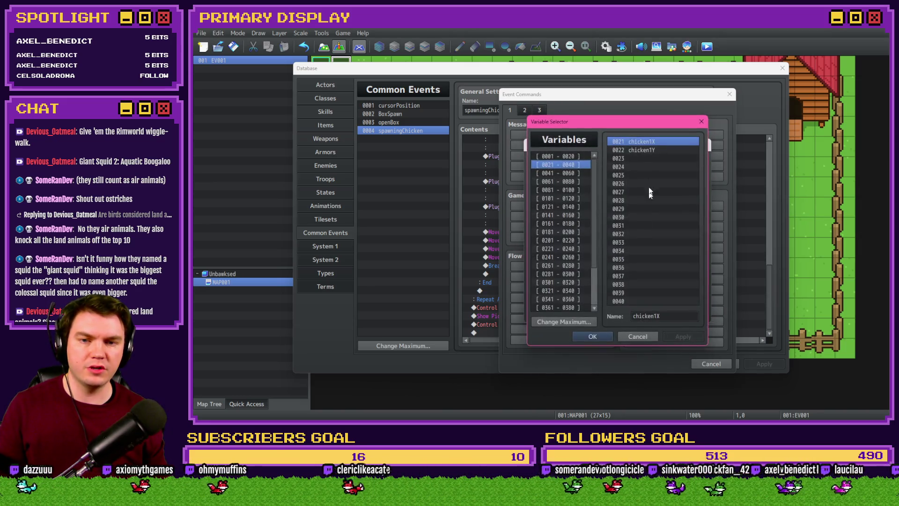
left_click(570, 156)
double_click(654, 159)
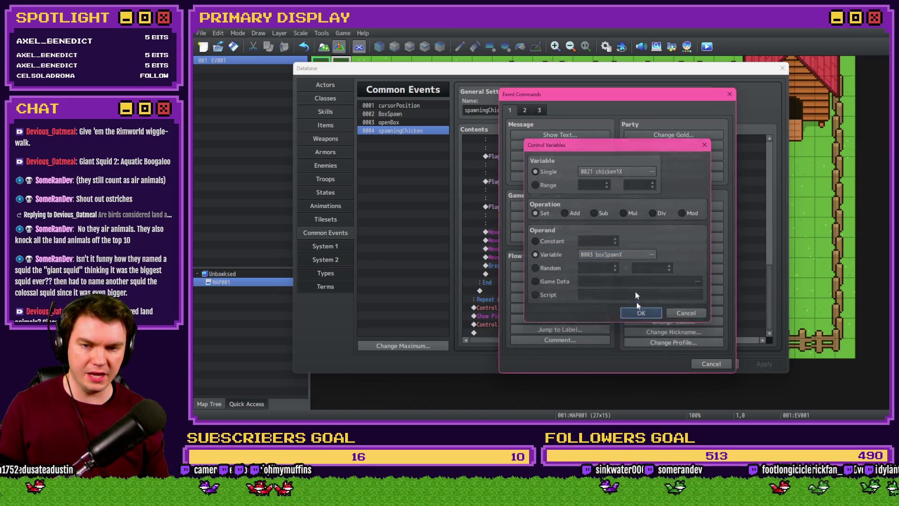
left_click(636, 309)
Step: Edit the duplicated command to set chicken1Y from boxSpawnY and apply the event changes
double_click(605, 302)
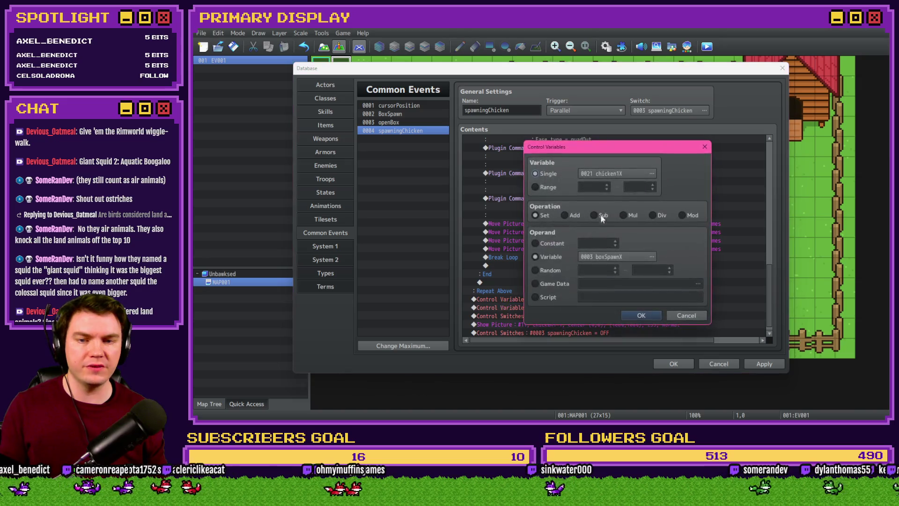
left_click(615, 171)
double_click(622, 169)
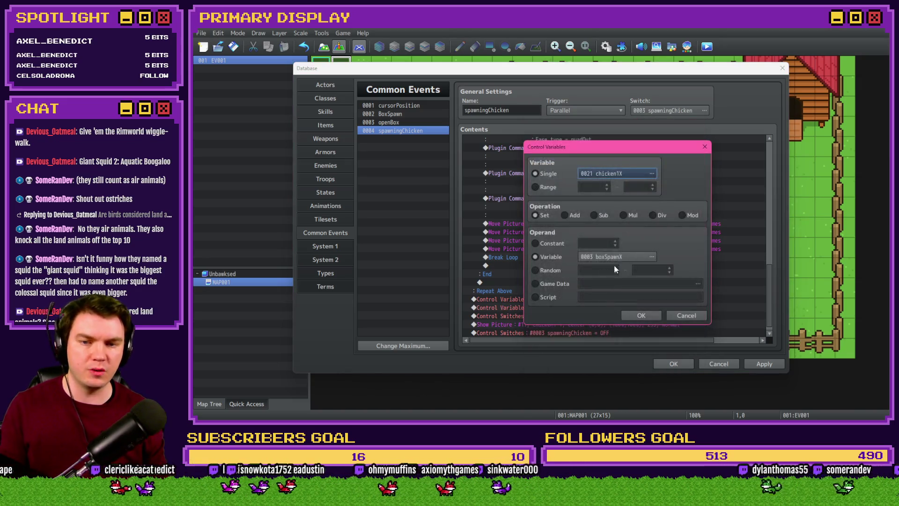
left_click(615, 257)
double_click(658, 171)
left_click(616, 173)
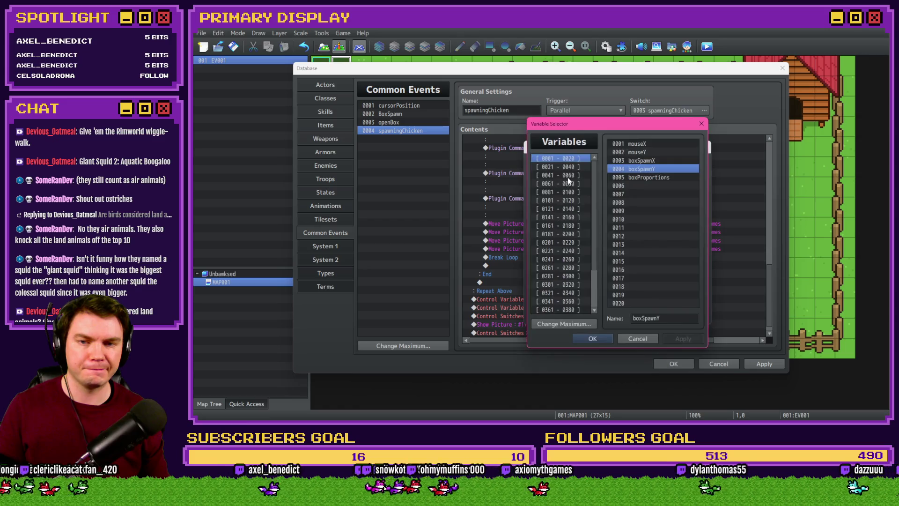
double_click(646, 168)
left_click(651, 316)
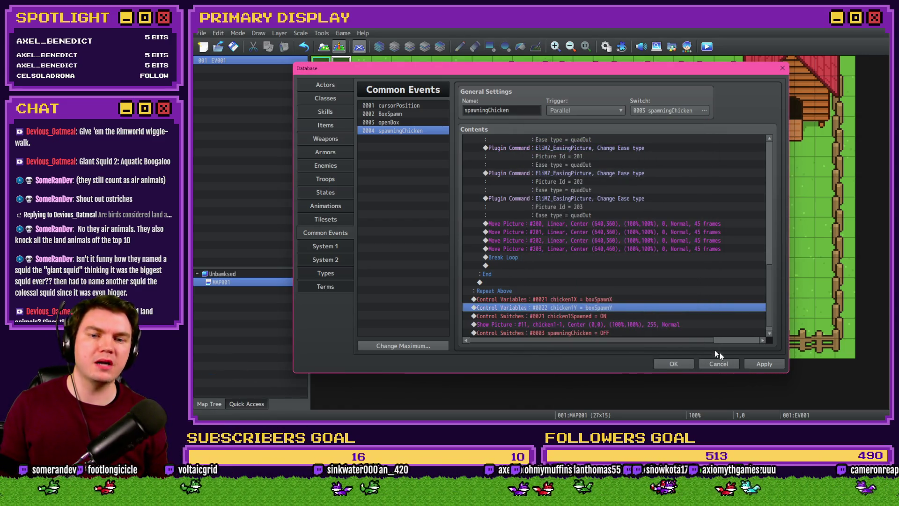
left_click(773, 361)
scroll(768, 272, "down", 1)
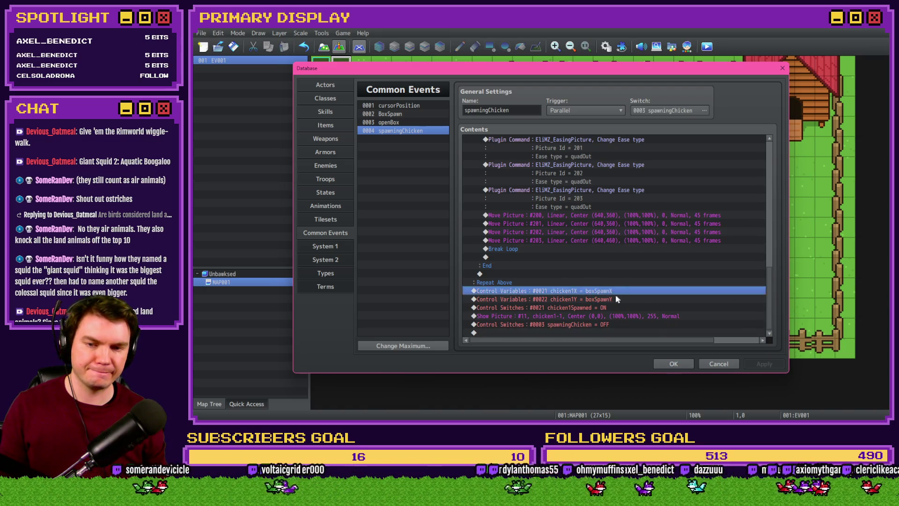
Step: Cut the four chicken variable, switch and picture commands and select the box2 naming script line
left_click(608, 308)
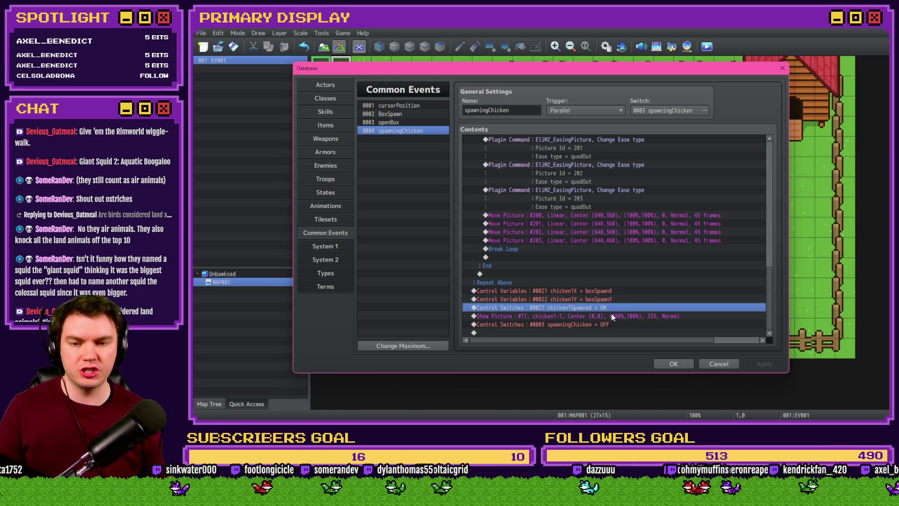
left_click(614, 316)
left_click_drag(616, 298, 611, 320)
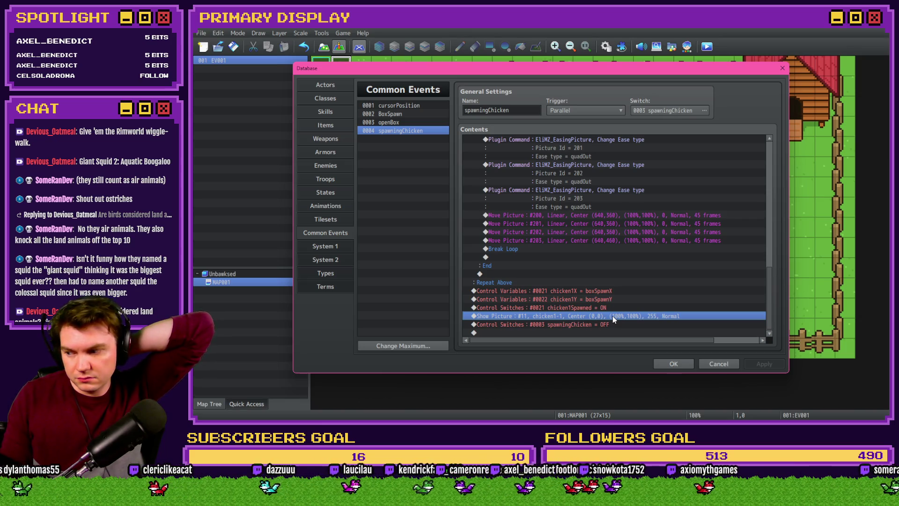
left_click_drag(612, 316, 609, 294)
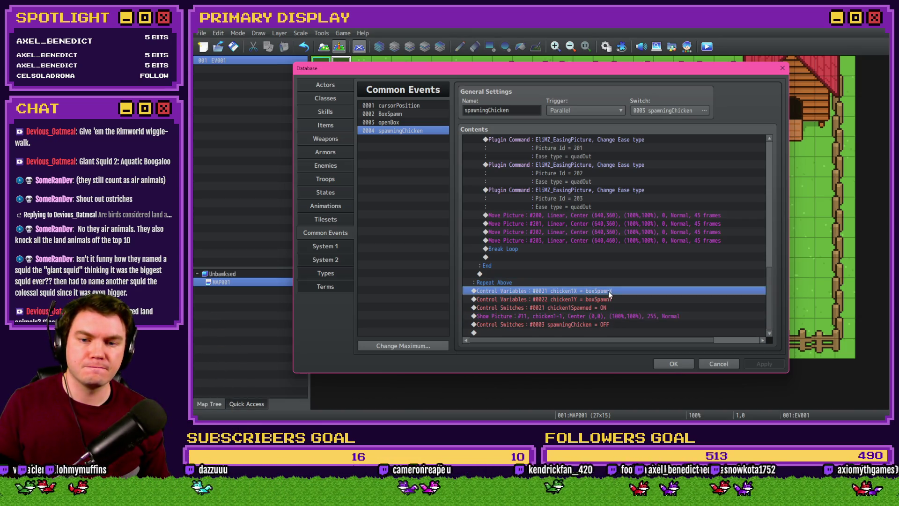
left_click(609, 317, "shift")
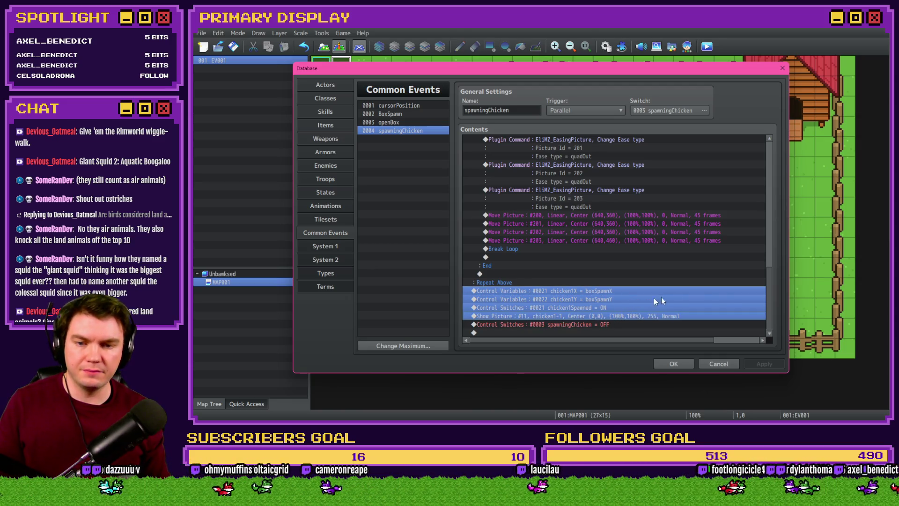
key("Down")
left_click_drag(770, 302, 771, 174)
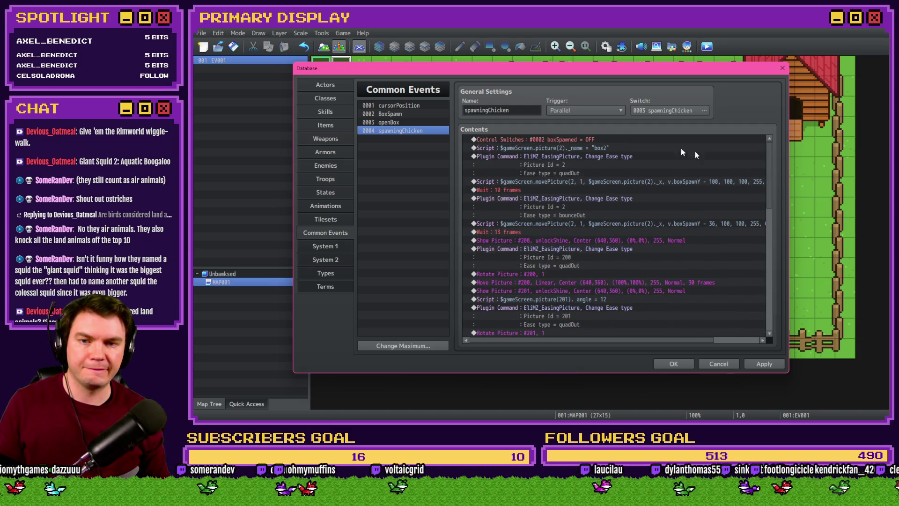
left_click(593, 142)
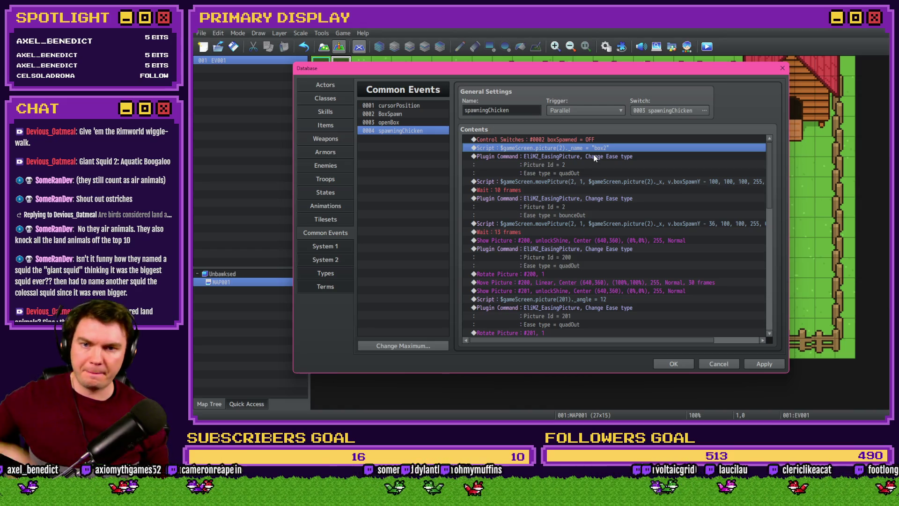
left_click(597, 141)
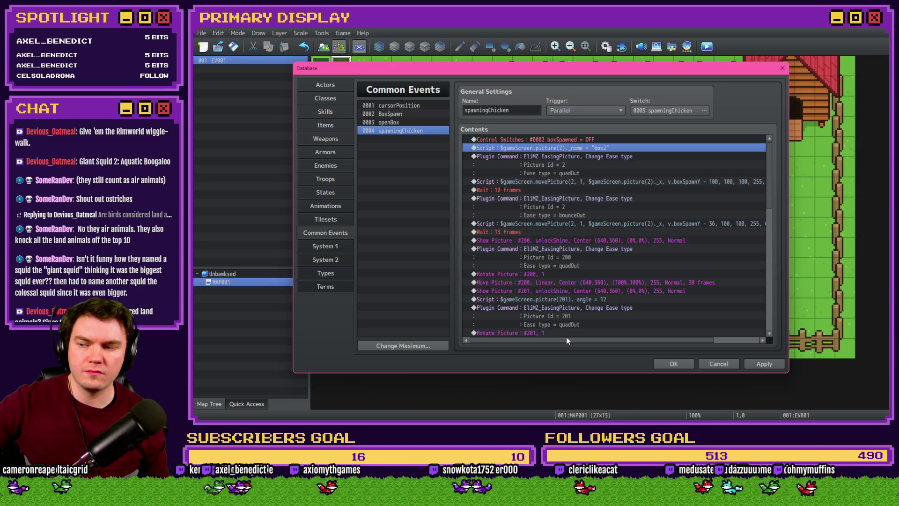
double_click(556, 190)
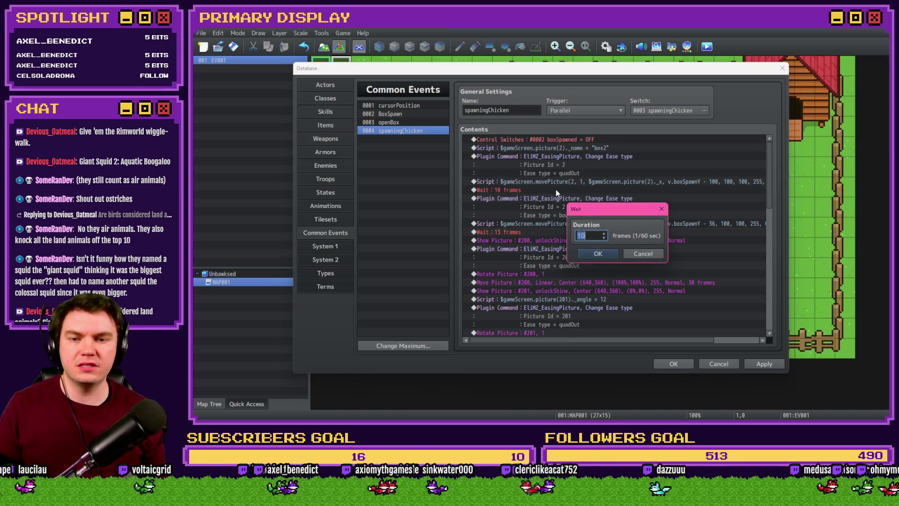
type("8")
key("Return")
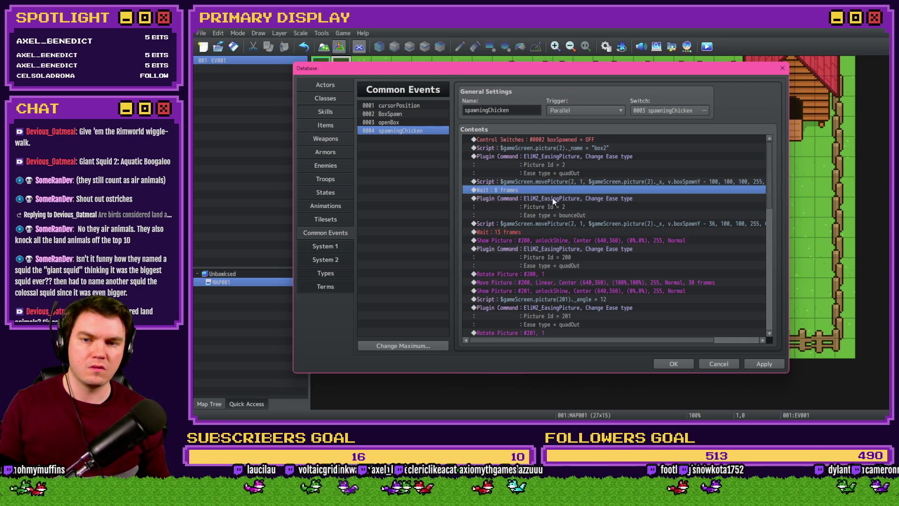
left_click(553, 197)
key("Insert")
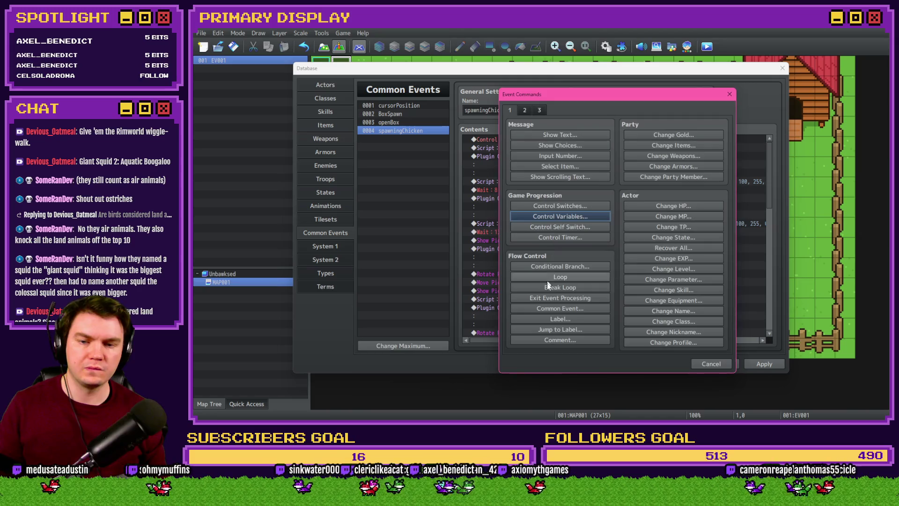
left_click(552, 341)
type("SpawnChicken")
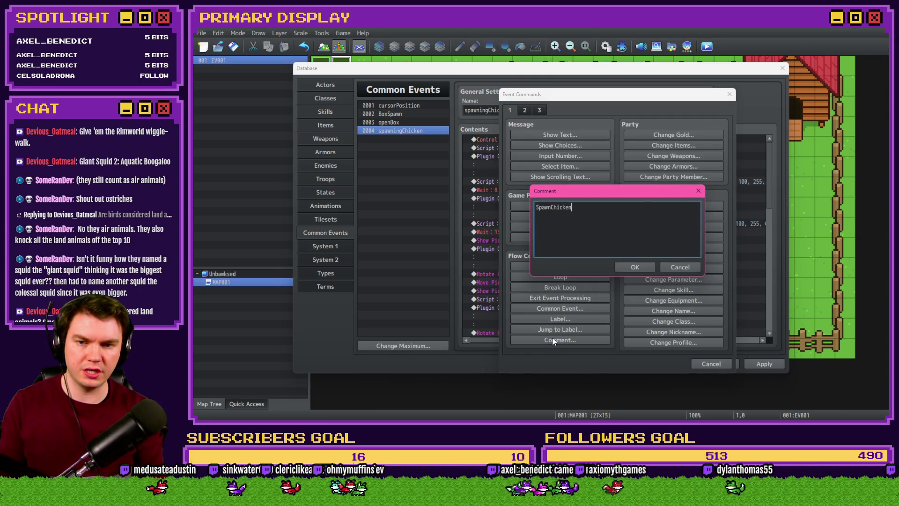
key("ctrl+Return")
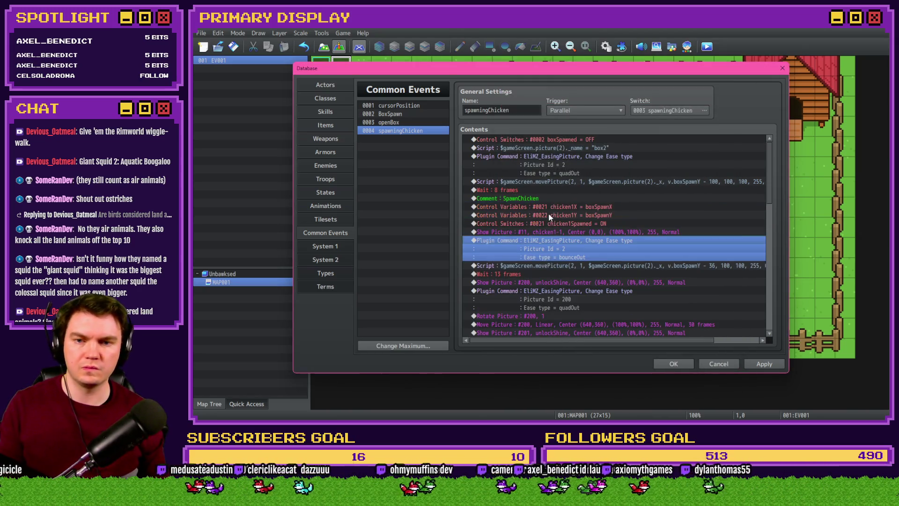
left_click(549, 201)
left_click(550, 213)
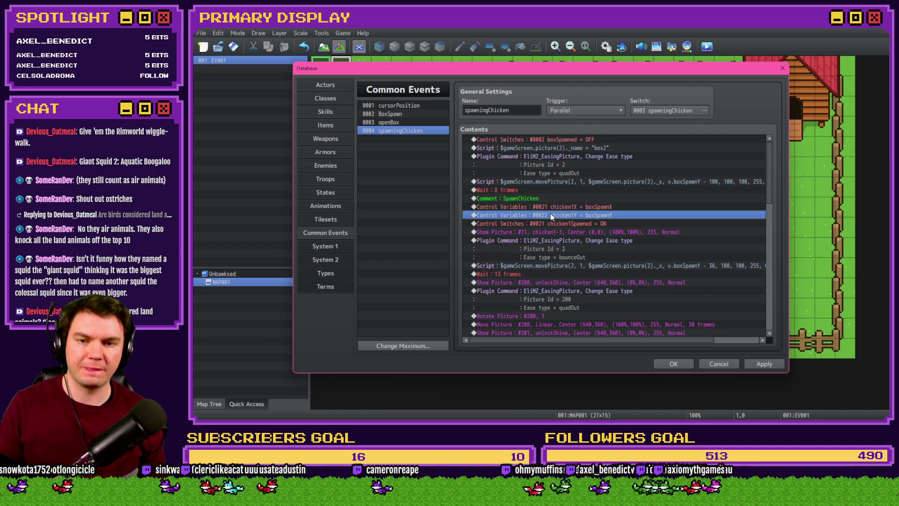
left_click(552, 224)
left_click(555, 231)
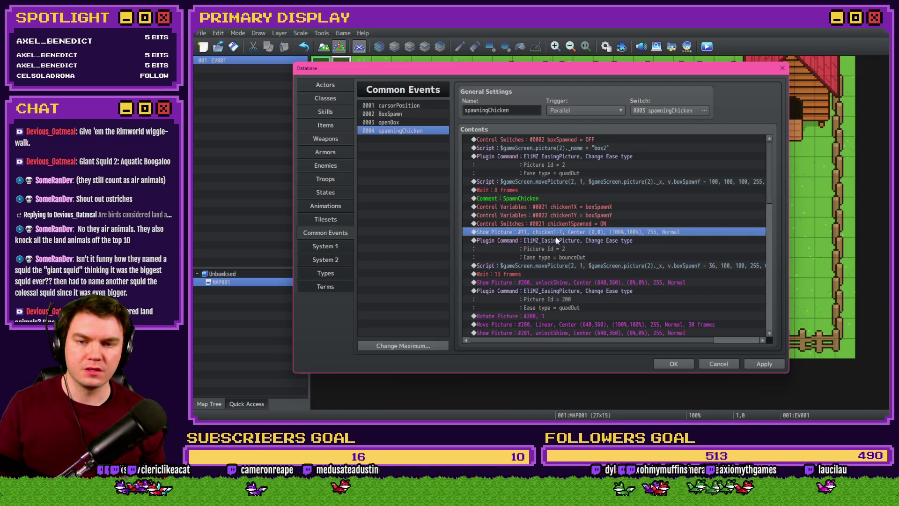
Step: Position Show Picture #11 from variables chicken1X and chicken1Y
double_click(556, 234)
left_click(559, 276)
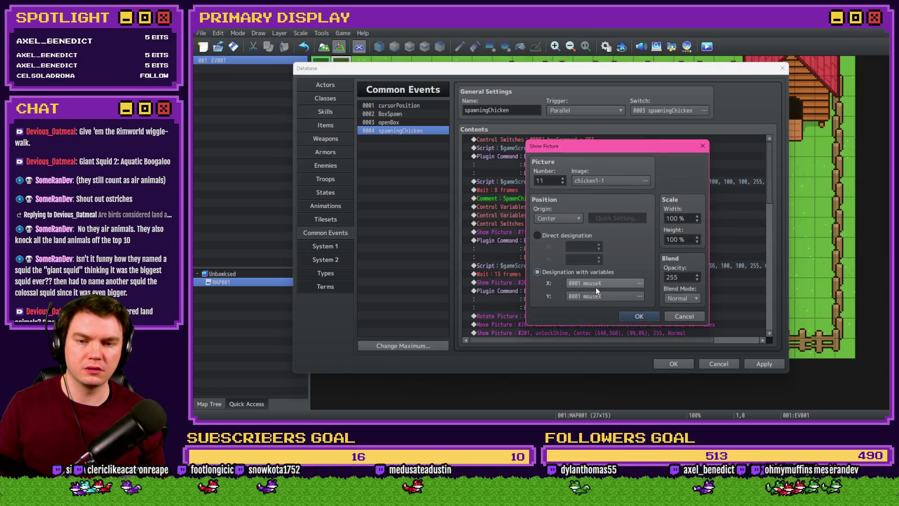
left_click(595, 287)
double_click(638, 145)
left_click(611, 292)
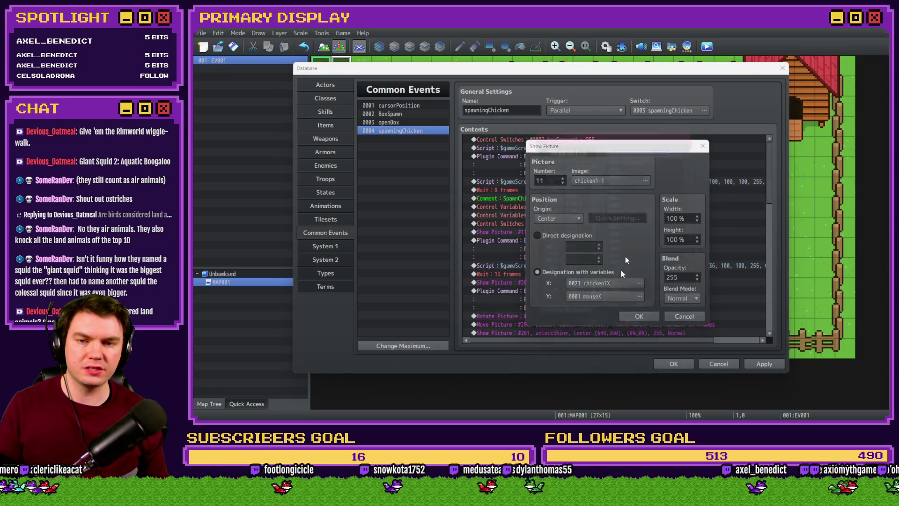
double_click(650, 156)
left_click(652, 317)
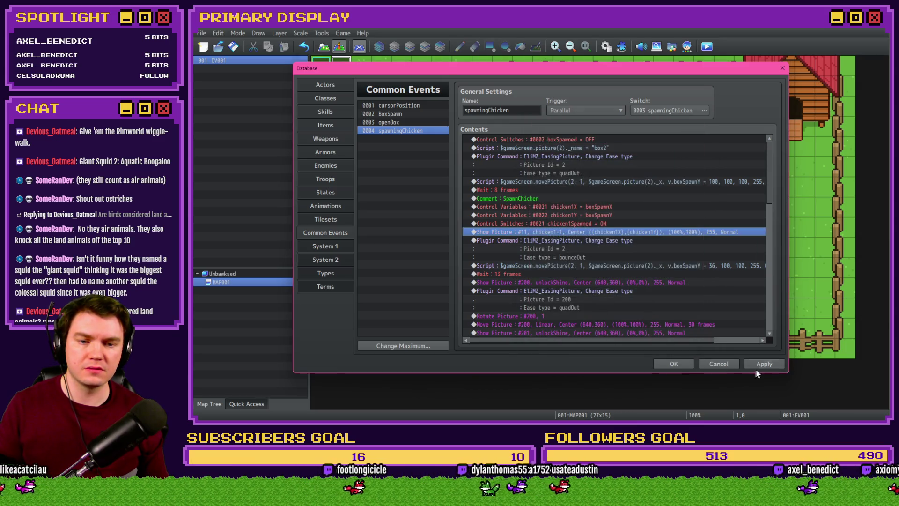
Step: Set a copied EliMZ_EasingPicture command to Picture Id 11 with ease type quadOut
left_click(544, 217)
left_click_drag(550, 211, 550, 228)
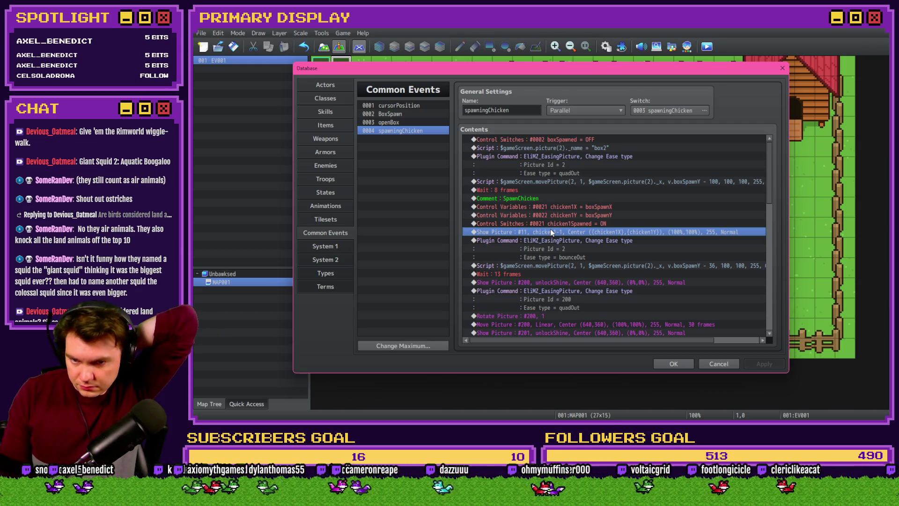
left_click(550, 223)
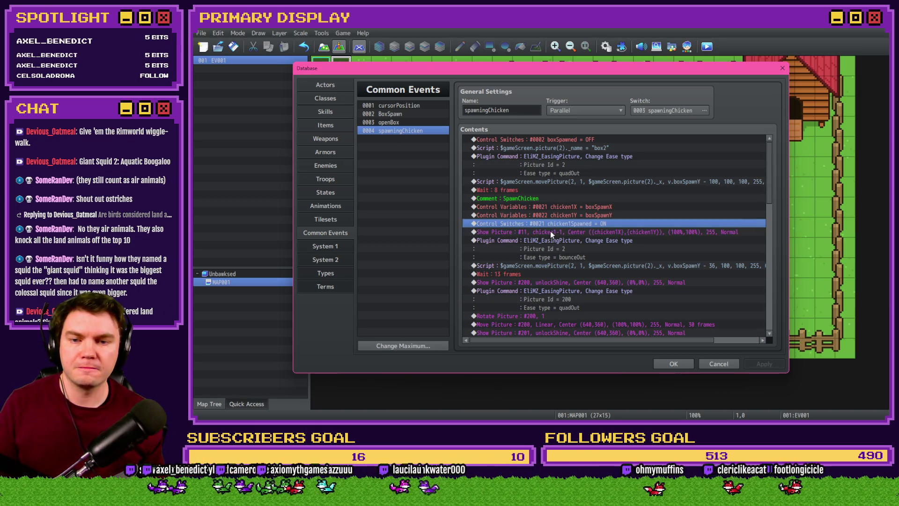
left_click(559, 241)
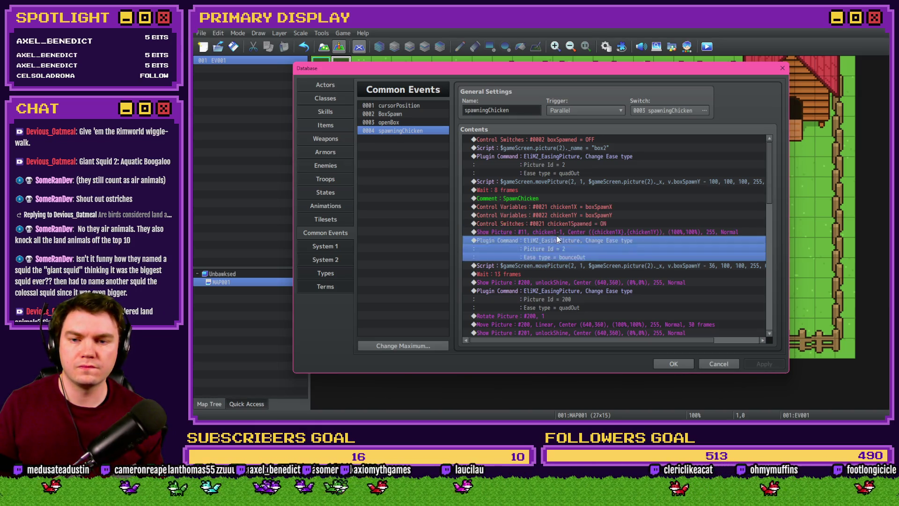
double_click(566, 240)
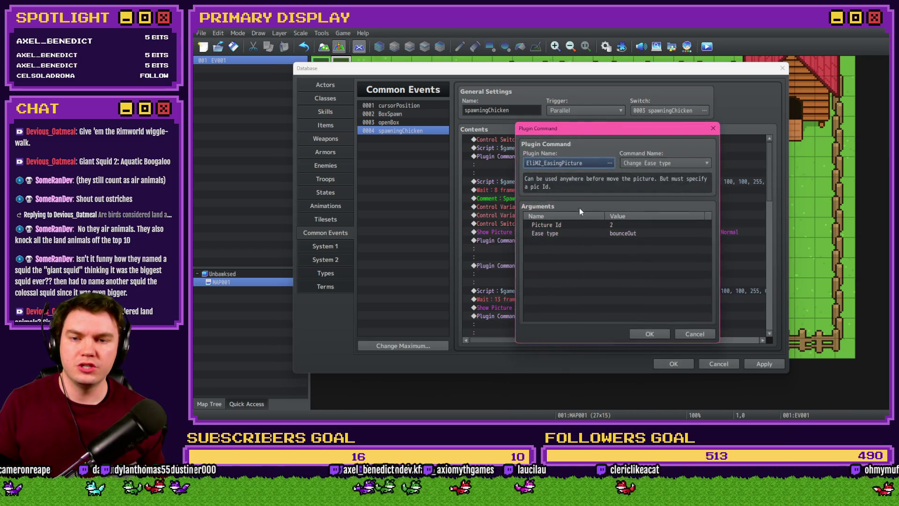
double_click(612, 228)
type("11")
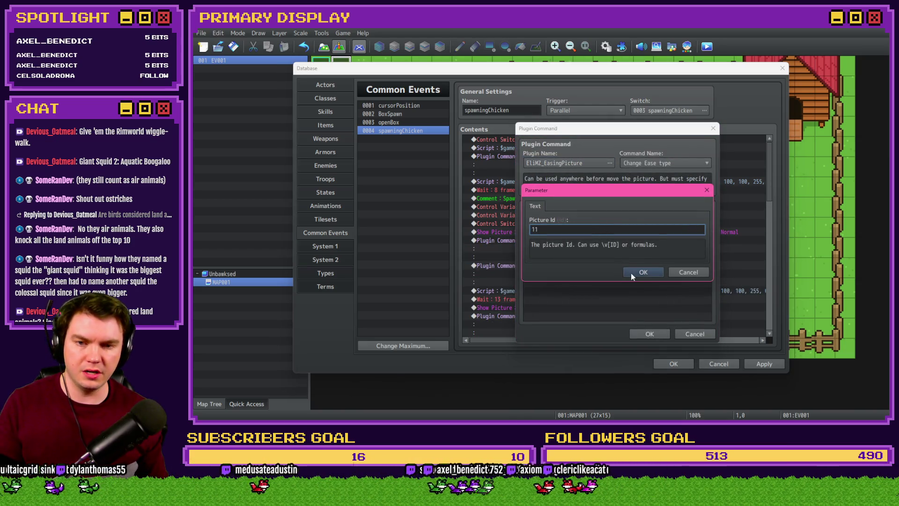
left_click(631, 274)
left_click(627, 234)
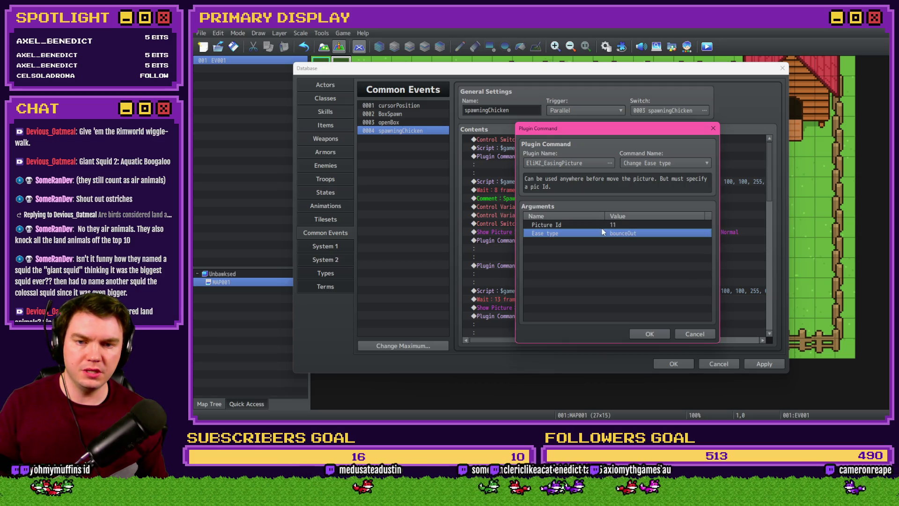
double_click(612, 232)
left_click(577, 231)
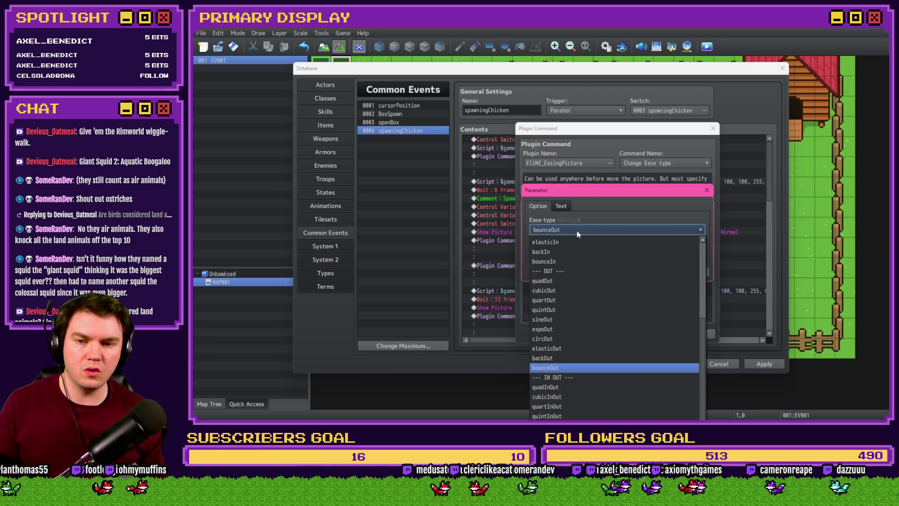
left_click(560, 280)
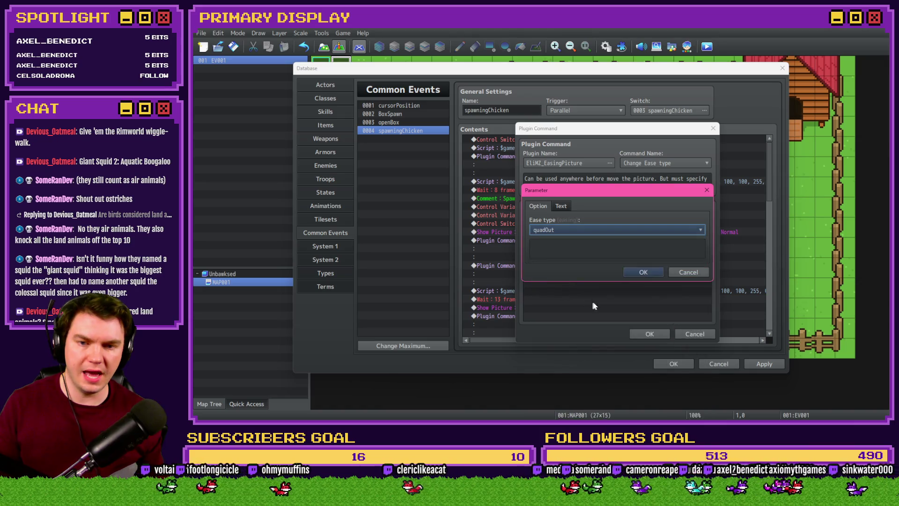
left_click(631, 274)
left_click(644, 337)
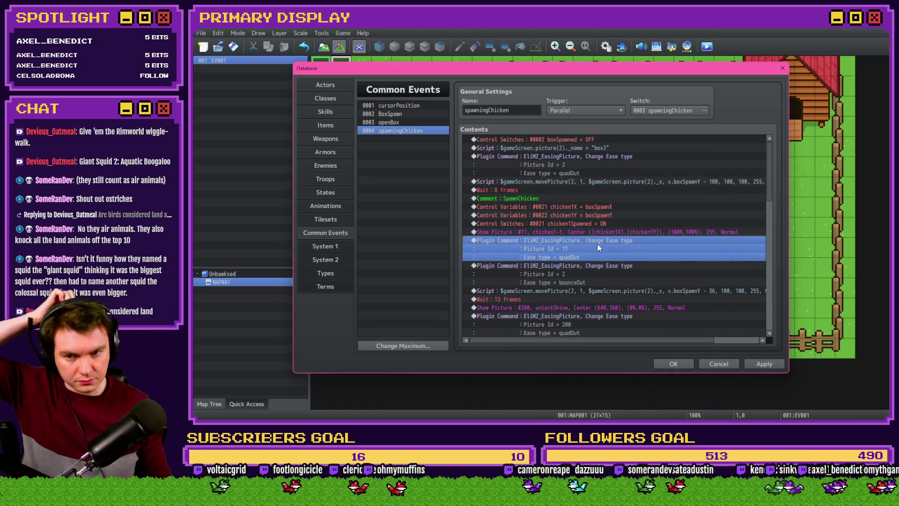
Step: Paste a copy of a Move Picture command after picture 11 and review its variable-target settings
left_click(593, 233)
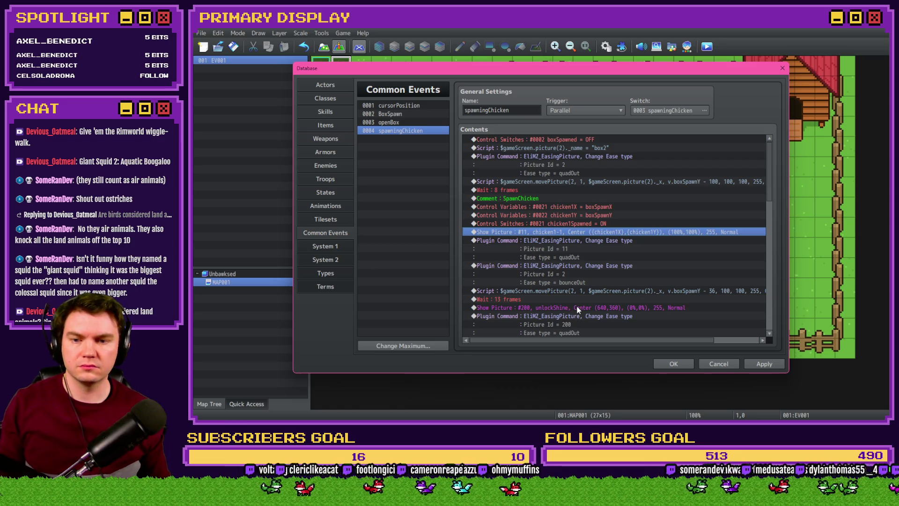
scroll(577, 306, "down", 2)
scroll(572, 281, "down", 2)
left_click(566, 249)
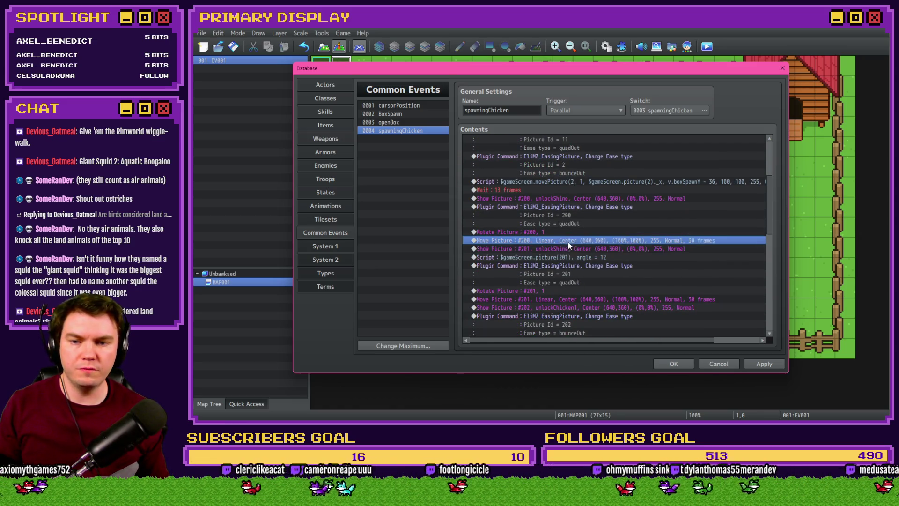
scroll(568, 242, "up", 3)
left_click(567, 227)
left_click(564, 249)
key("ctrl+v")
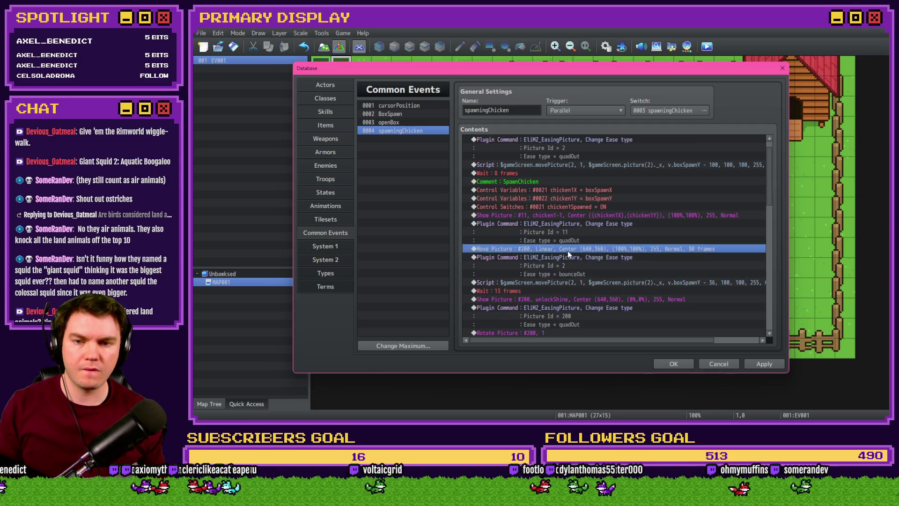
double_click(568, 251)
type("11")
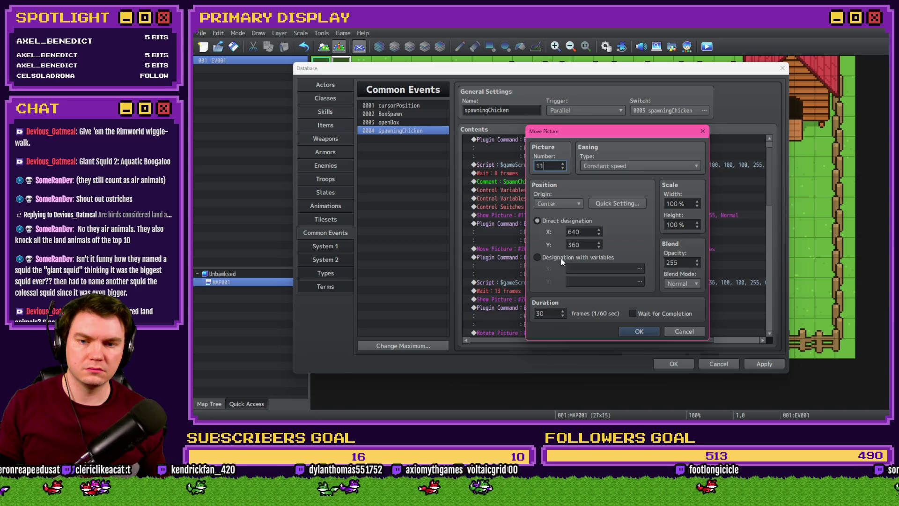
left_click(537, 257)
left_click(579, 269)
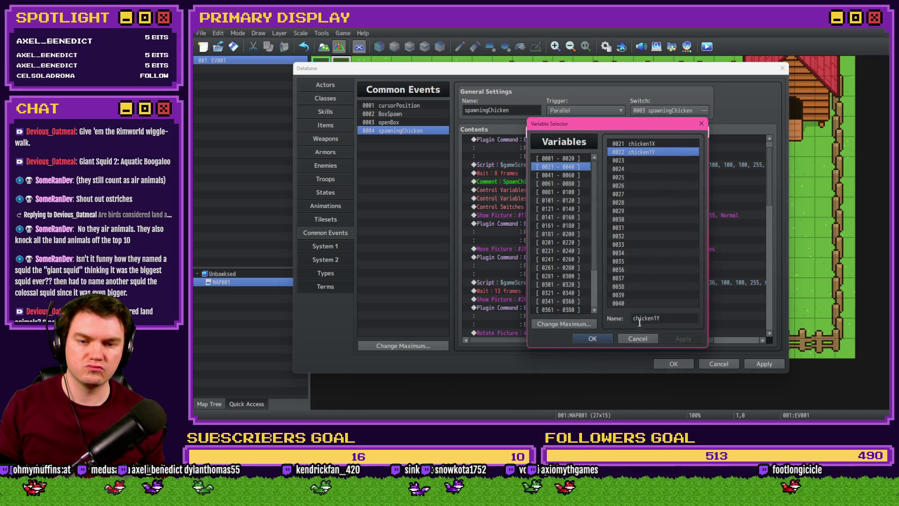
left_click(592, 338)
left_click(684, 331)
Step: Paste a copy of the box-rise Script command below the easing step and open it for editing
left_click(672, 288)
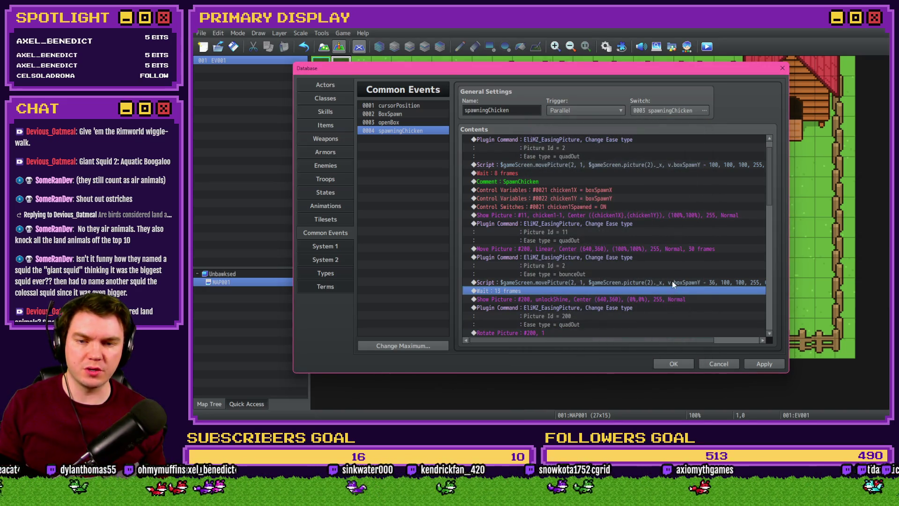
left_click(571, 216)
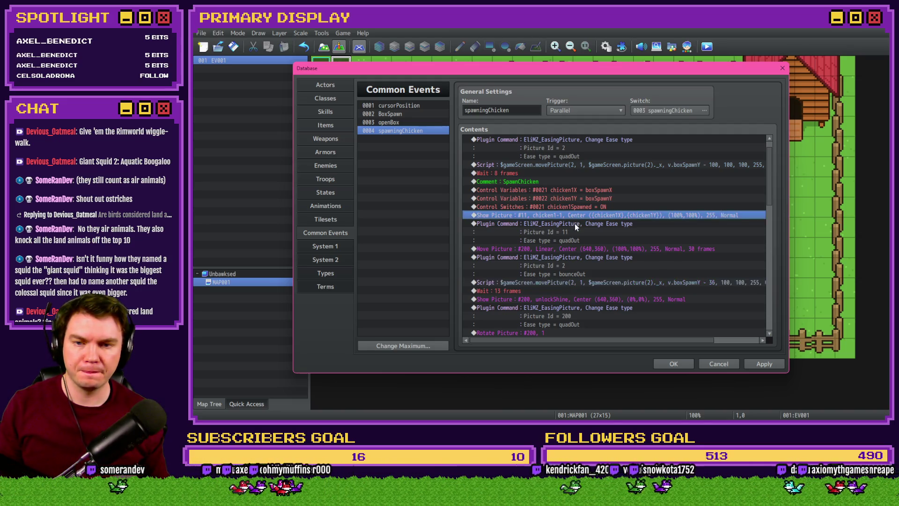
left_click(575, 222)
left_click(580, 248)
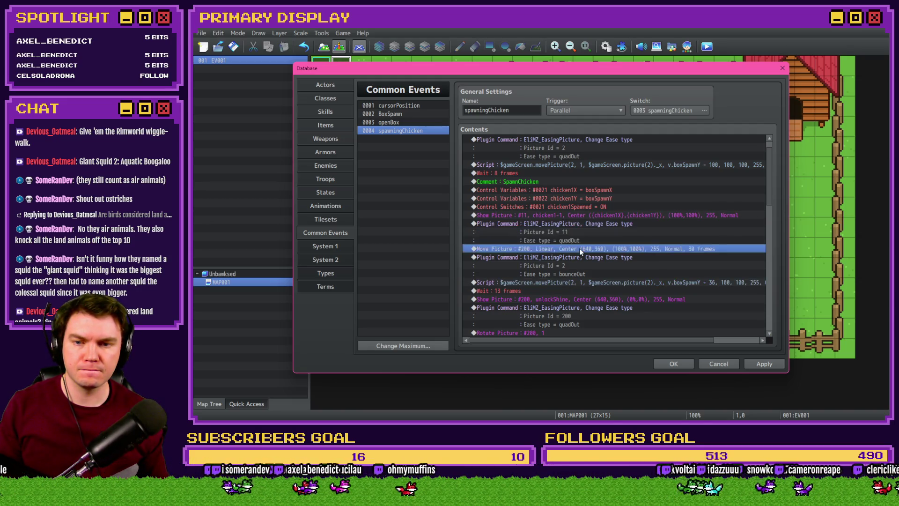
key("ctrl+v")
double_click(579, 248)
Step: Edit movePicture to picture 11 using $gameScreen.picture(11)._x and ._y - 50
left_click_drag(540, 167, 515, 166)
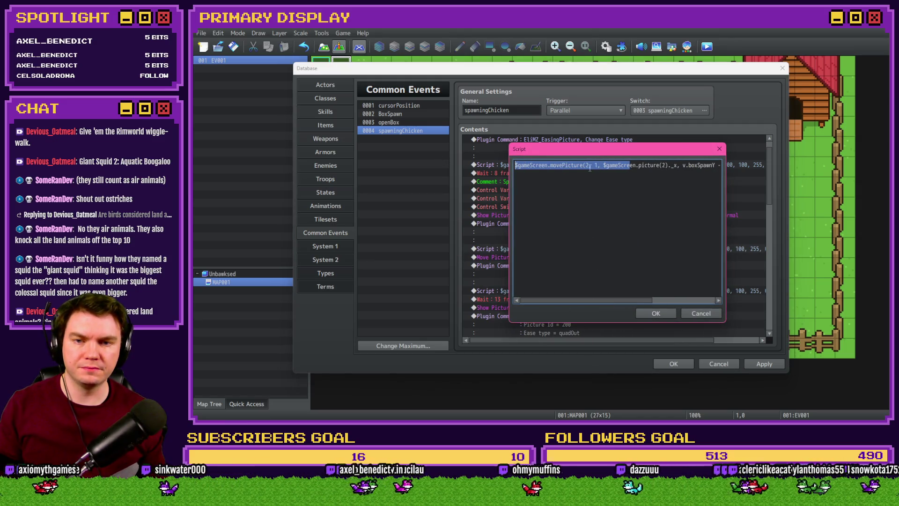
left_click(588, 165)
type("1")
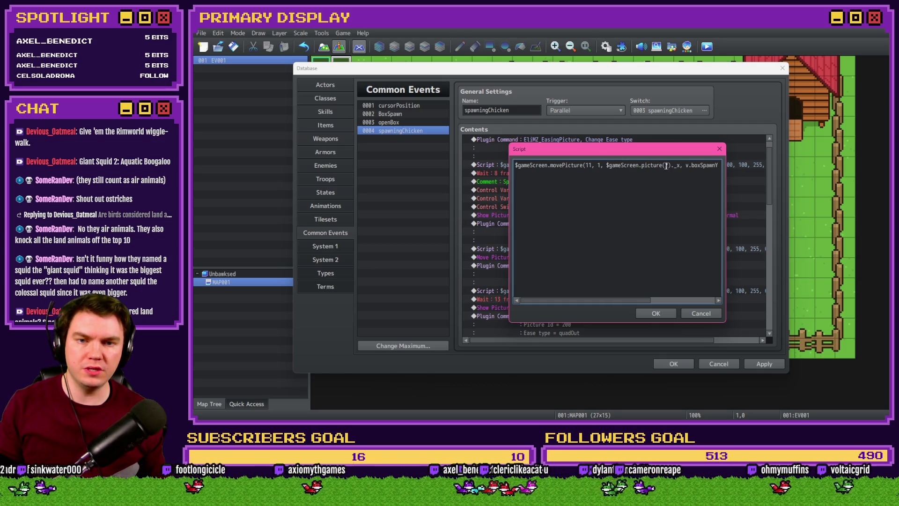
type("1")
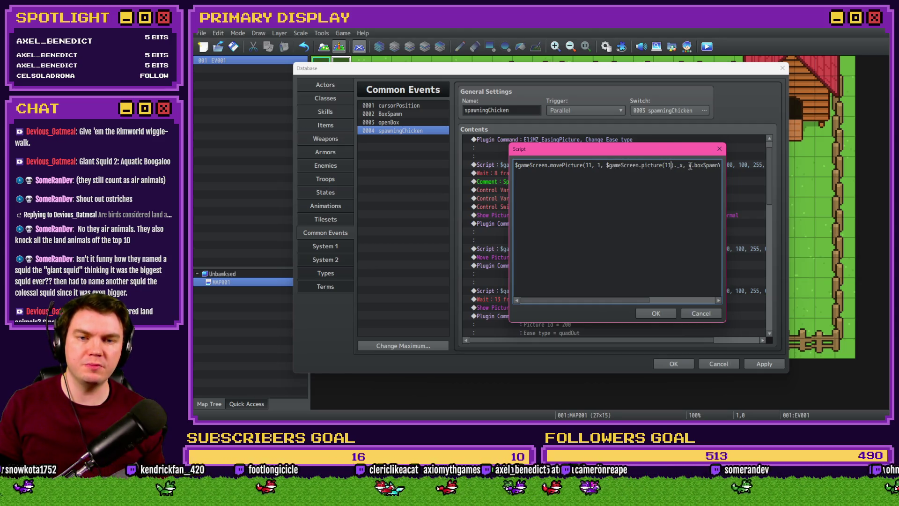
left_click_drag(690, 167, 726, 169)
left_click(662, 166)
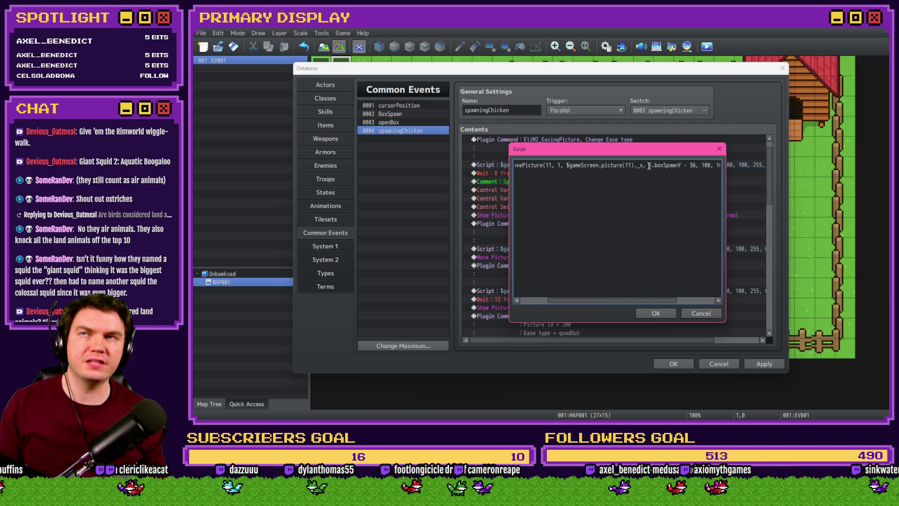
left_click_drag(567, 166, 682, 167)
key("ctrl+c")
key("ctrl+v")
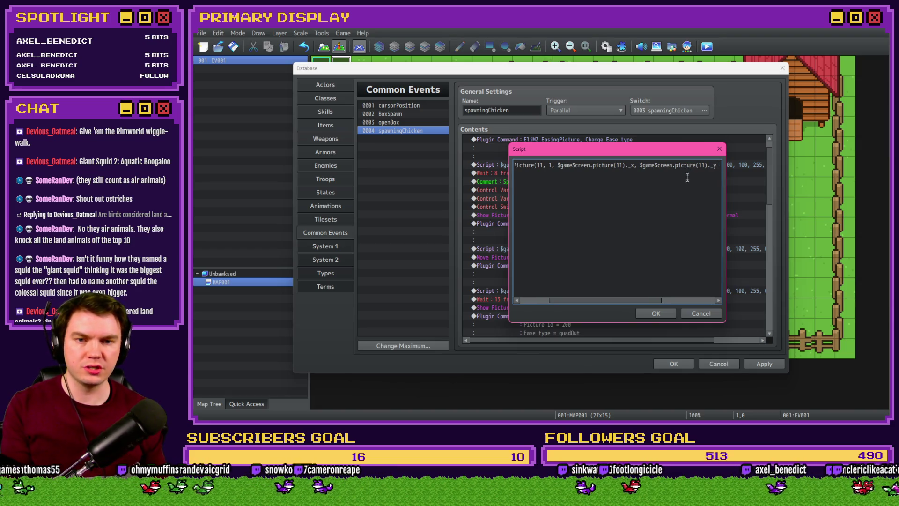
type("- 30, 100, 100, 25")
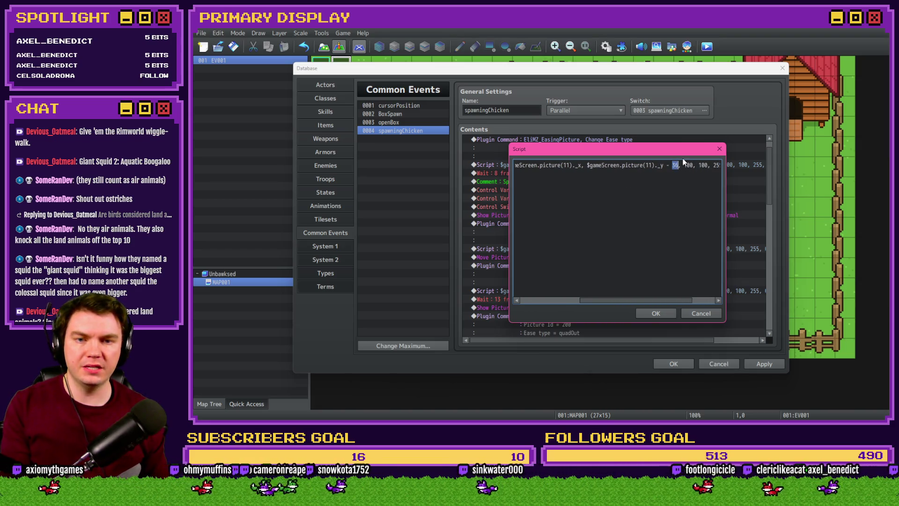
type("0")
left_click(689, 175)
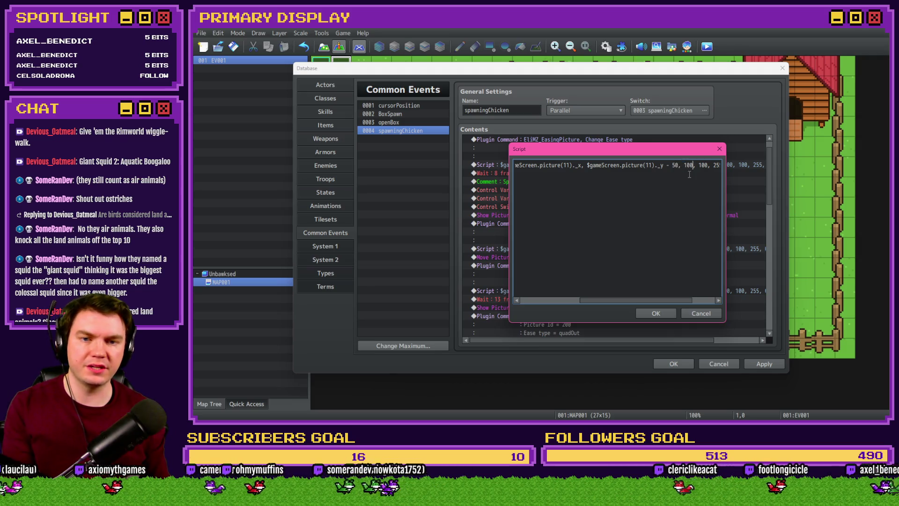
key("End")
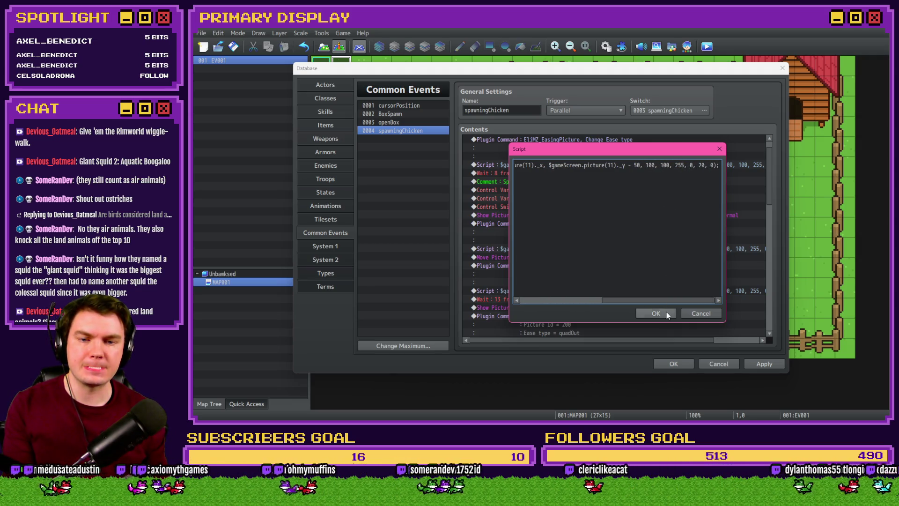
left_click(665, 314)
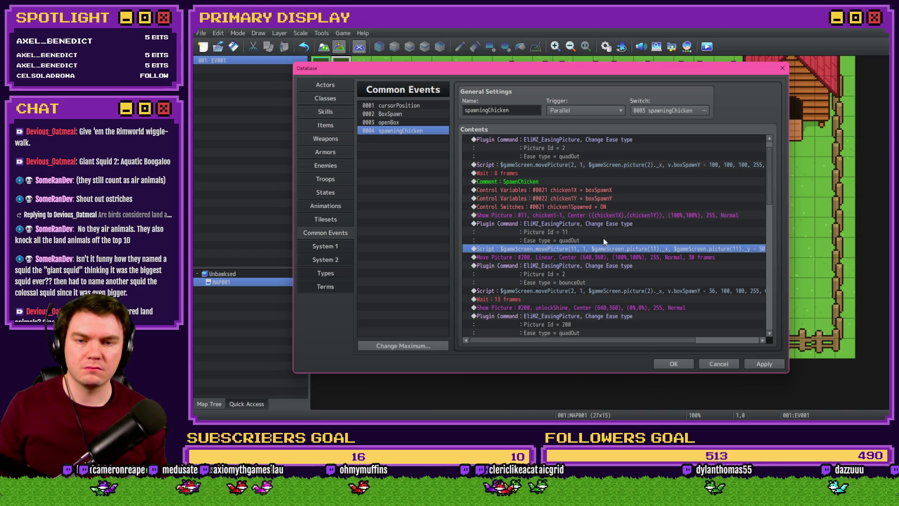
Step: Cut the SpawnChicken comment, picture 11 ease and move script rows out of the list
left_click(590, 183)
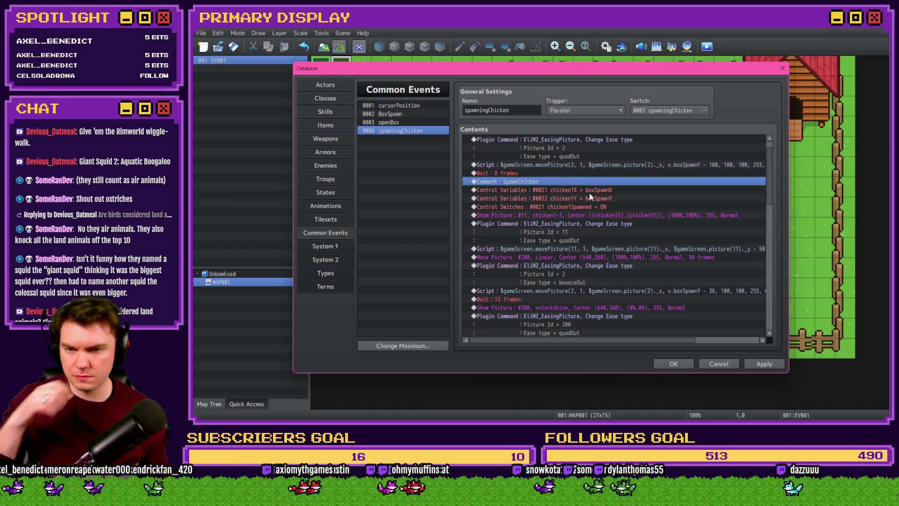
left_click(589, 223)
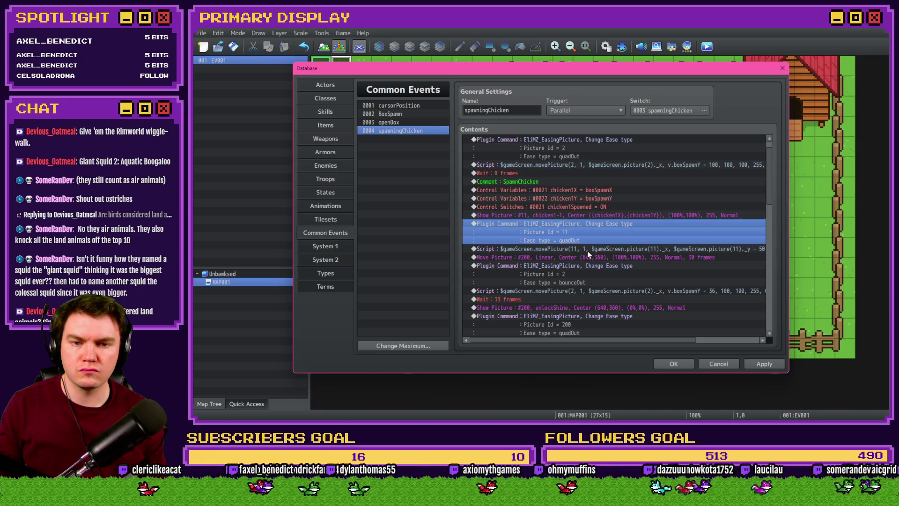
left_click(587, 250)
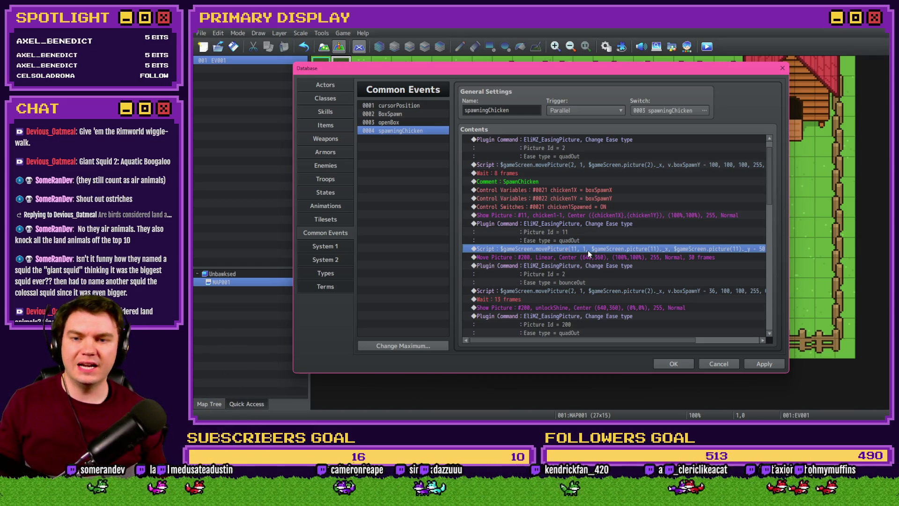
left_click(555, 181)
left_click(563, 249, "shift")
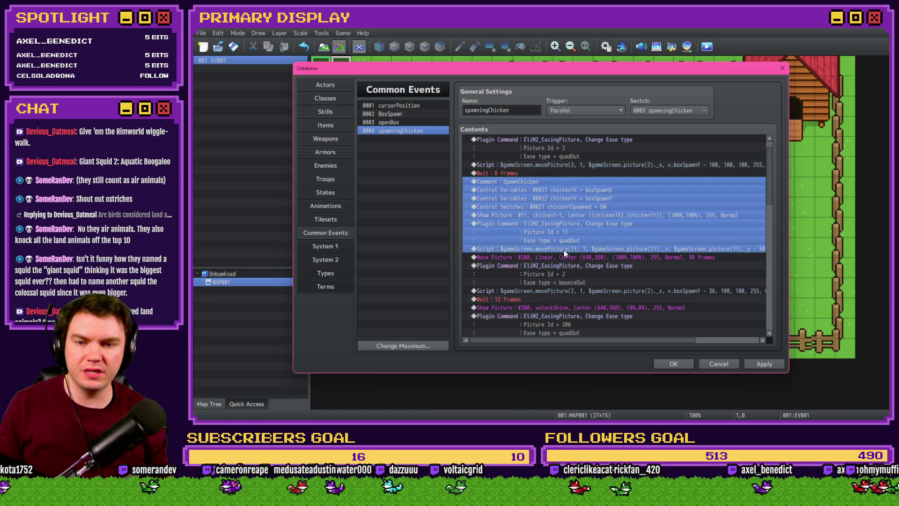
key("Delete")
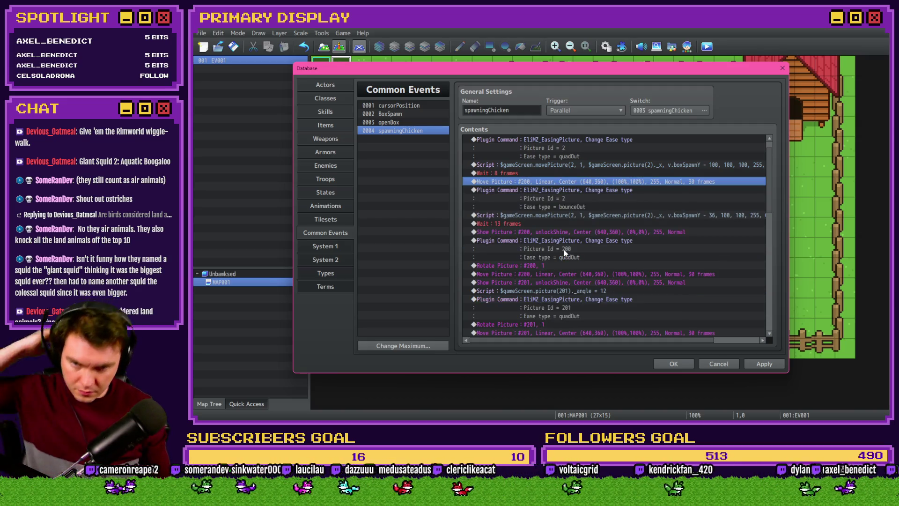
Step: Paste the SpawnChicken commands after the box's bounceOut move, before the 13-frame wait, and edit that wait
left_click(558, 218)
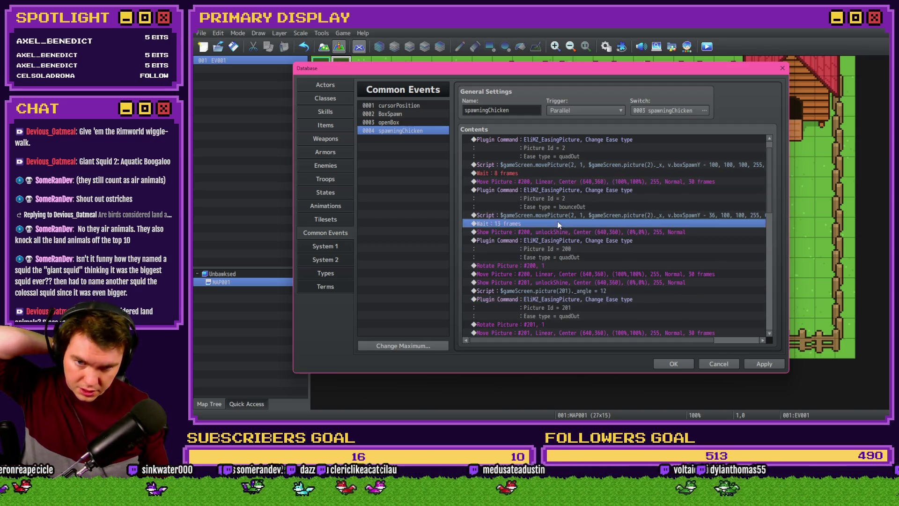
left_click(558, 223)
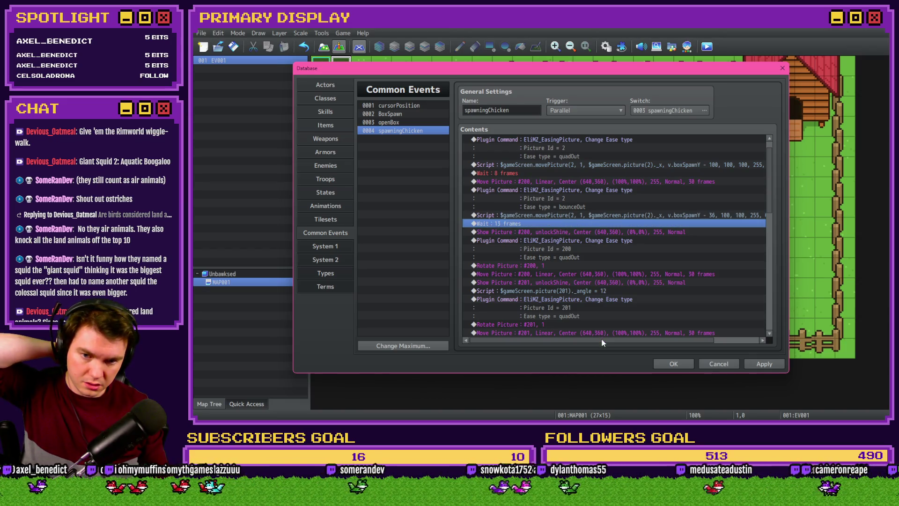
left_click_drag(602, 339, 572, 338)
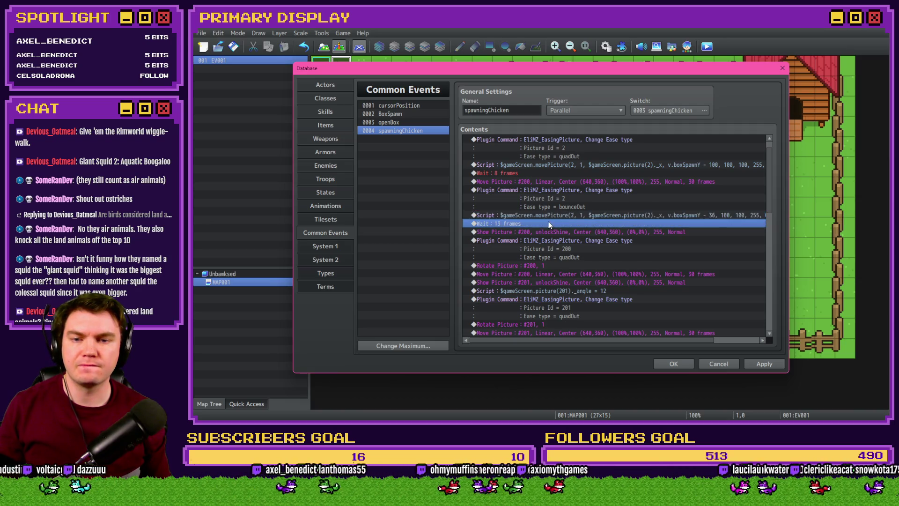
key("ctrl+v")
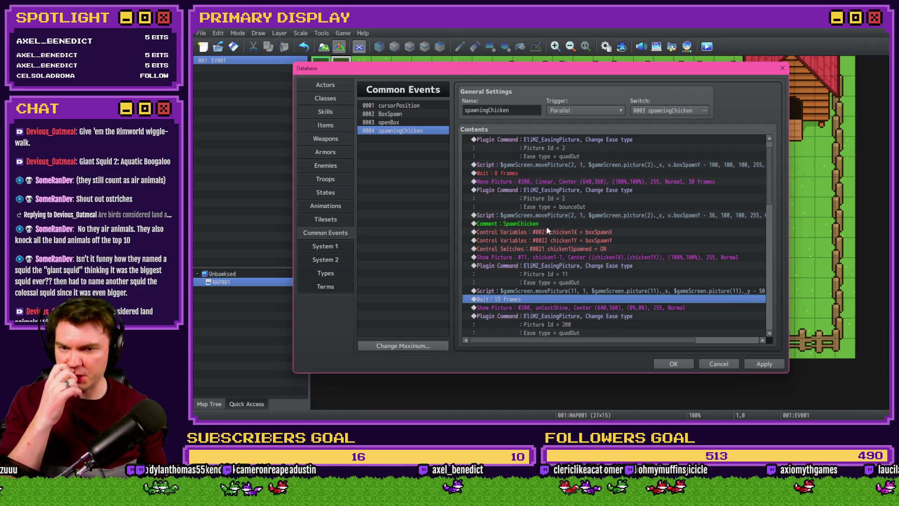
left_click_drag(602, 340, 613, 340)
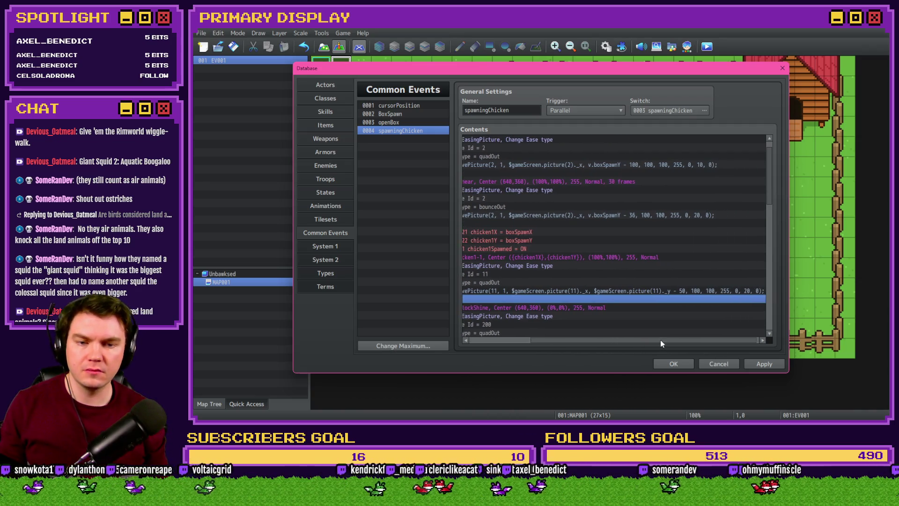
double_click(536, 299)
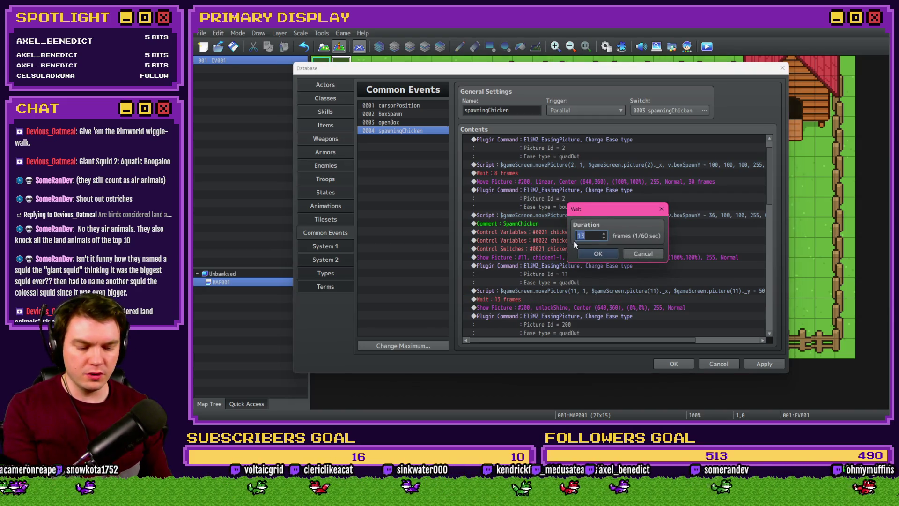
type("20")
Step: Confirm the 20-frame wait and paste a copy of the movePicture(11) script below it
left_click(598, 254)
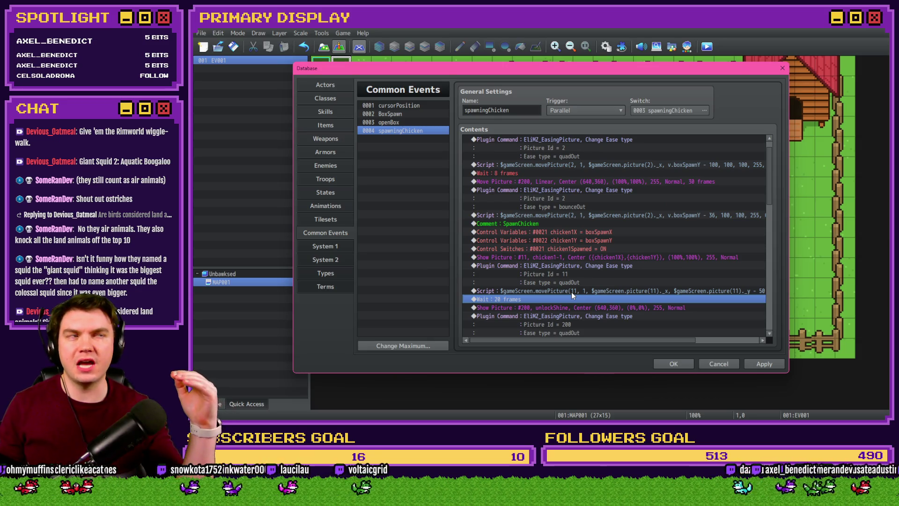
scroll(572, 292, "down", 3)
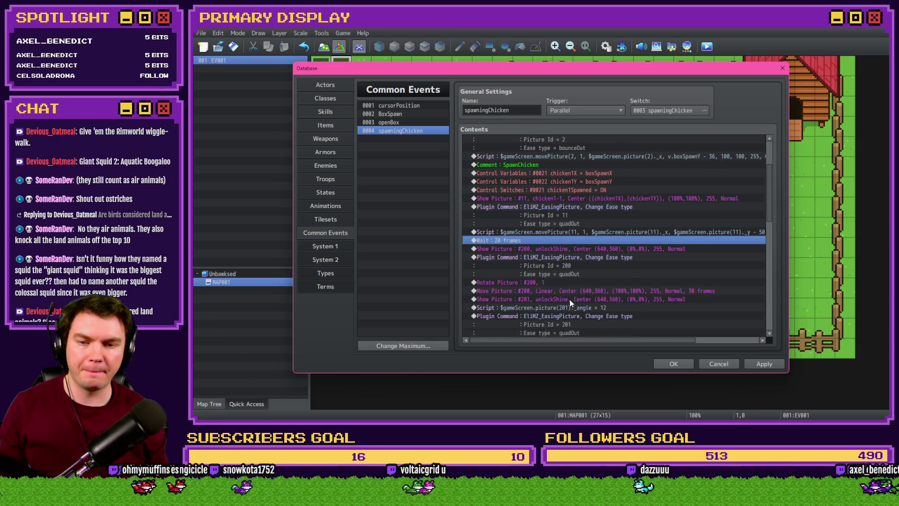
left_click(555, 224)
key("ctrl+c")
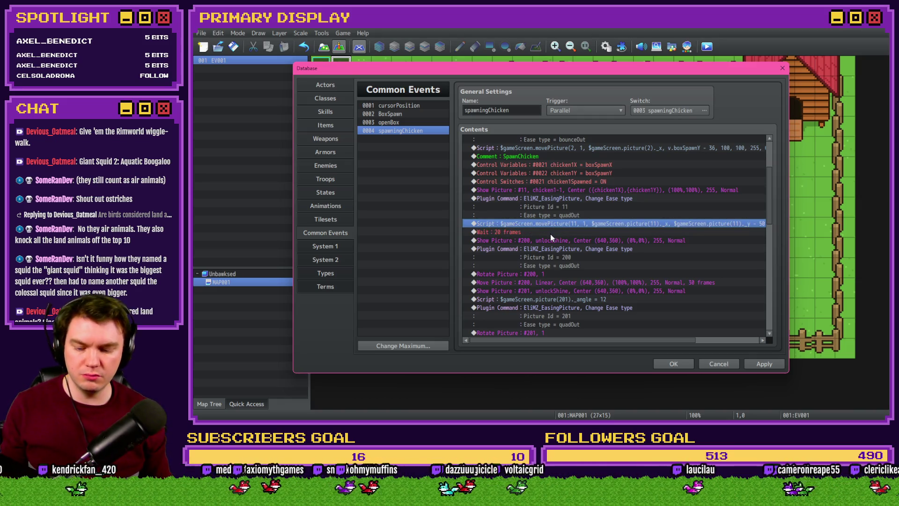
left_click(542, 240)
key("ctrl+v")
double_click(546, 241)
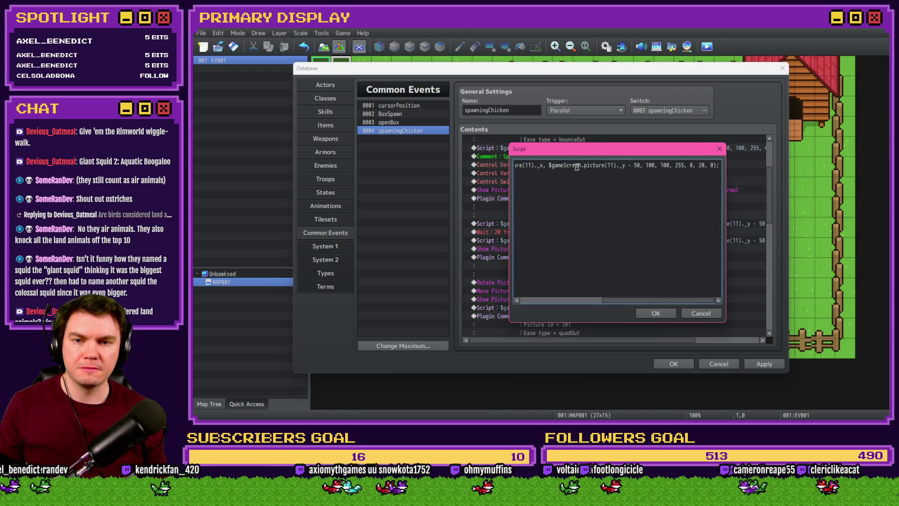
Step: Edit the copied script to drop picture 11 by +100 over 20 frames instead of -50 over 10
left_click(563, 165)
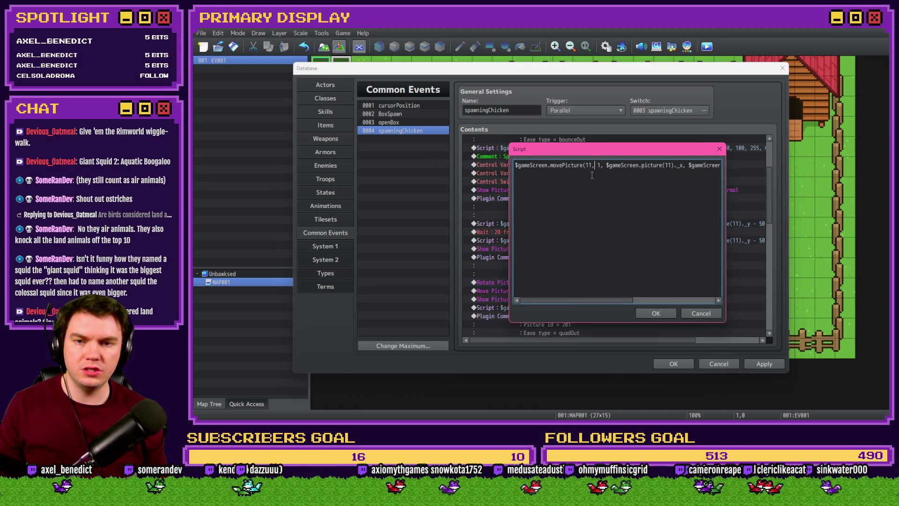
left_click_drag(686, 166, 724, 163)
left_click(681, 165)
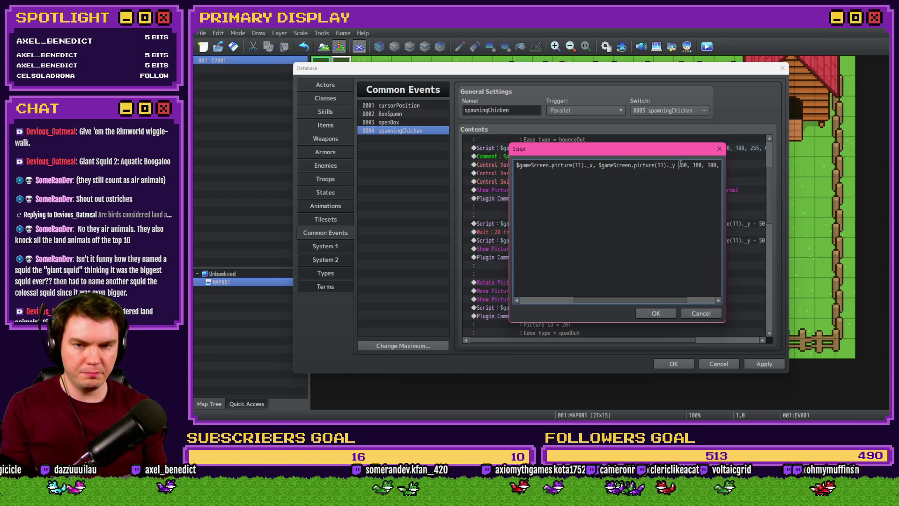
key("BackSpace")
type("+")
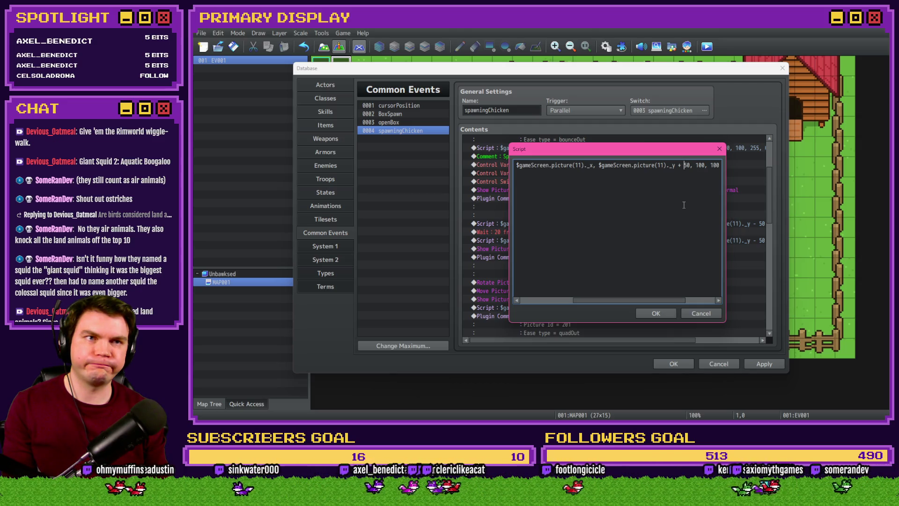
type("10")
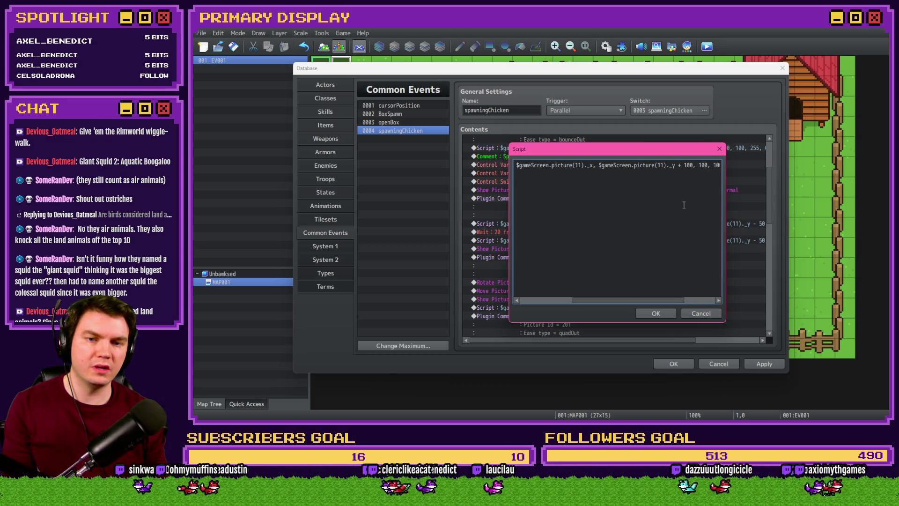
key("Right")
key("Right")
key("Right")
key("Right")
key("Right")
key("Right")
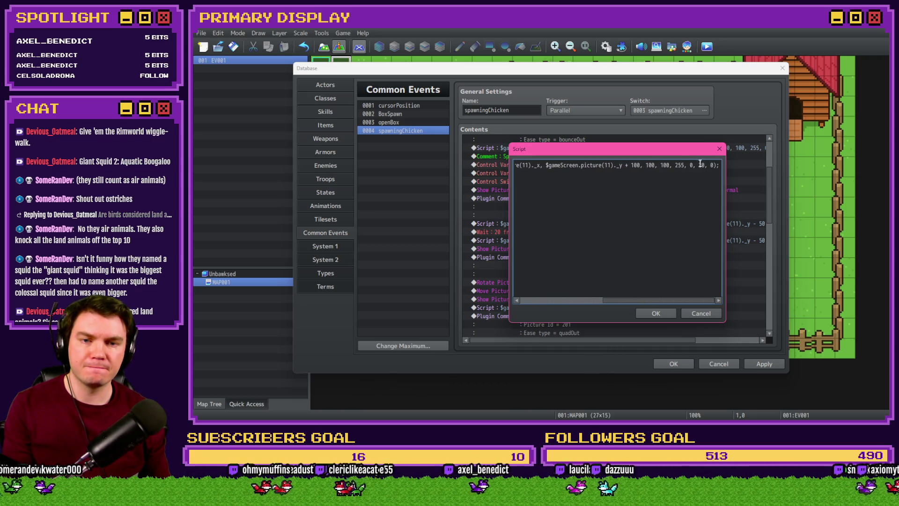
type("20")
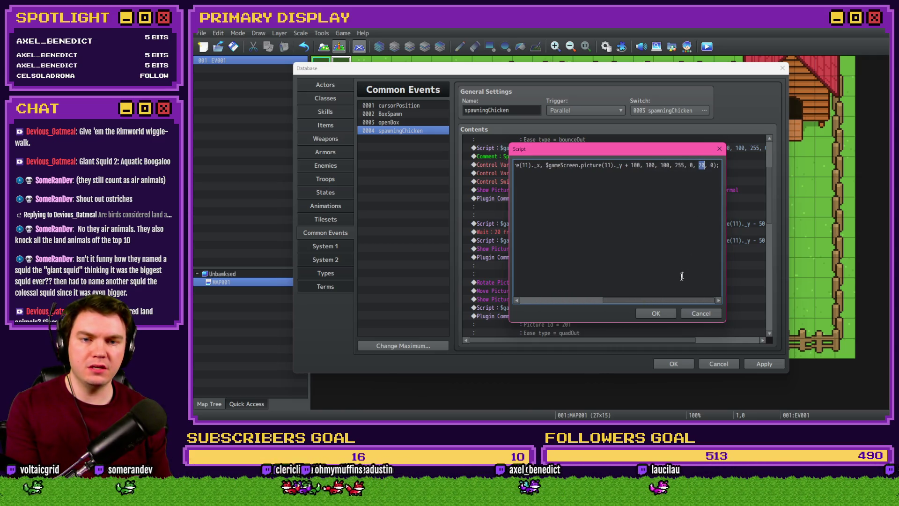
left_click(656, 313)
Step: Paste a copy of the picture 11 EliMZ_EasingPicture command above the new drop script
left_click(617, 232)
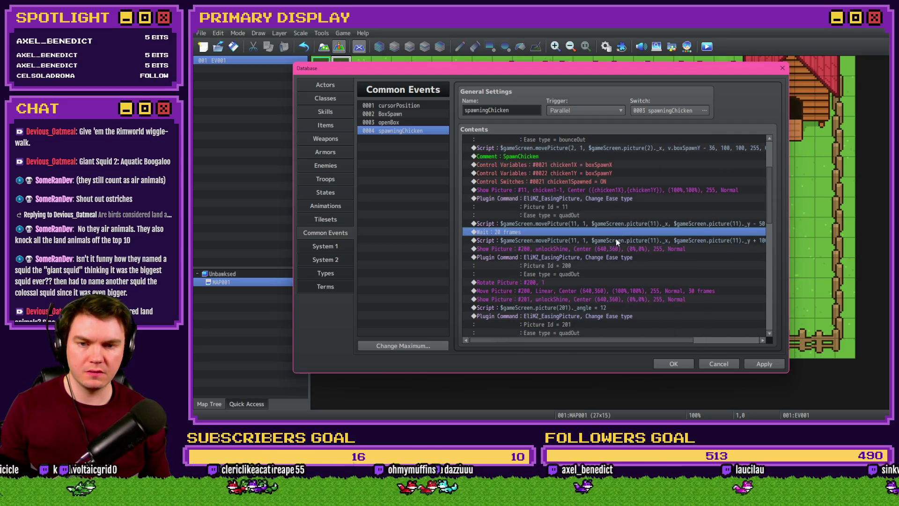
left_click(607, 199)
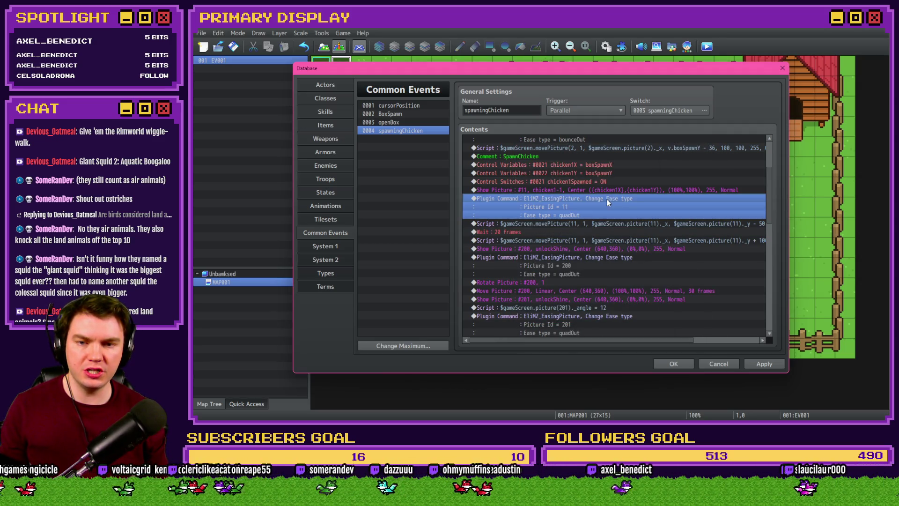
left_click(580, 238)
key("ctrl+v")
double_click(591, 240)
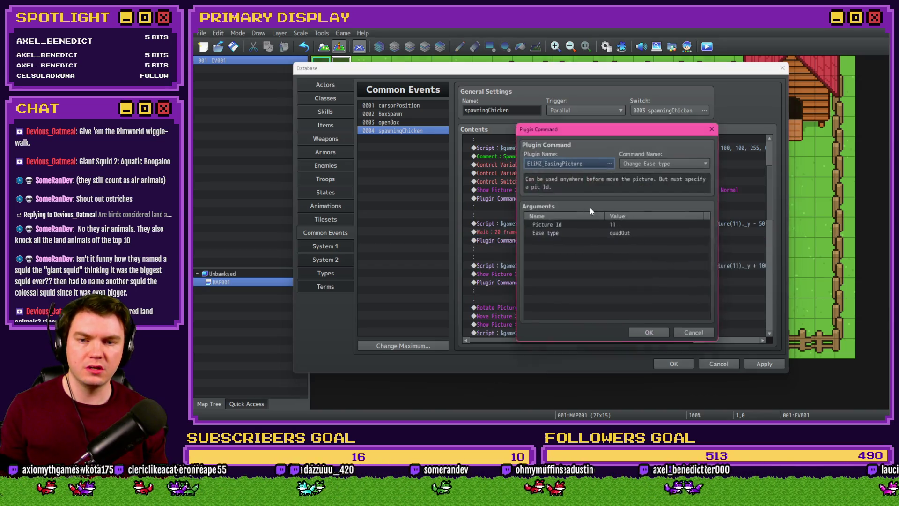
Step: Set the copied command's Ease type to bounceOut for picture 11's drop
double_click(608, 234)
left_click(577, 231)
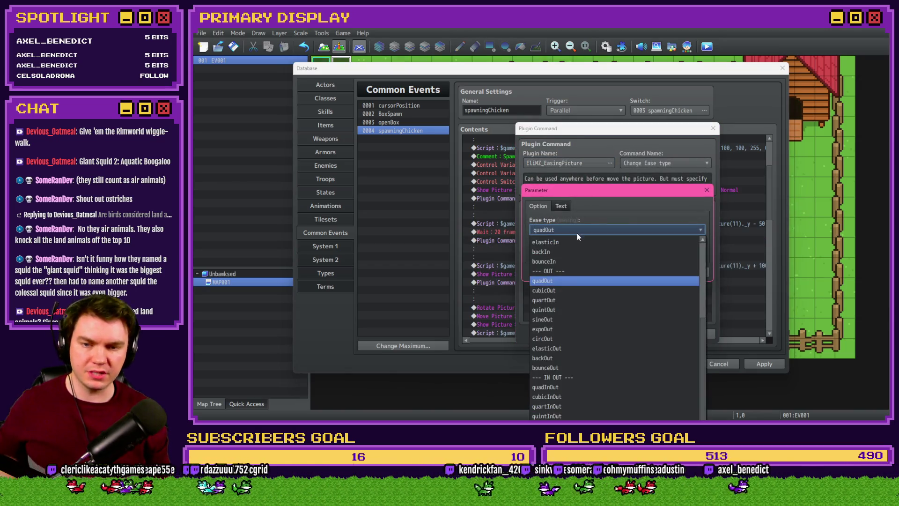
left_click(564, 367)
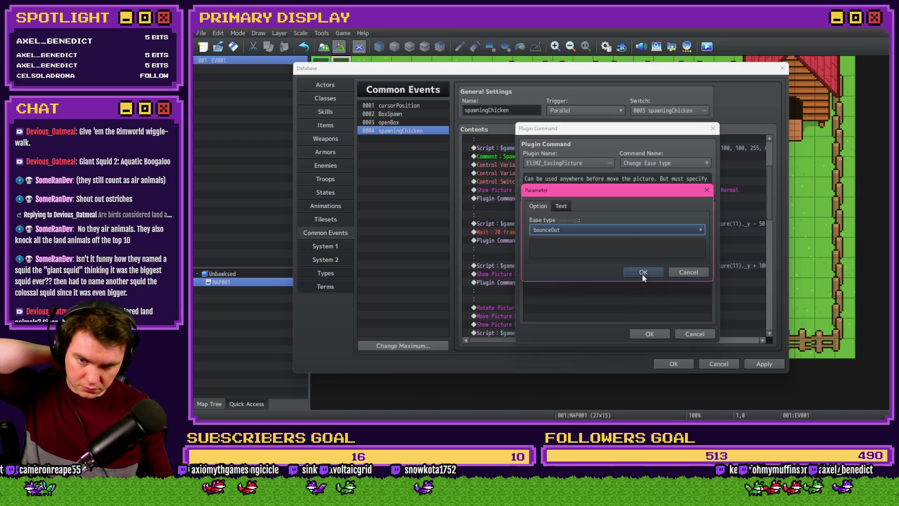
left_click(642, 274)
left_click(649, 335)
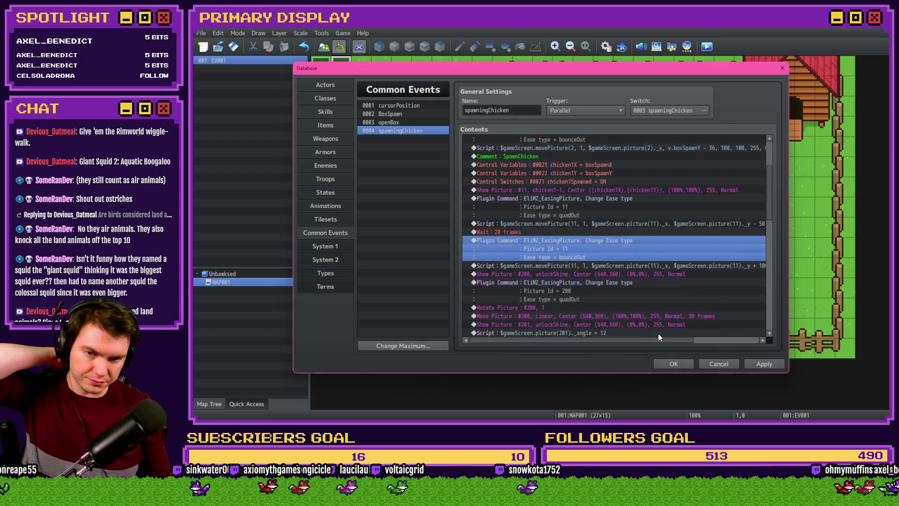
Step: Apply the spawningChicken common event changes
left_click(570, 233)
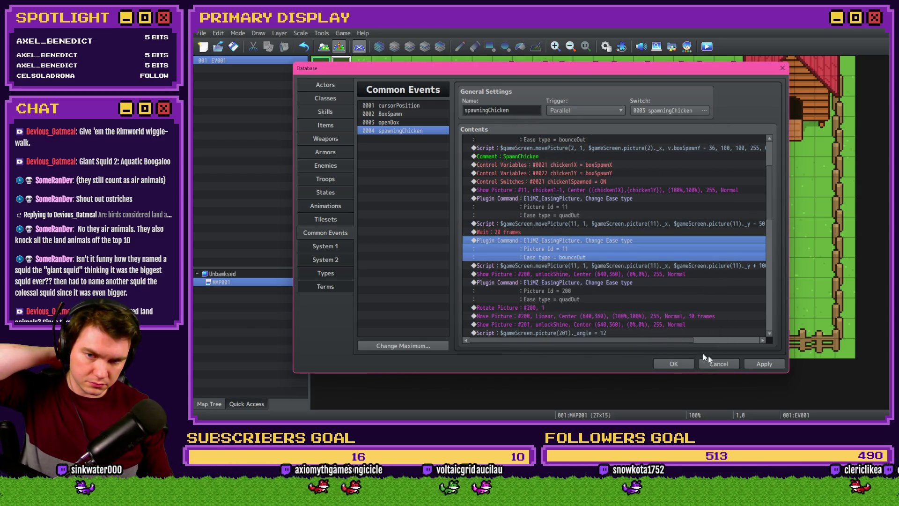
left_click(755, 363)
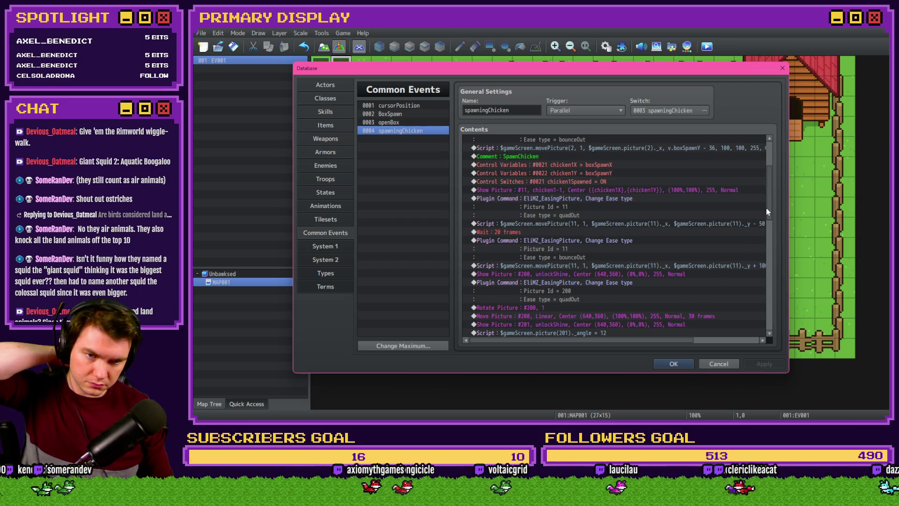
left_click_drag(767, 209, 768, 313)
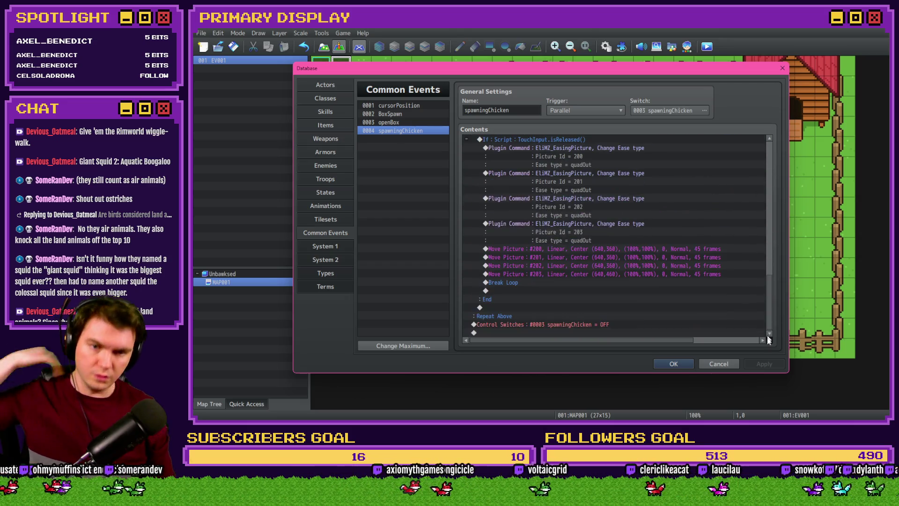
Step: Cut the Control Switches #0021 chicken1Spawned ON row from the spawn section
left_click(607, 323)
scroll(773, 308, "up", 5)
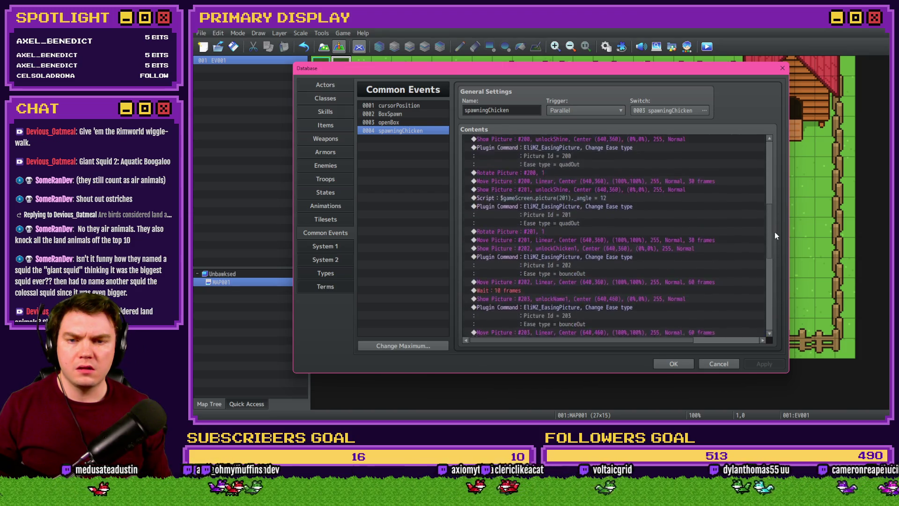
scroll(775, 231, "up", 5)
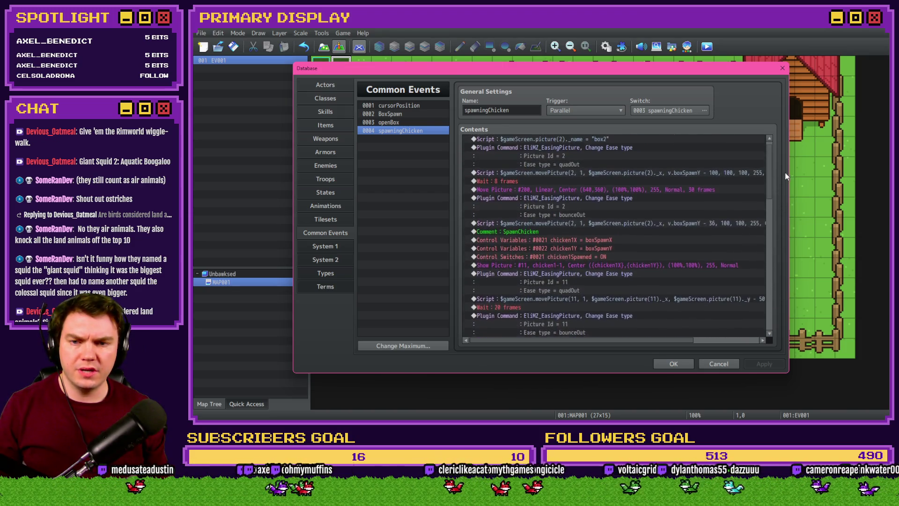
left_click(580, 265)
key("Delete")
scroll(579, 264, "down", 2)
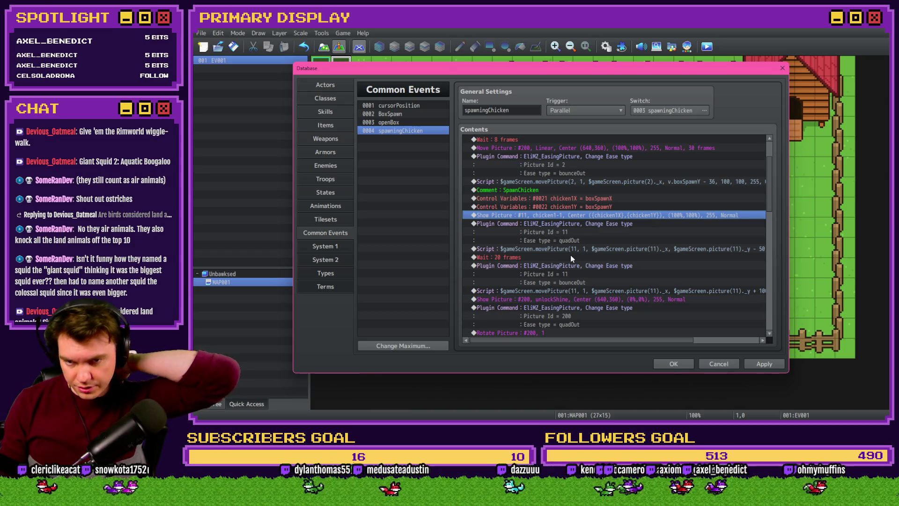
Step: Review the picture 11 quadOut ease, rising and dropping script lines
left_click(559, 224)
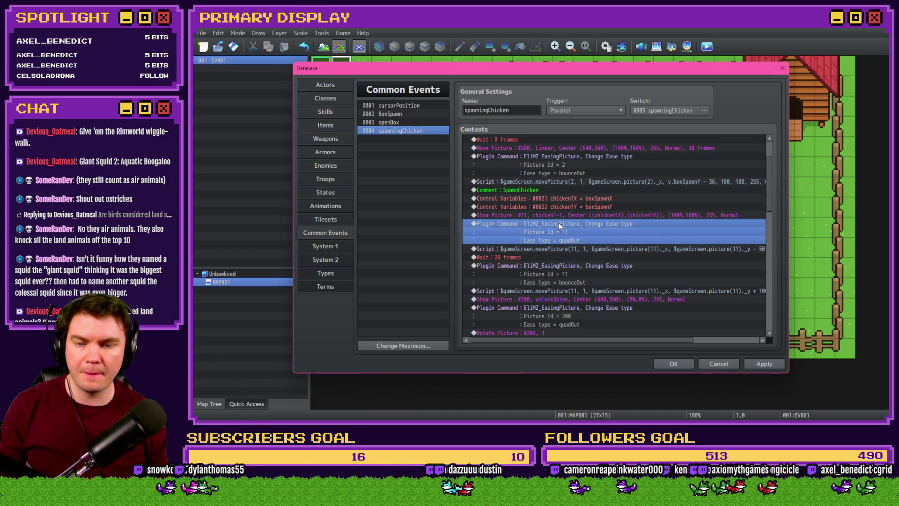
left_click(561, 249)
left_click(566, 292)
mouse_move(604, 341)
left_mouse_down()
mouse_move(697, 339)
mouse_move(538, 329)
left_mouse_up()
left_click(573, 276)
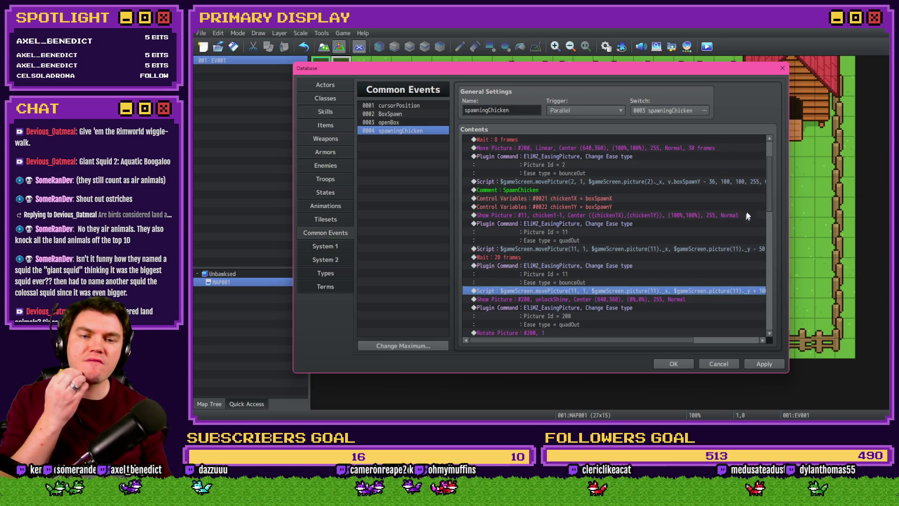
scroll(770, 214, "down", 2)
scroll(769, 213, "down", 3)
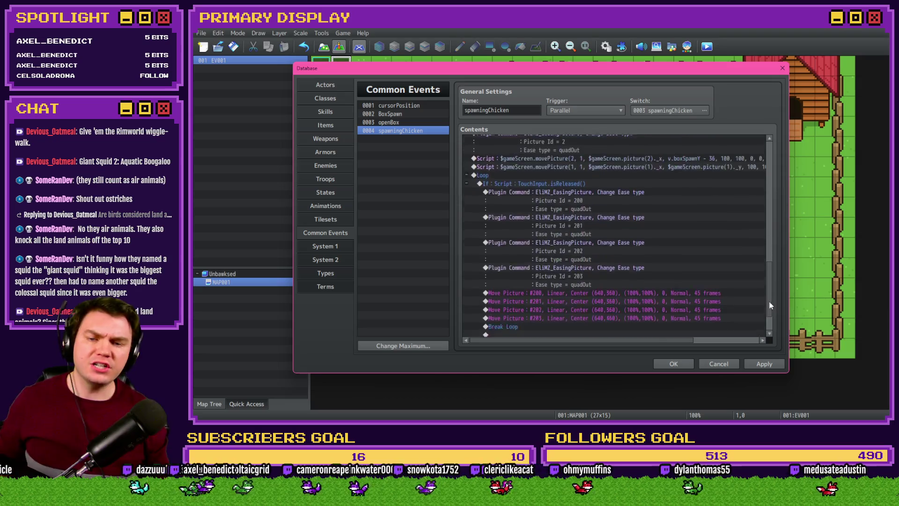
scroll(770, 300, "down", 3)
Step: Place chicken1Spawned ON just before the final #0003 OFF row and close the database with OK
left_click(603, 328)
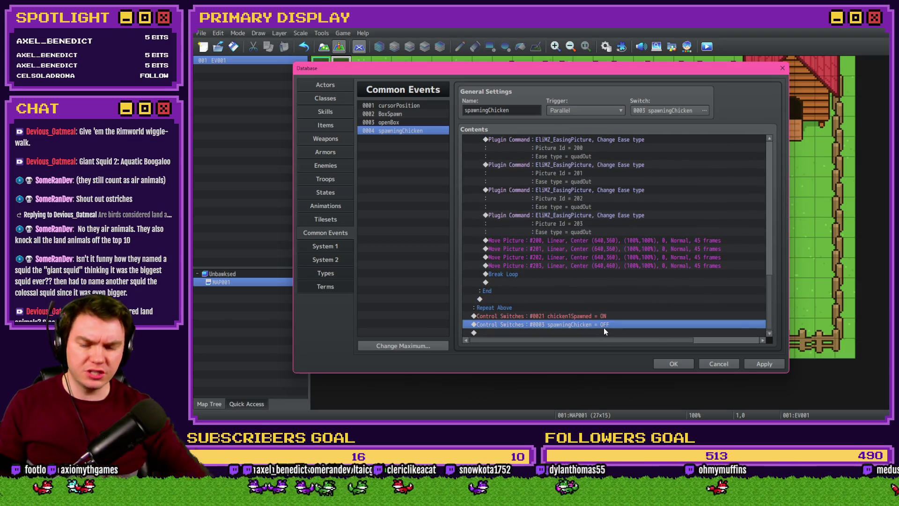
left_click_drag(603, 327, 587, 317)
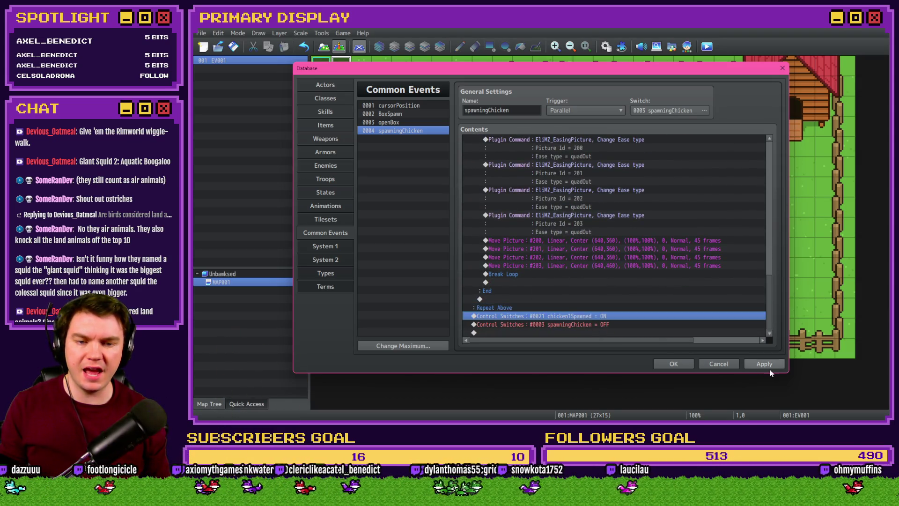
left_click(673, 364)
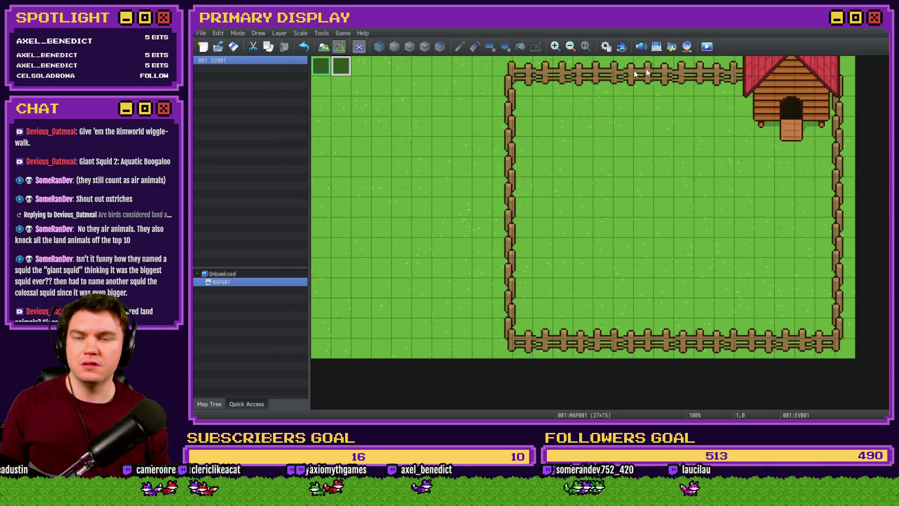
Step: Playtest a new game, open the box to watch the chicken spawn, then leave the playtest
left_click(706, 47)
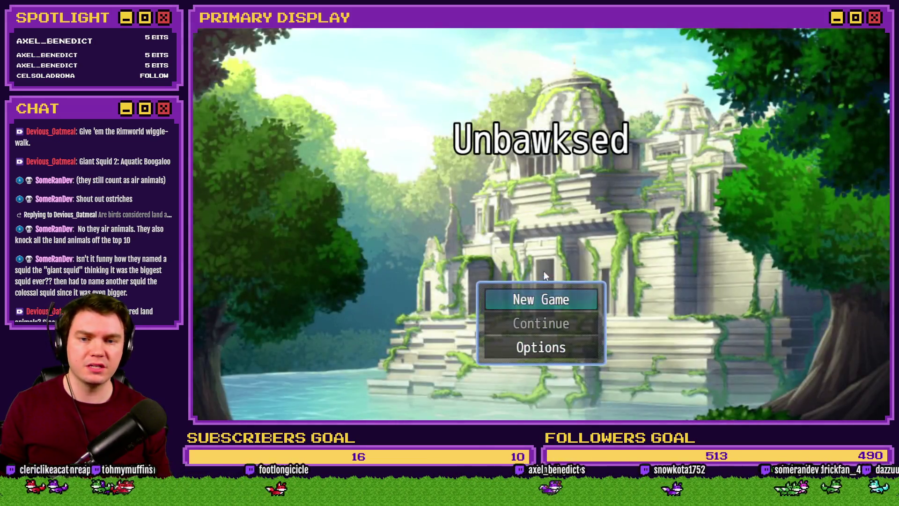
left_click(551, 295)
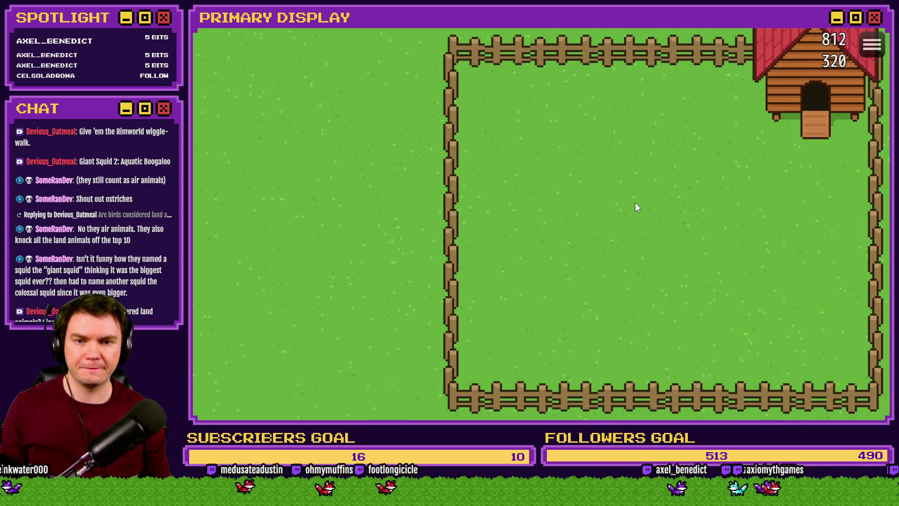
left_click(635, 203)
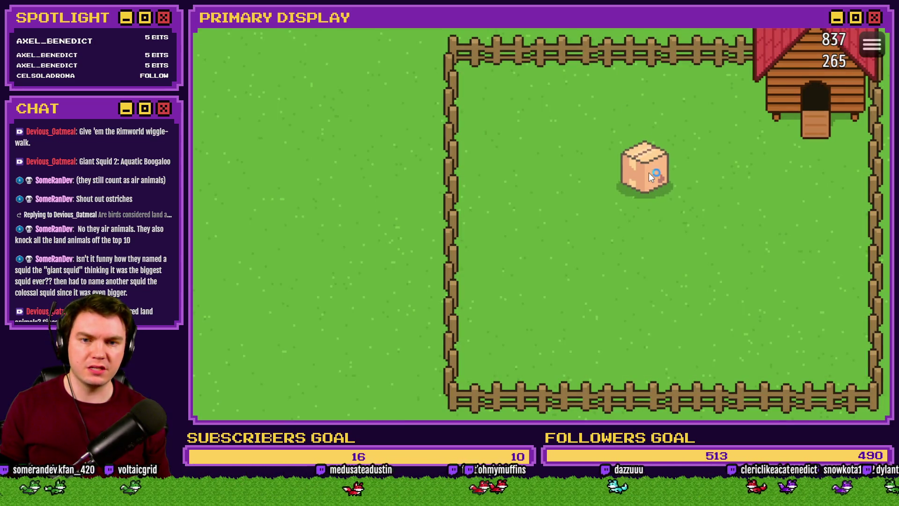
left_click(649, 173)
key("alt+F4")
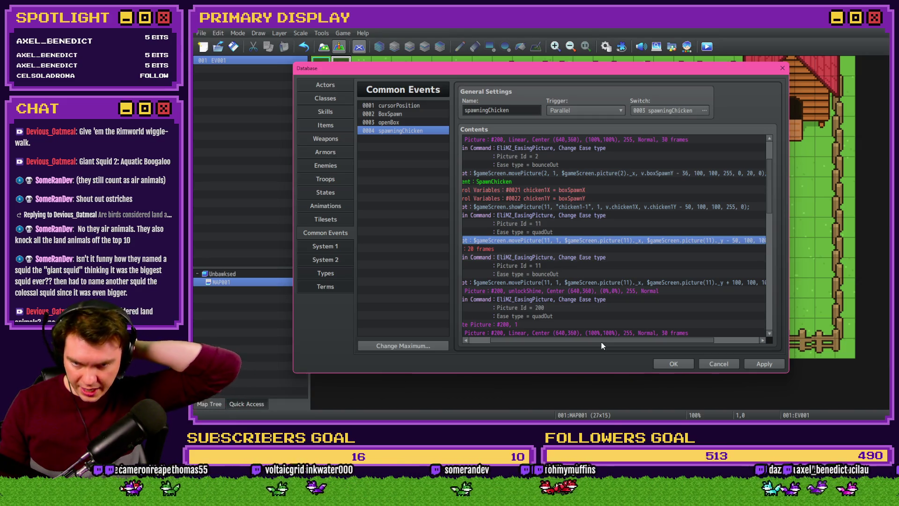
Step: Change the second movePicture(11) script's drop from +100 to +150 and close the database with OK
left_click_drag(601, 341, 555, 339)
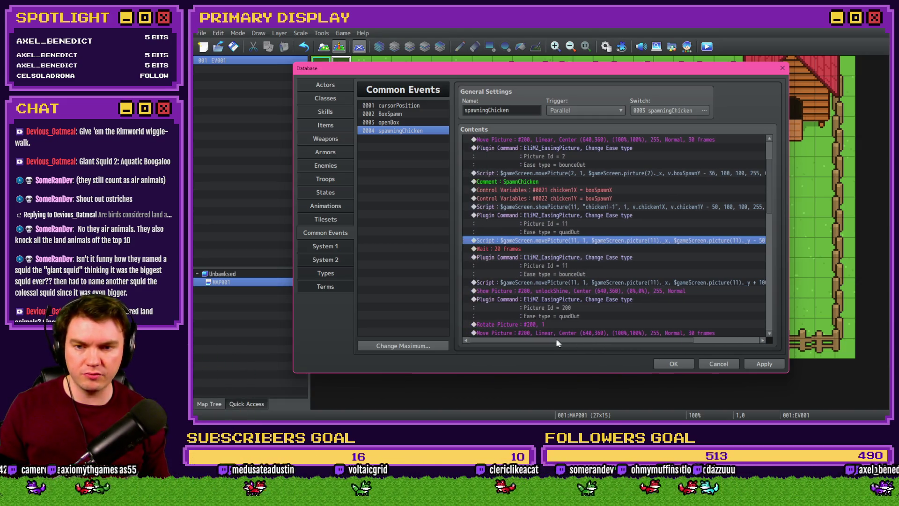
left_click(563, 266)
left_click(563, 282)
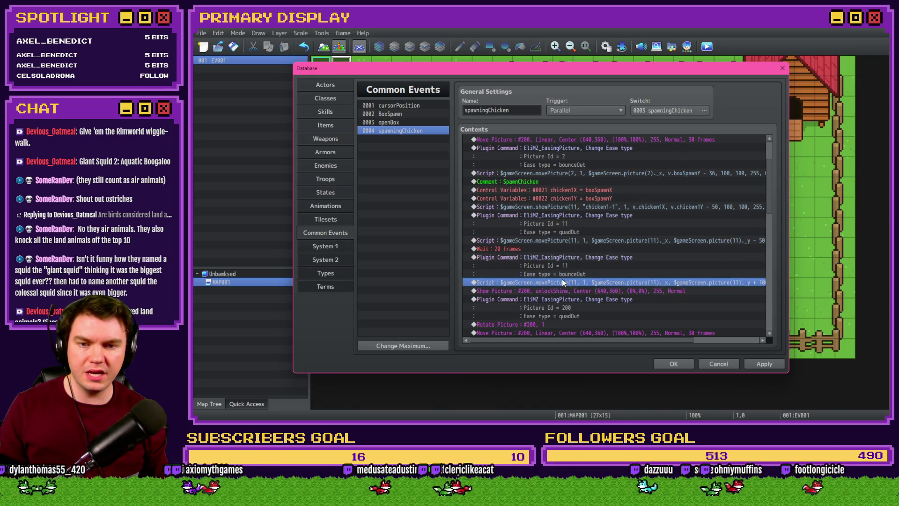
double_click(564, 282)
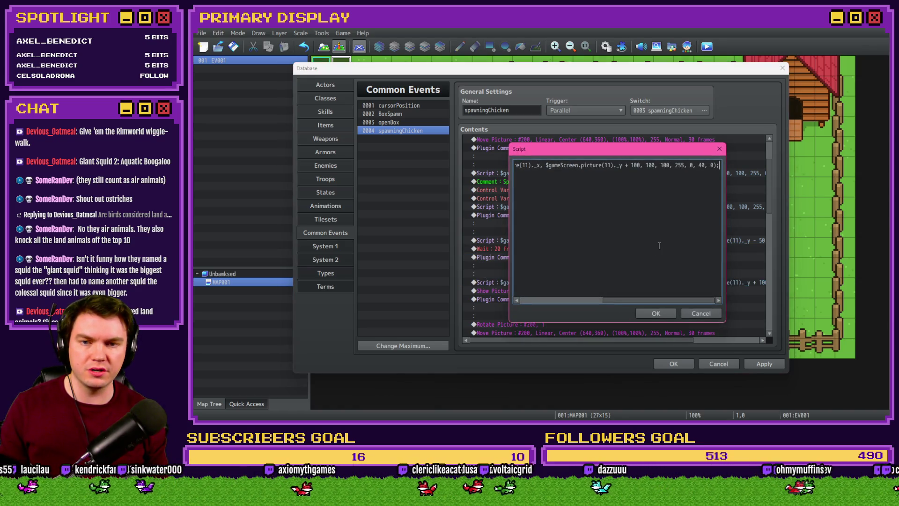
double_click(636, 165)
type("150")
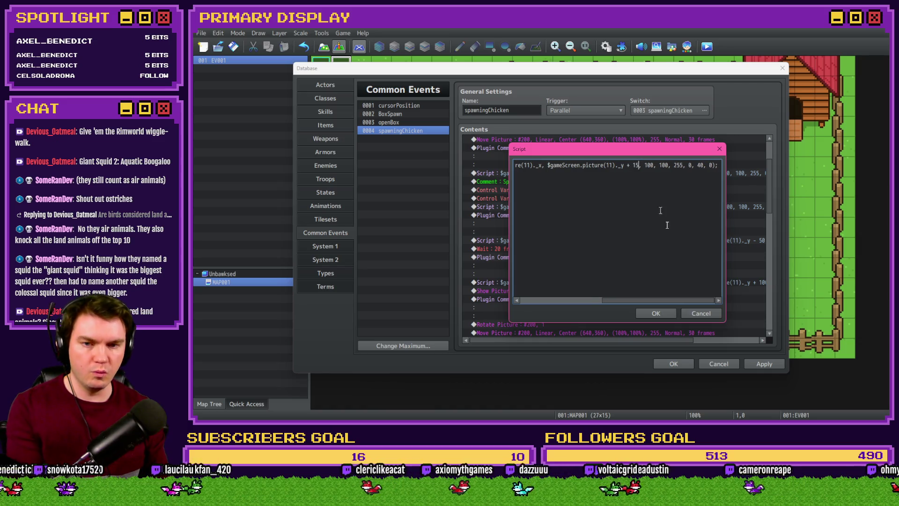
left_click(655, 314)
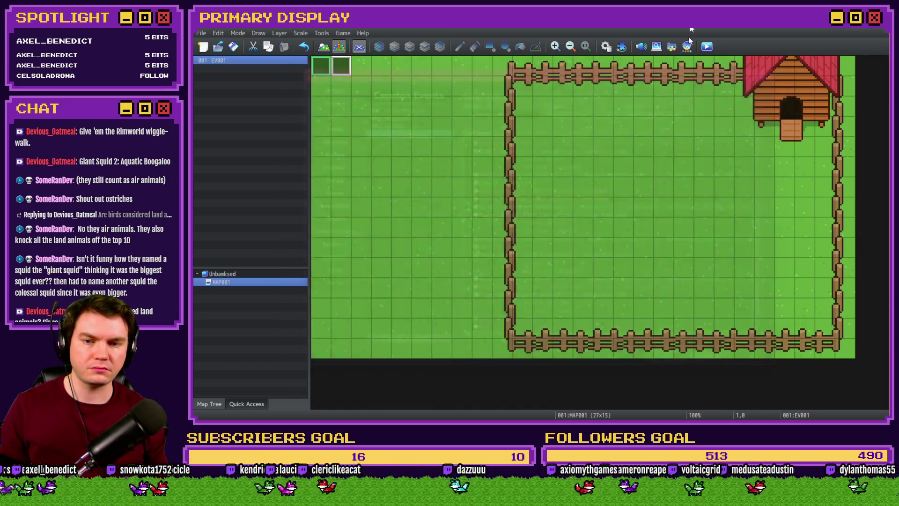
left_click(673, 362)
left_click(707, 45)
left_click(524, 235)
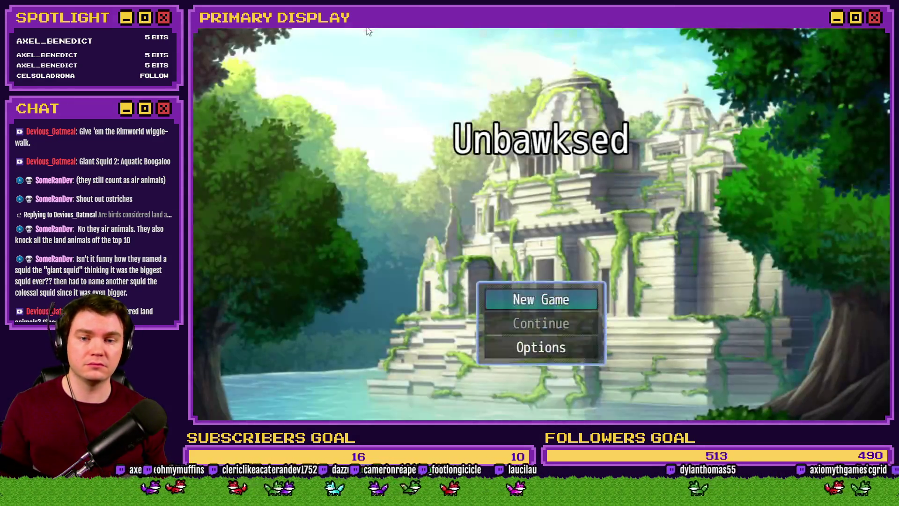
key("Return")
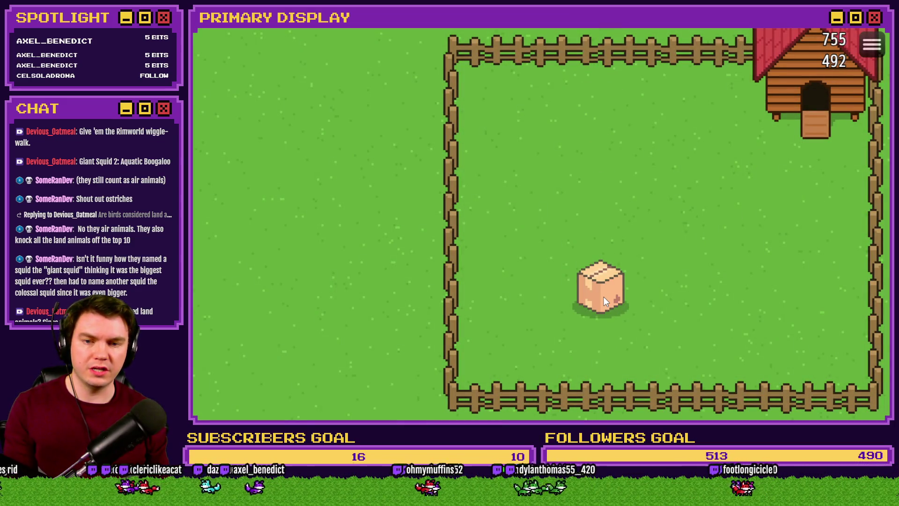
left_click(603, 297)
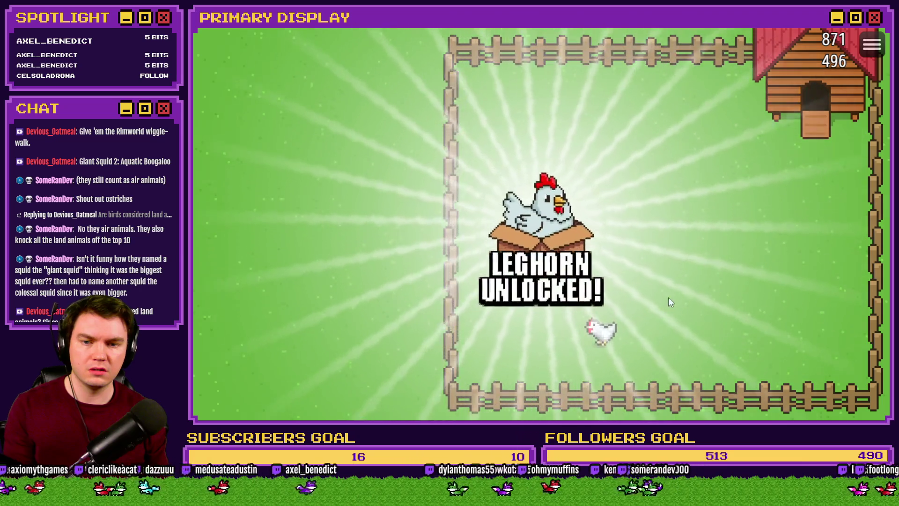
key("alt+F4")
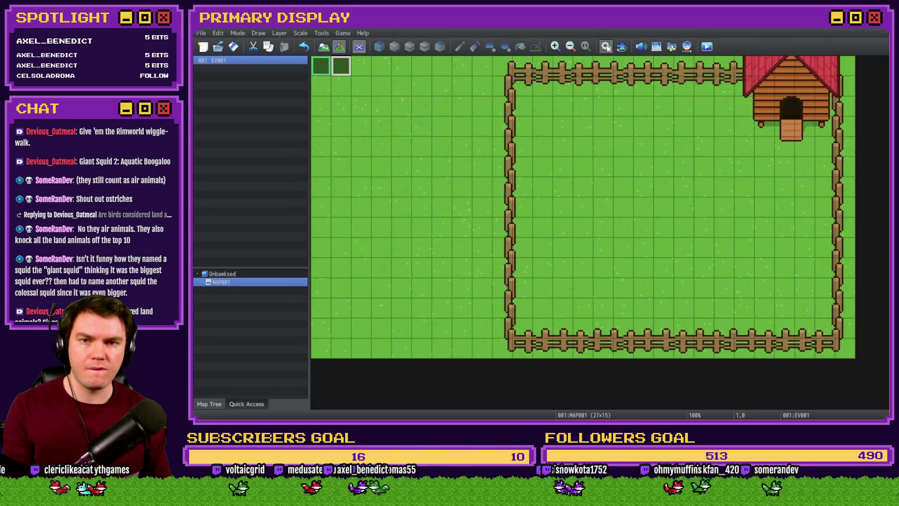
key("F9")
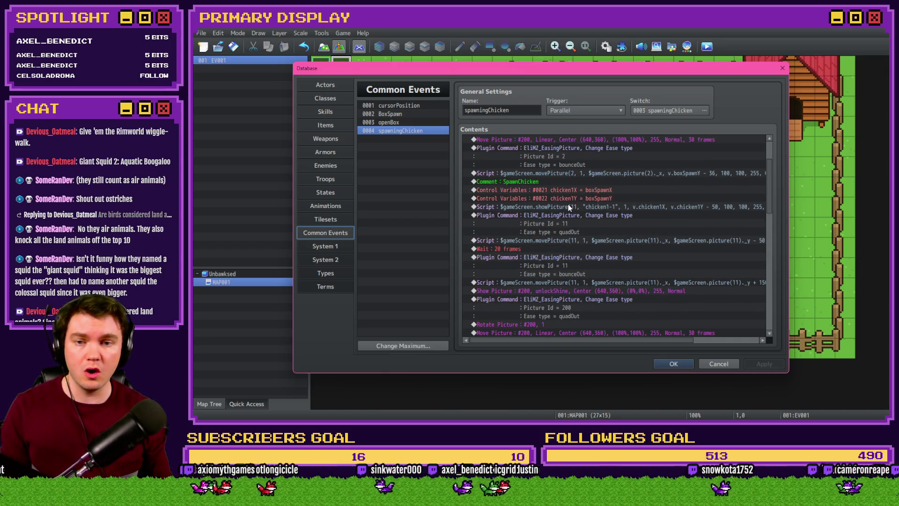
Step: Change the showPicture(11) script's spawn offset from chicken1Y - 50 to - 64
left_click(568, 206)
key("Return")
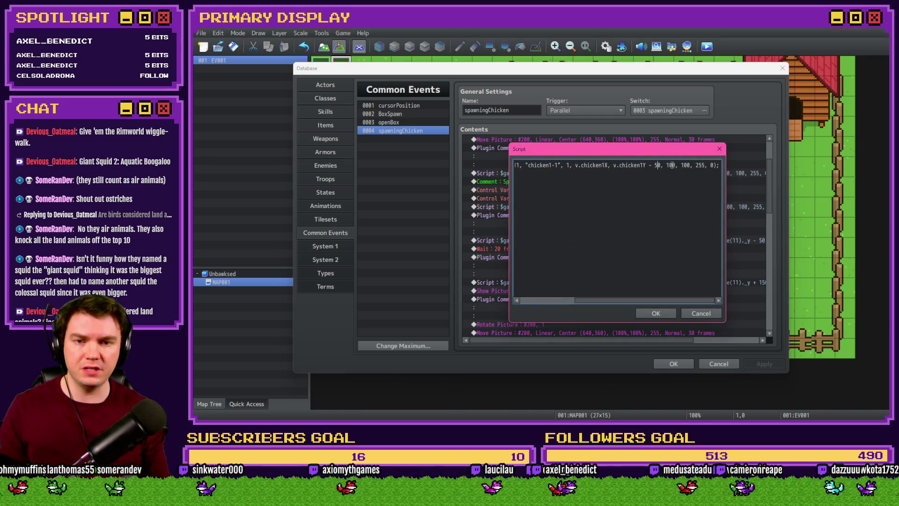
key("BackSpace")
key("BackSpace")
type("60")
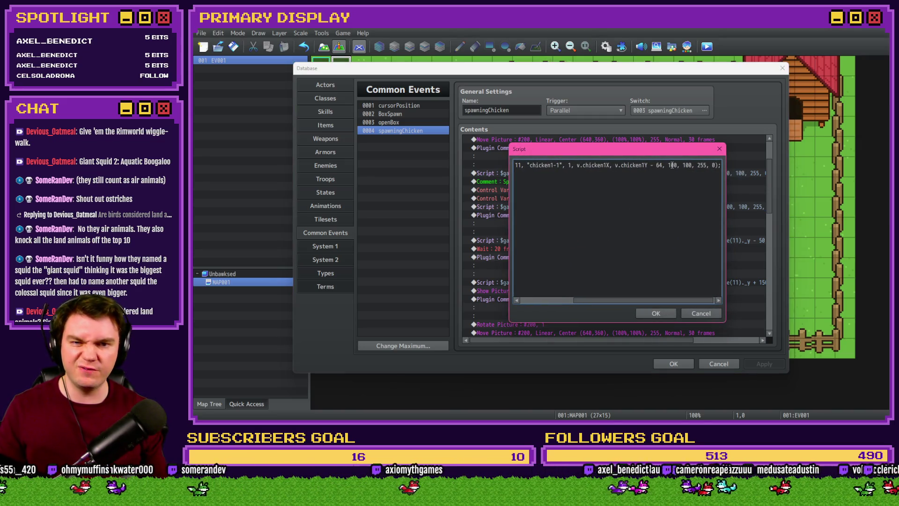
left_click(667, 318)
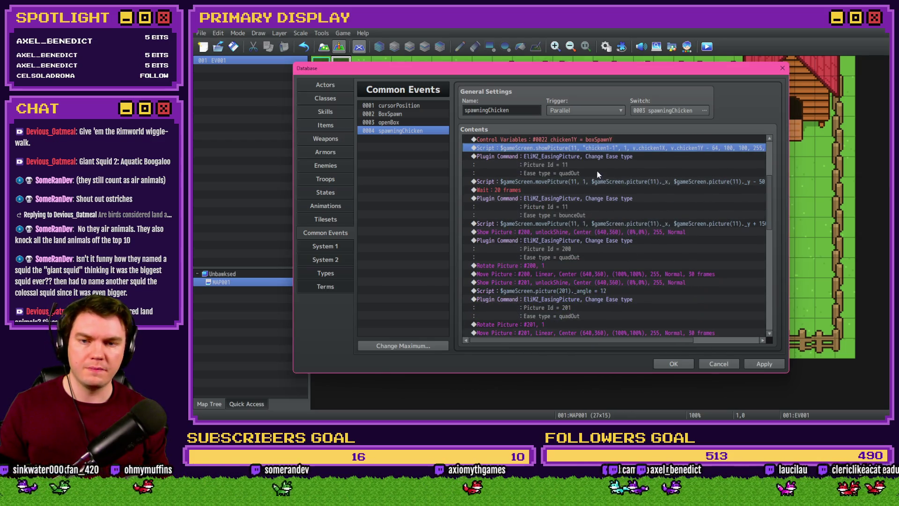
left_click(596, 173)
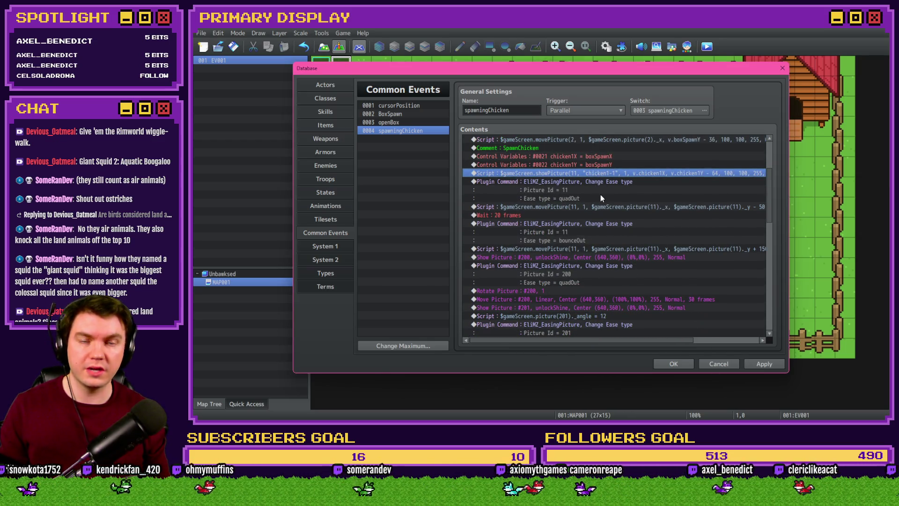
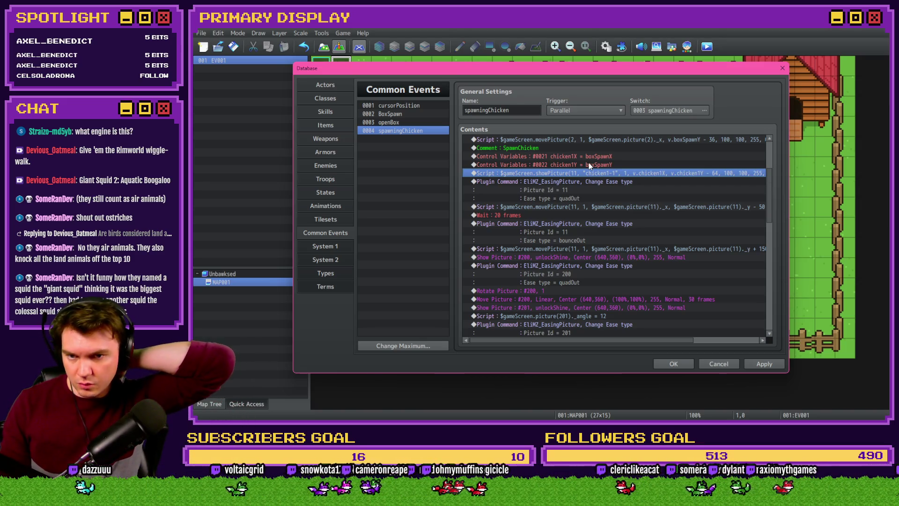
Step: Review the spawningChicken commands: the chicken1Y assignment, movePicture script and Wait lines
left_click(589, 162)
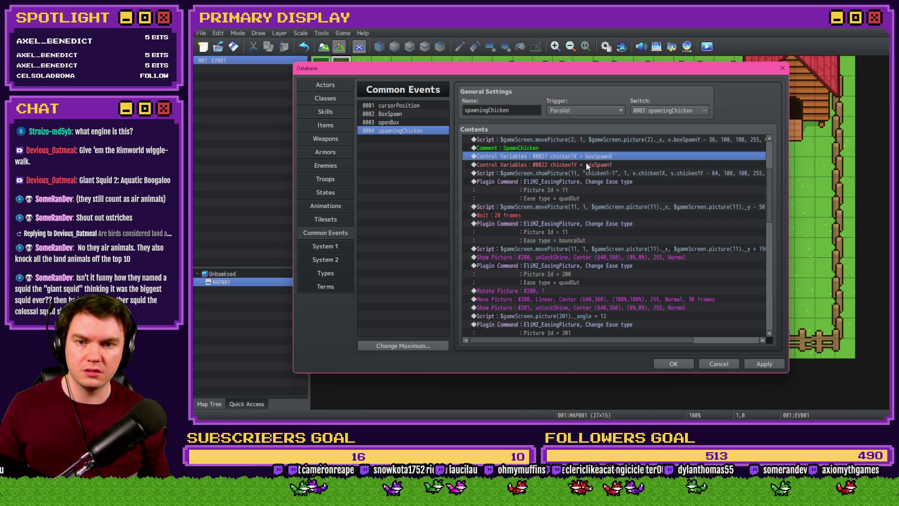
left_click(589, 164)
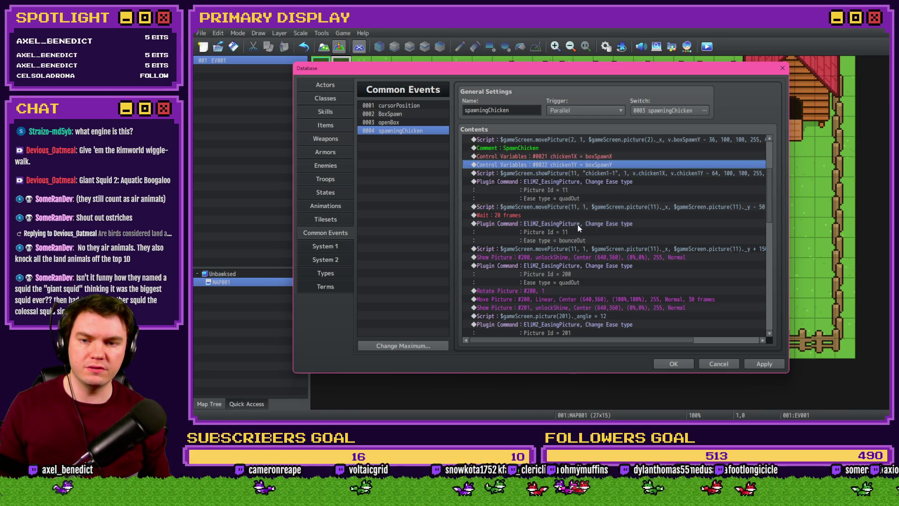
left_click(559, 208)
left_click_drag(600, 341, 522, 341)
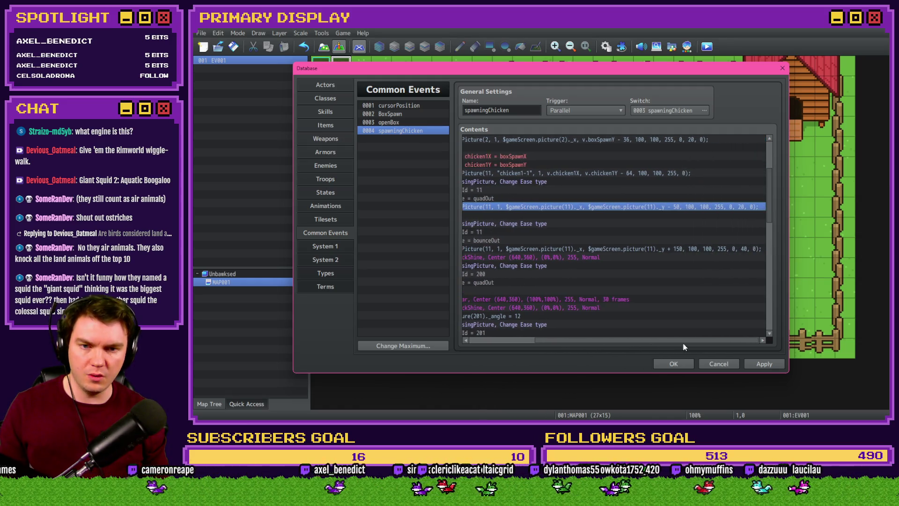
left_click(541, 215)
mouse_move(588, 341)
left_mouse_down()
mouse_move(685, 342)
mouse_move(761, 191)
mouse_move(751, 309)
left_mouse_up()
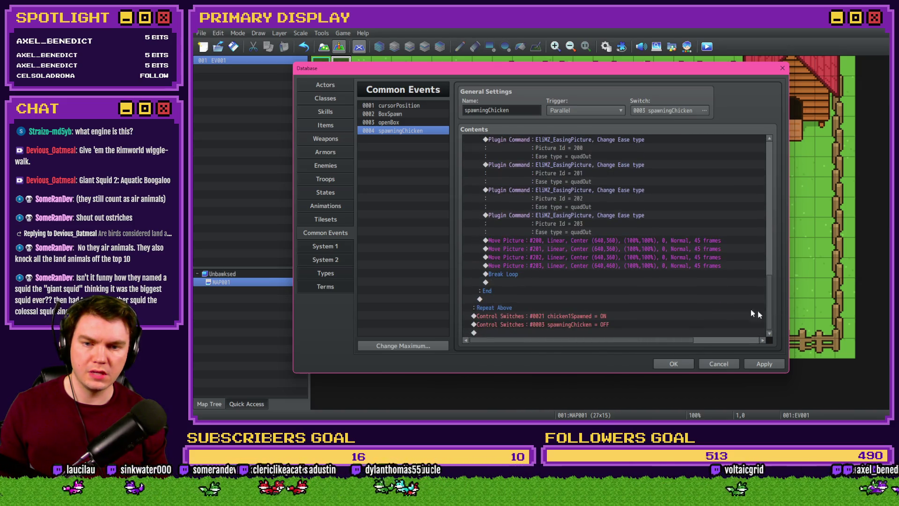
left_click(608, 316)
Step: Set the final chicken1Y assignment to Script $gameScreen.picture(11)._y, apply, and close the database
double_click(617, 308)
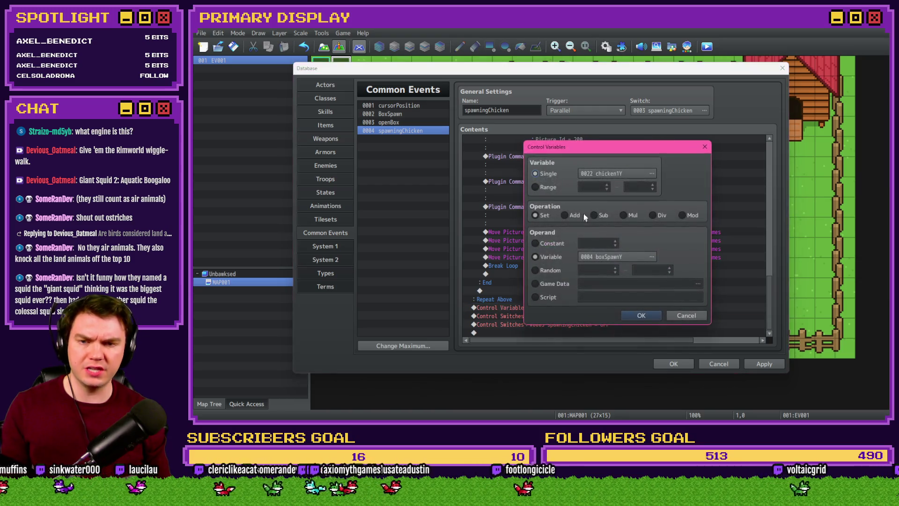
left_click(541, 297)
left_click(589, 297)
type("v.")
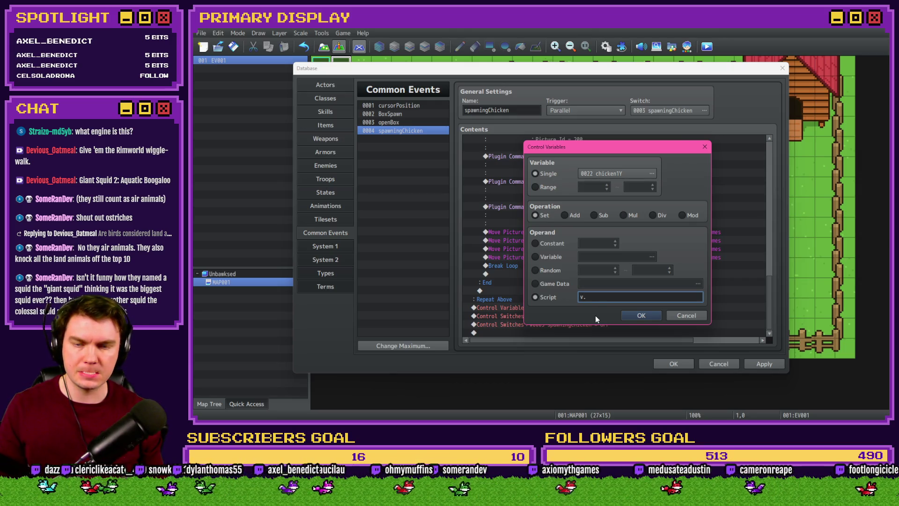
key("BackSpace")
key("BackSpace")
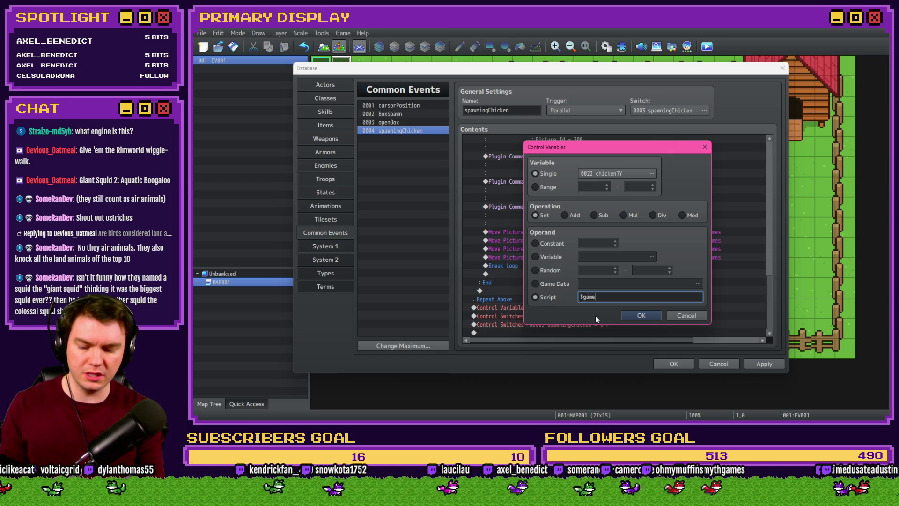
type("Screen.pictur")
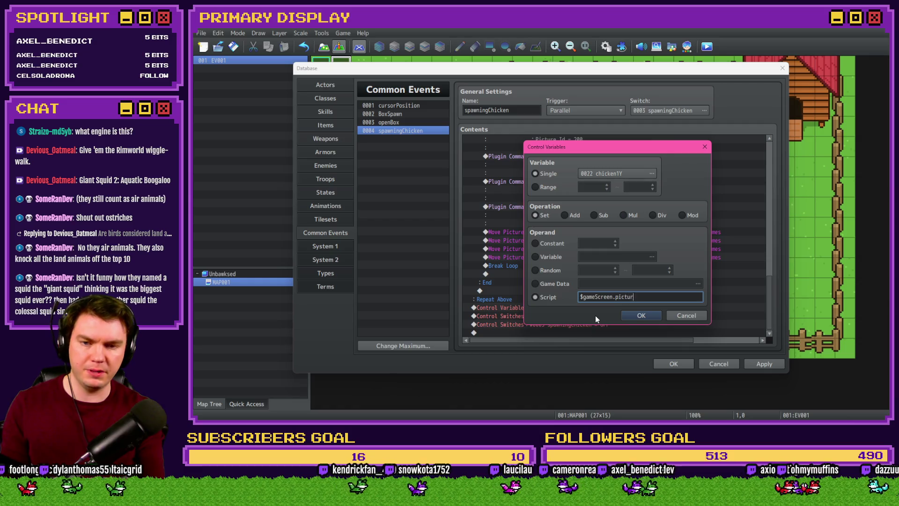
type("e(11)._")
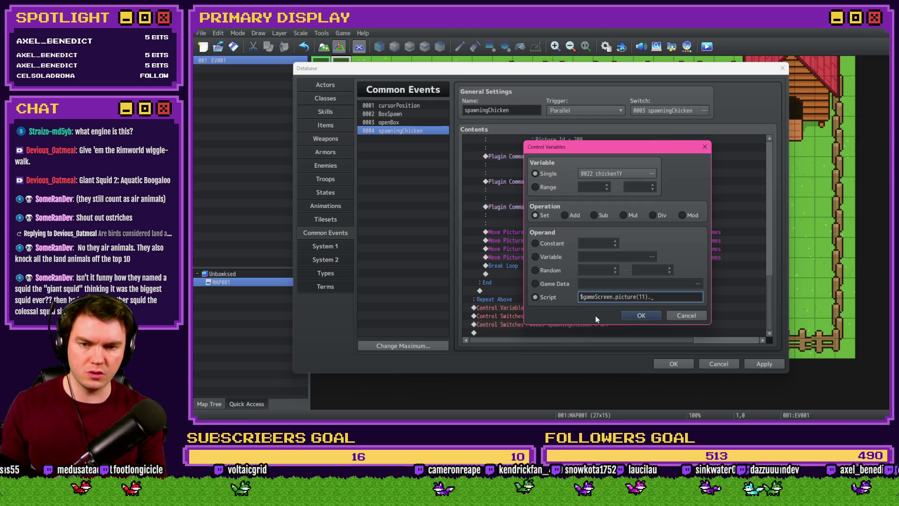
type("y")
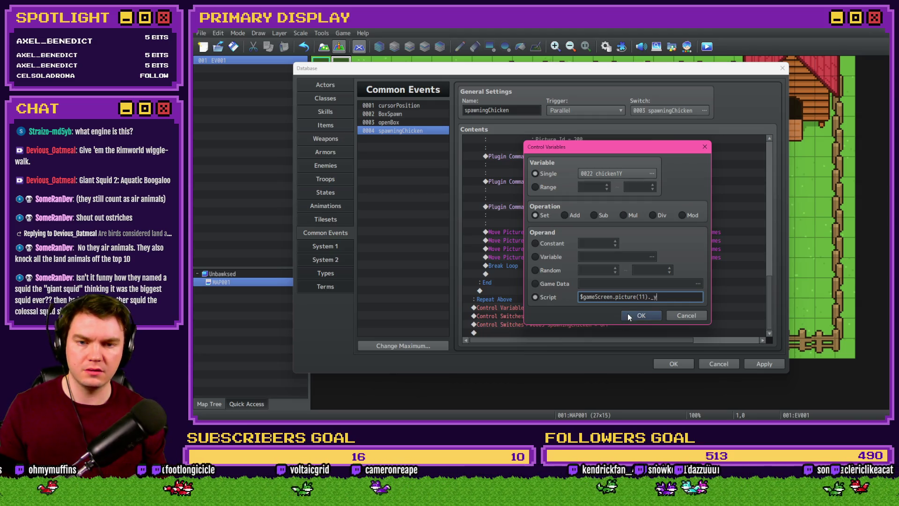
left_click(636, 317)
left_click(762, 365)
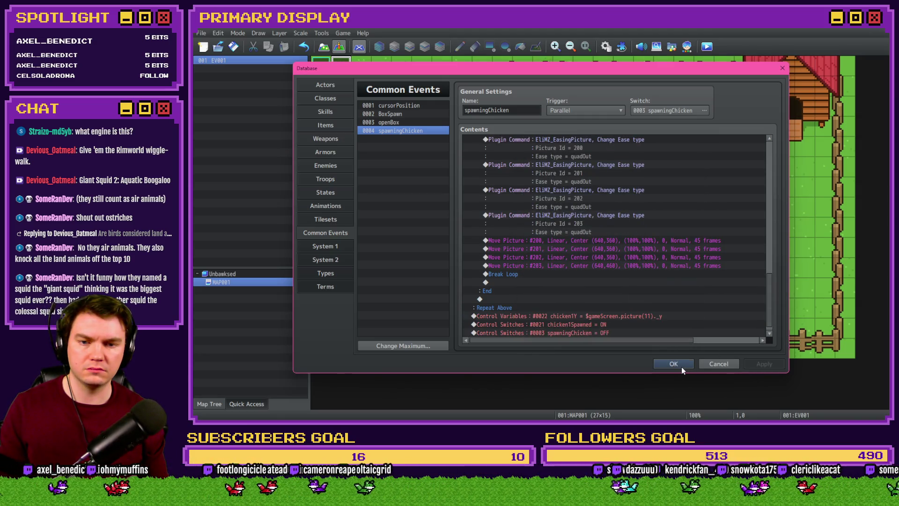
left_click(681, 367)
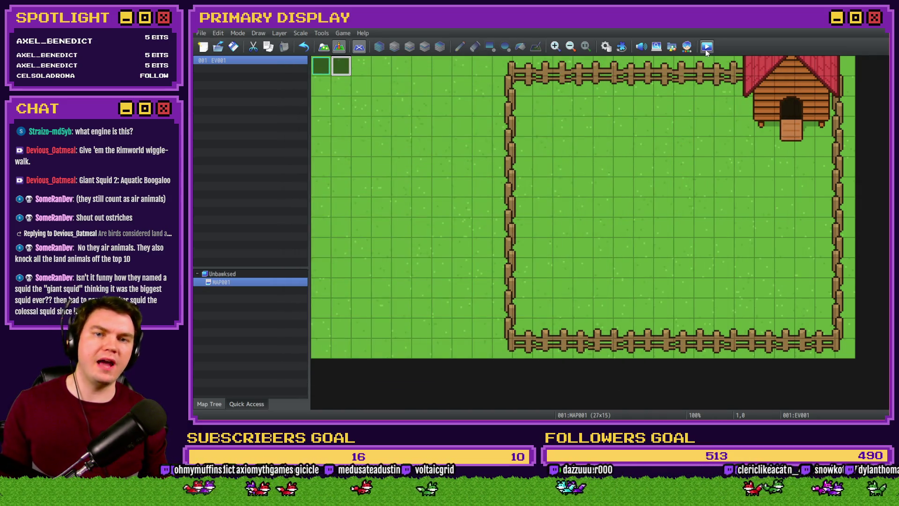
Step: Playtest a new game, open the box to reveal the Leghorn chicken, then return to Common Events
left_click(706, 46)
left_click(536, 235)
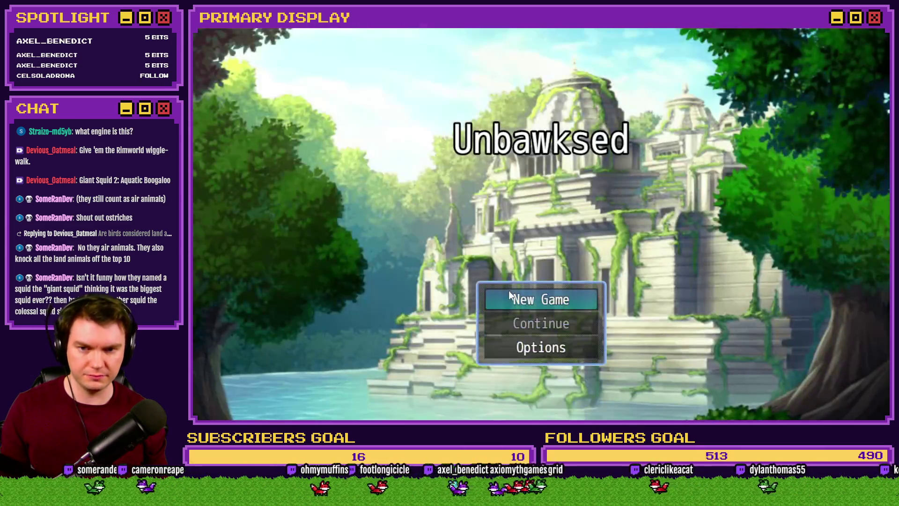
left_click(511, 298)
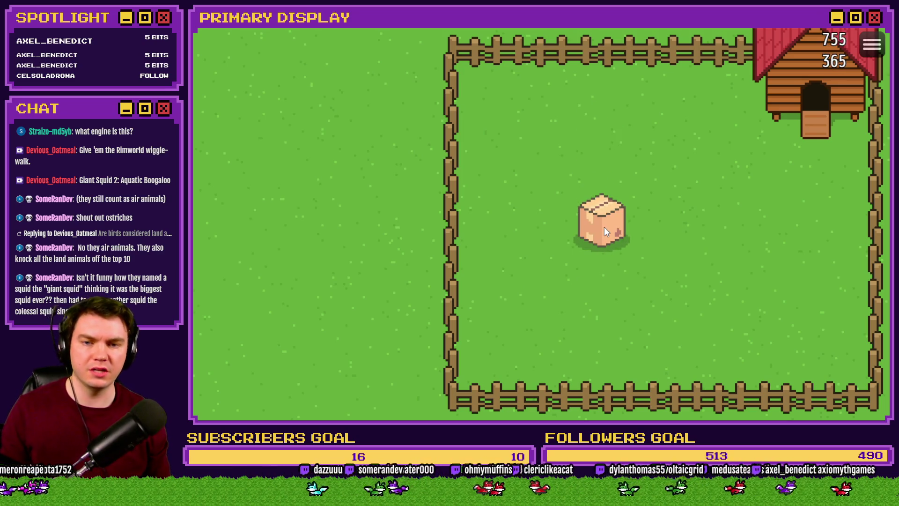
left_click(604, 227)
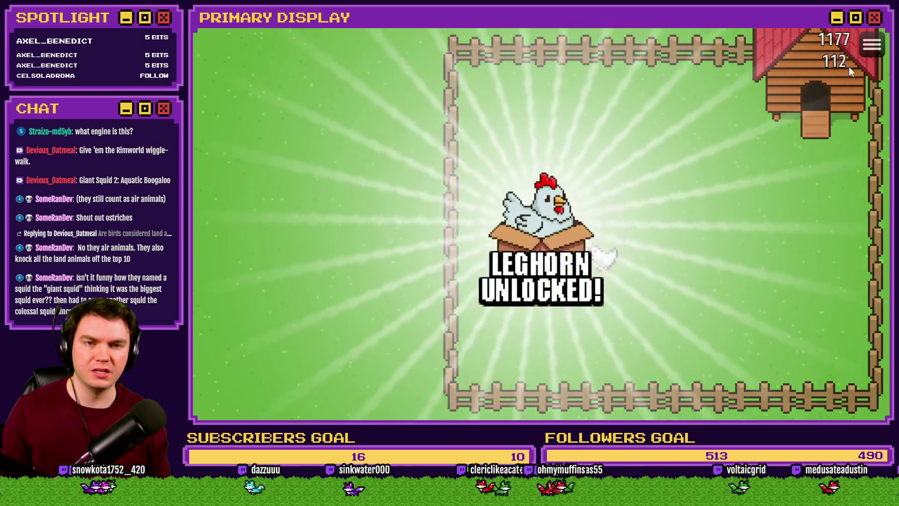
key("alt+F4")
left_click(607, 47)
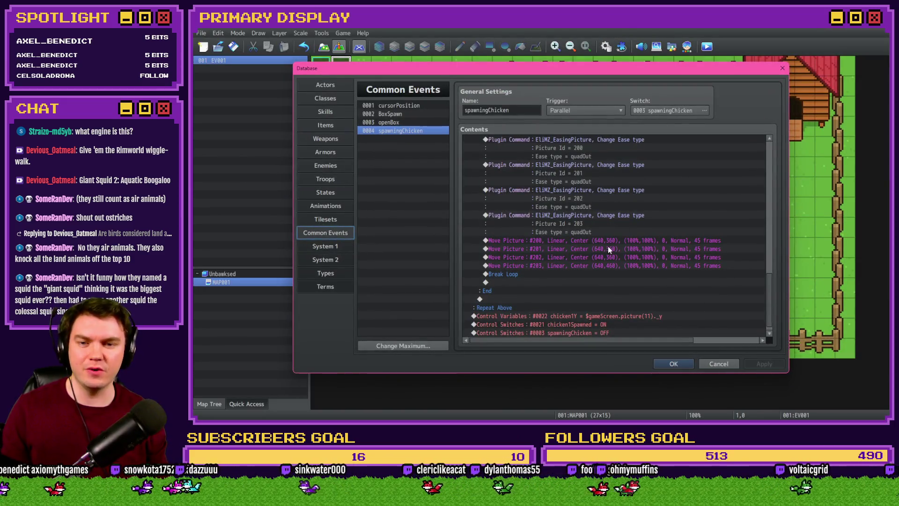
scroll(609, 249, "up", 3)
scroll(682, 267, "up", 3)
scroll(653, 274, "up", 3)
scroll(632, 280, "up", 3)
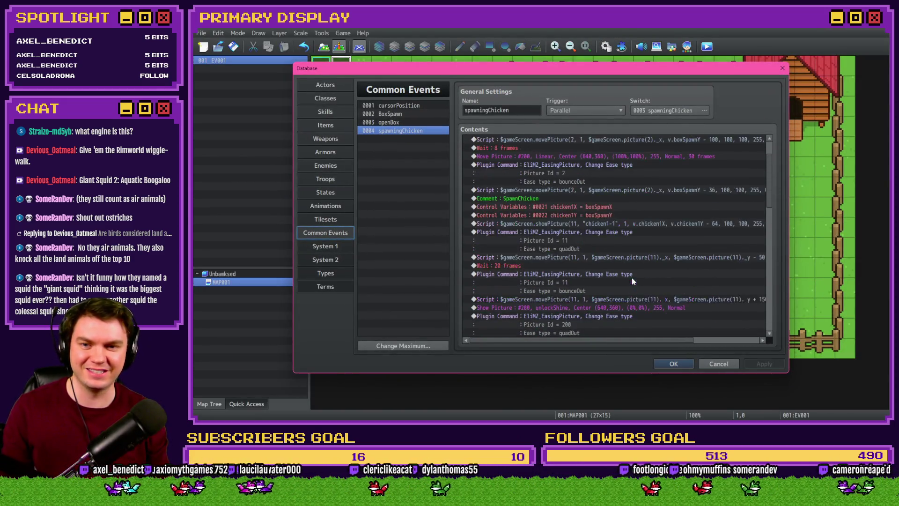
scroll(631, 278, "up", 2)
Step: Change the showPicture script's spawn offset from -64 to -84
left_click_drag(588, 240, 598, 261)
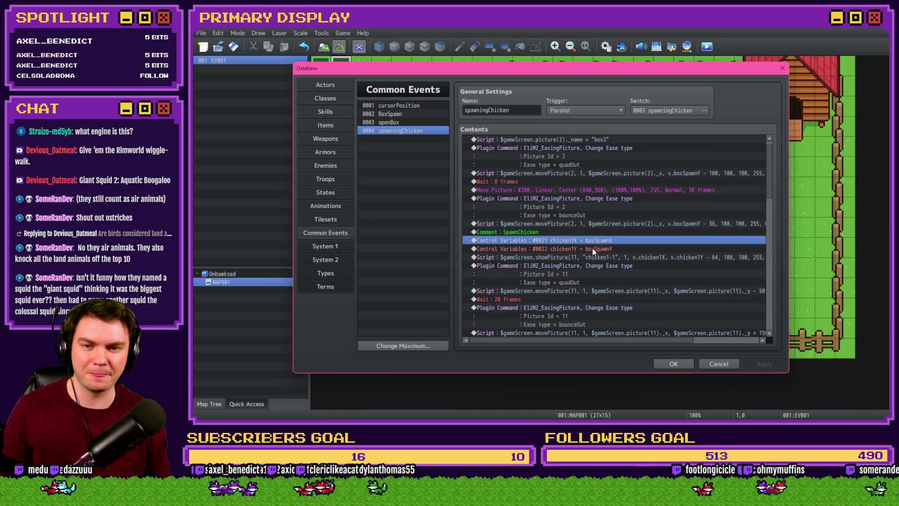
double_click(598, 260)
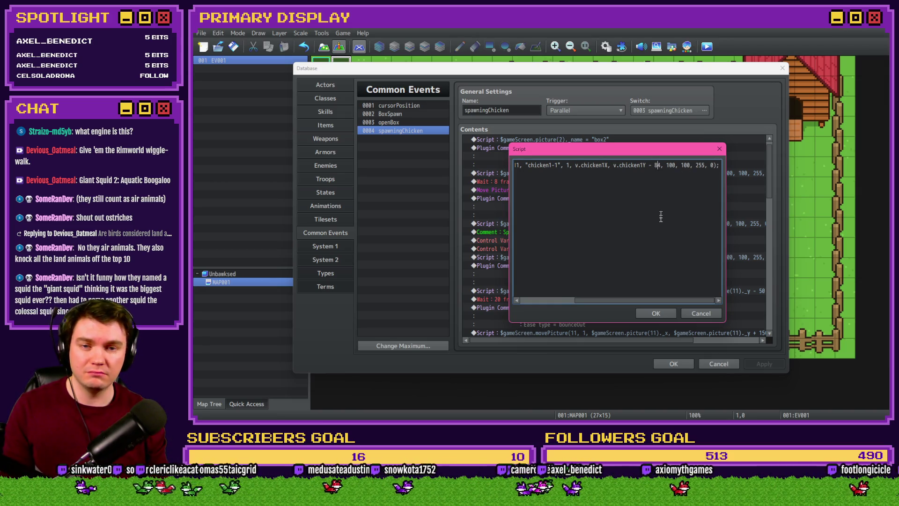
left_click(655, 314)
scroll(632, 253, "down", 2)
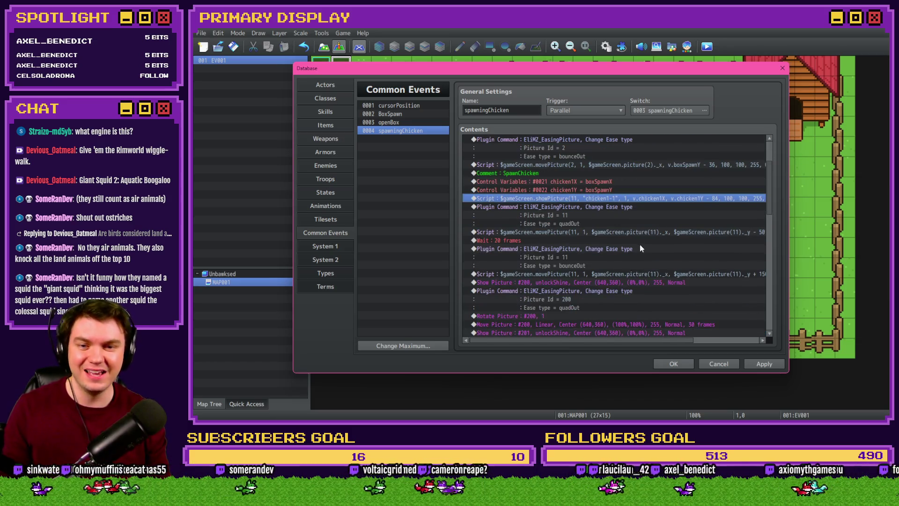
Step: Change the movePicture drop to 180 distance over 20 frames and close the database
left_click(649, 231)
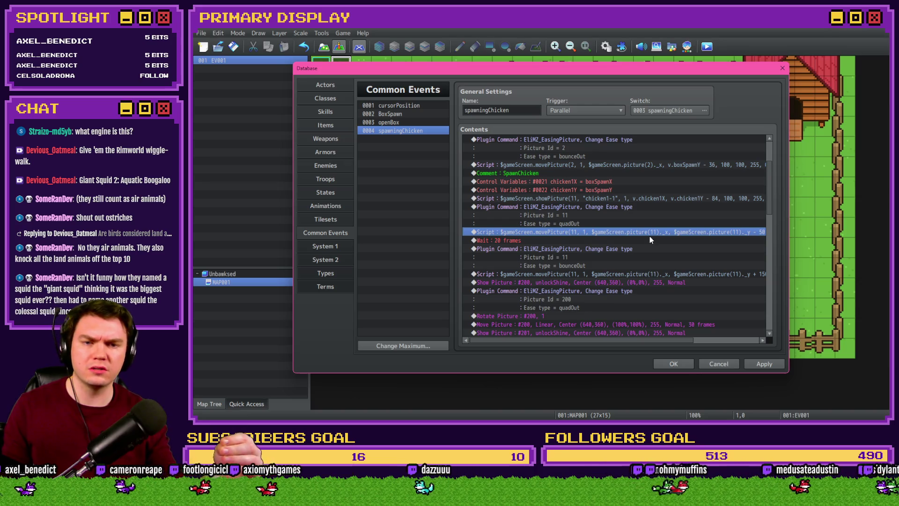
left_click(619, 247)
double_click(617, 274)
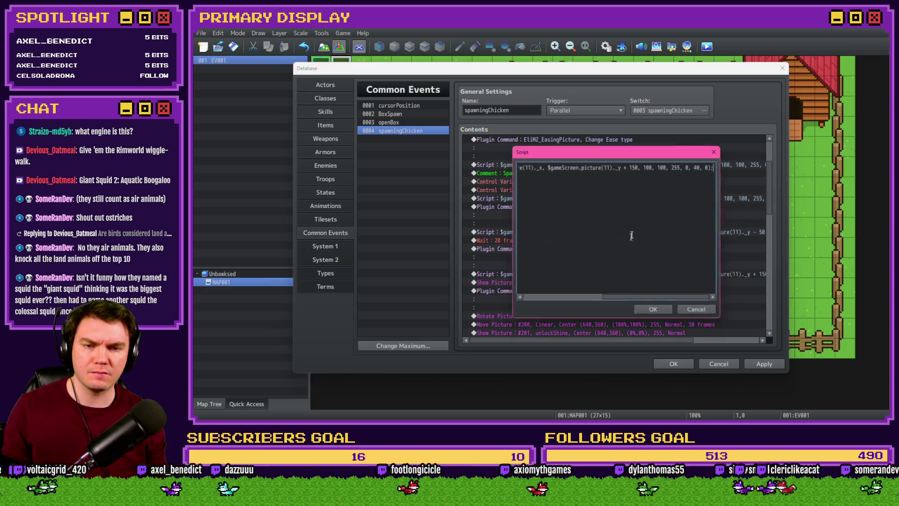
double_click(635, 165)
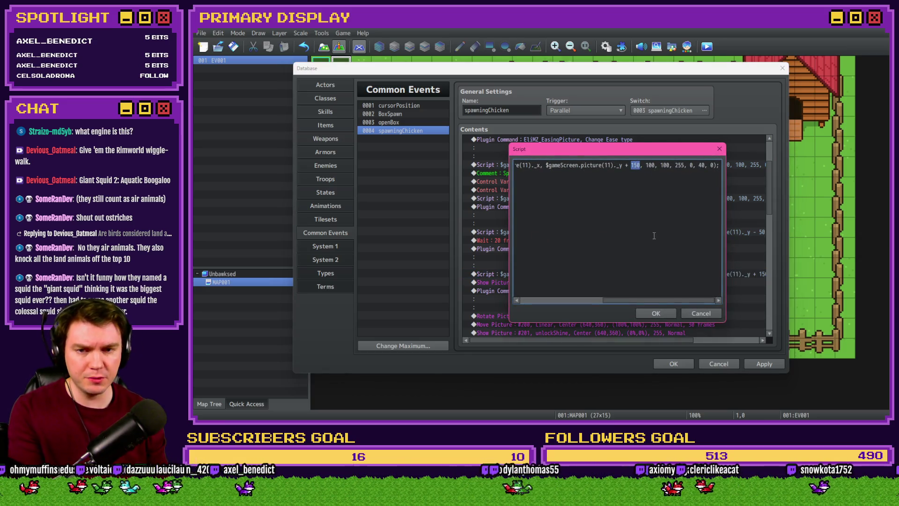
type("180")
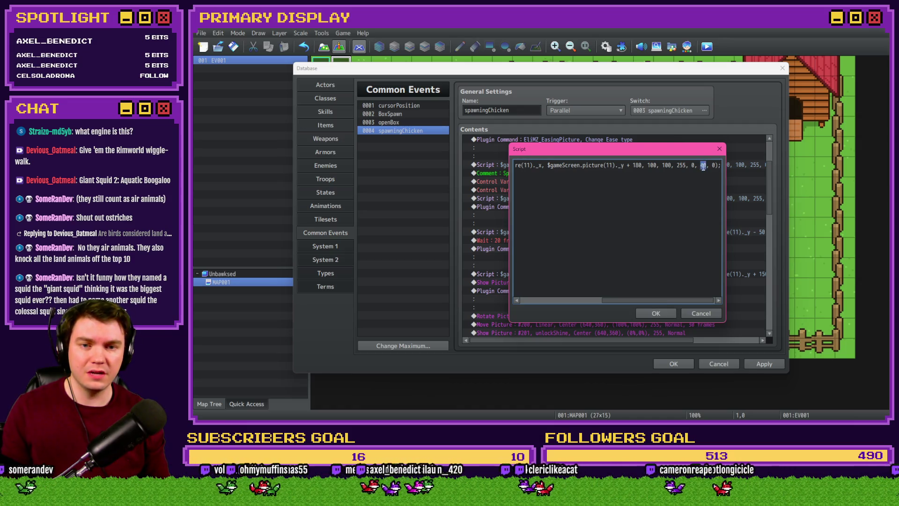
double_click(702, 165)
type("20")
left_click(654, 313)
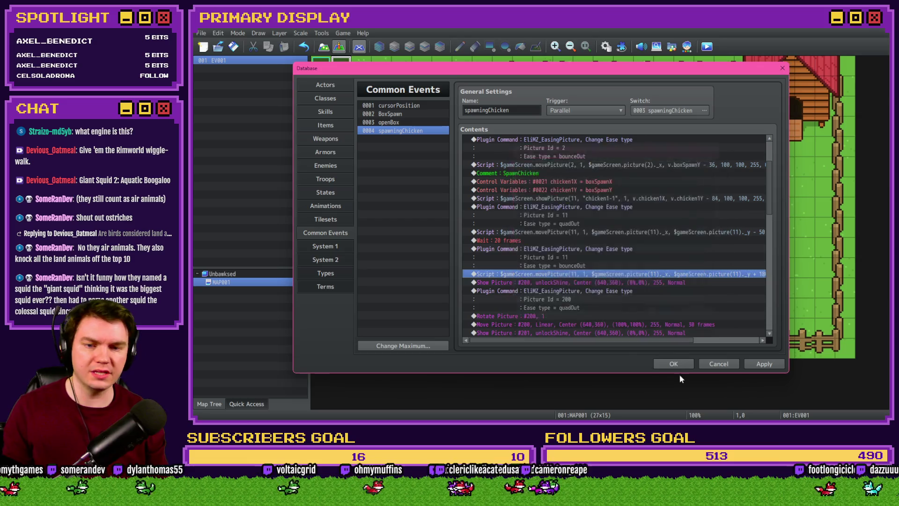
left_click(674, 364)
left_click(707, 46)
Step: Start a new game in the playtest and open the box to watch the chicken's new drop
left_click(550, 234)
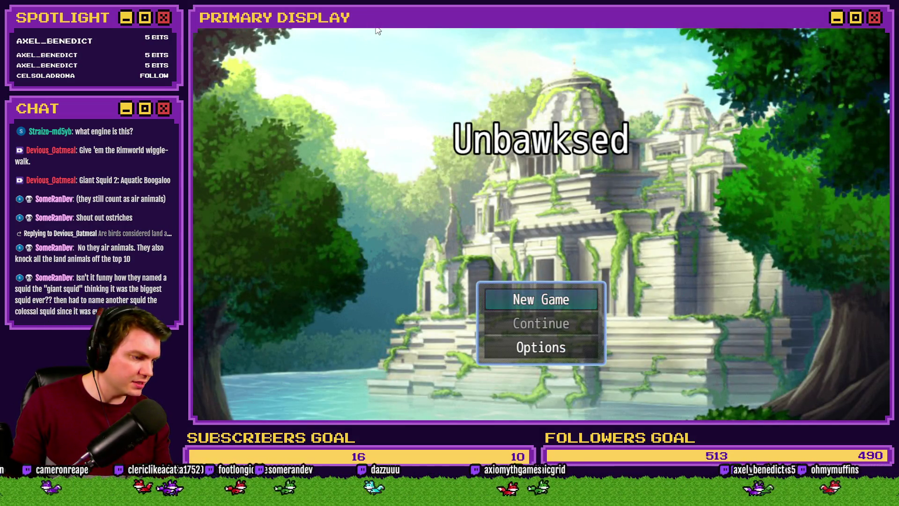
left_click(534, 290)
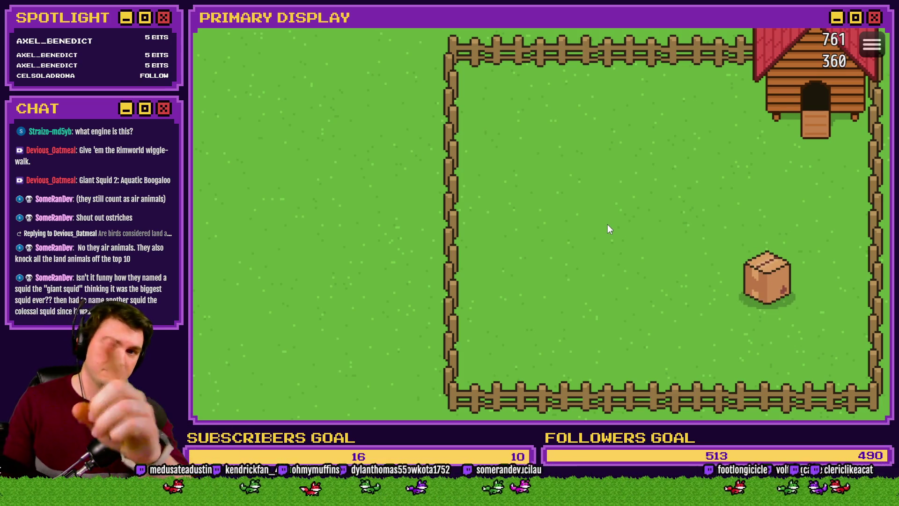
left_click(770, 290)
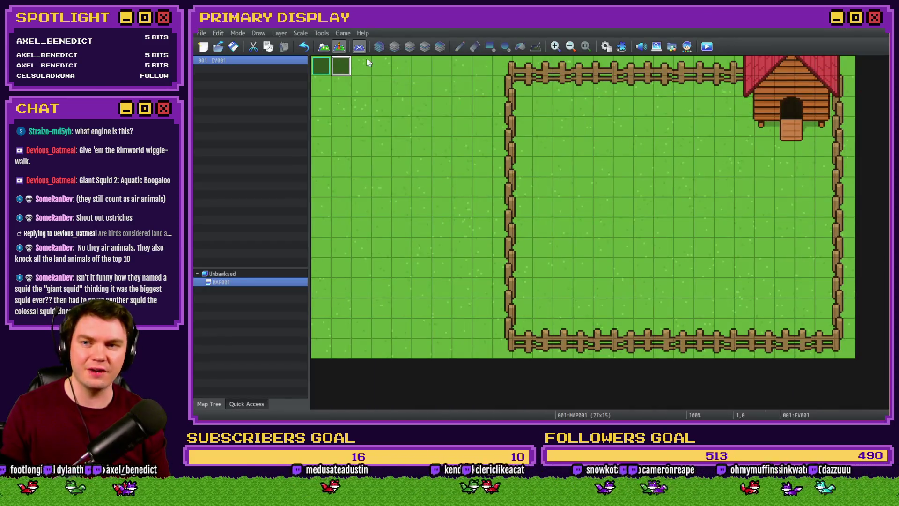
Step: Glance at map event EV001's pages, then bring up the database with F9
double_click(340, 65)
left_click(345, 108)
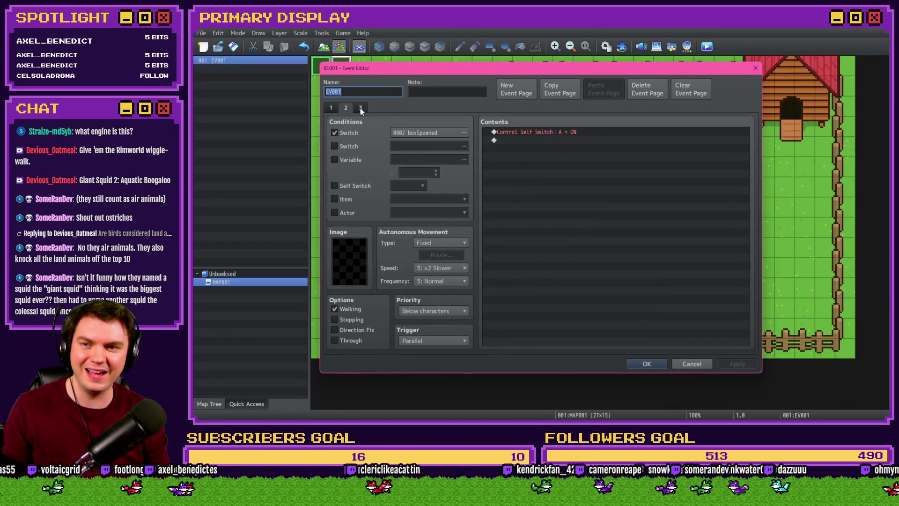
key("Escape")
key("F9")
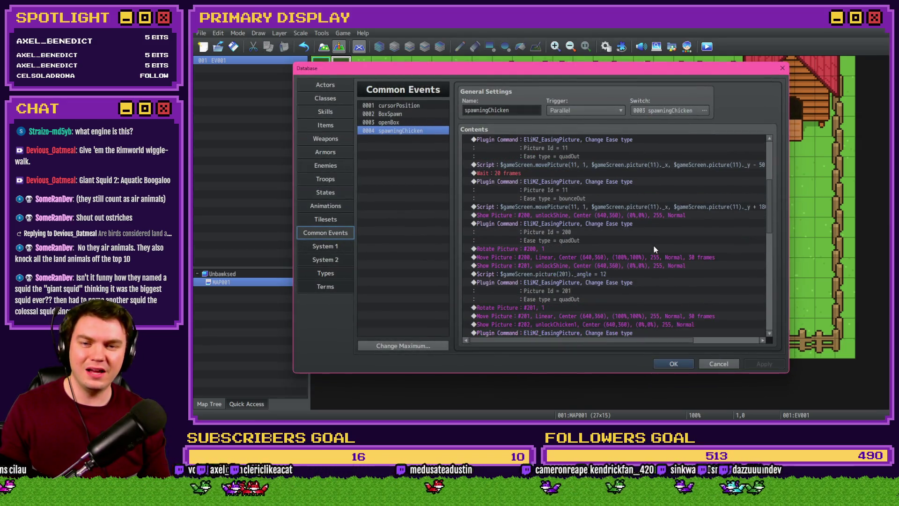
scroll(655, 244, "up", 2)
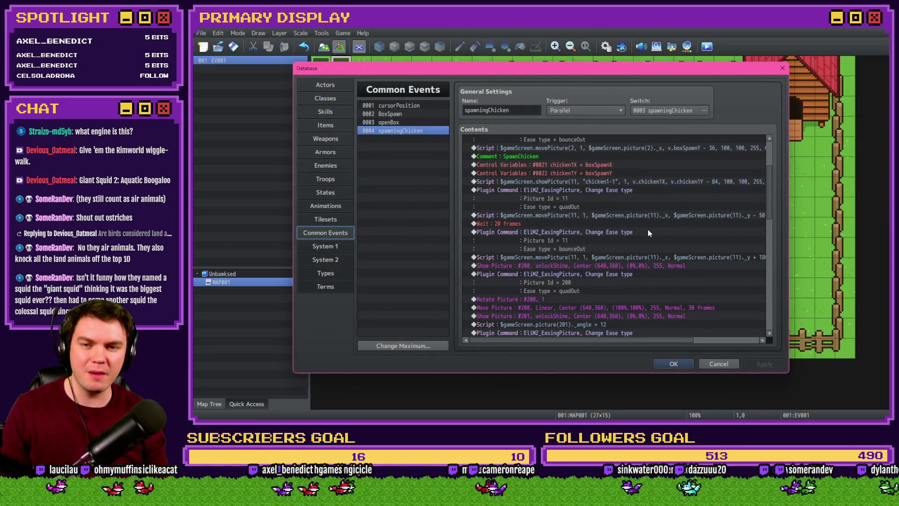
scroll(648, 229, "up", 1)
Step: Change the showPicture script's vertical offset from 84 to 104 and close the database
left_click(620, 181)
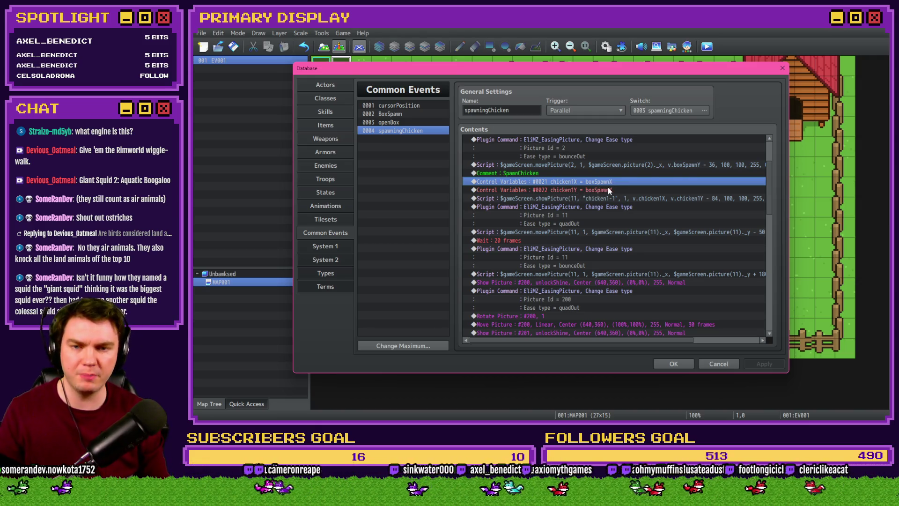
left_click(608, 189)
left_click(612, 200)
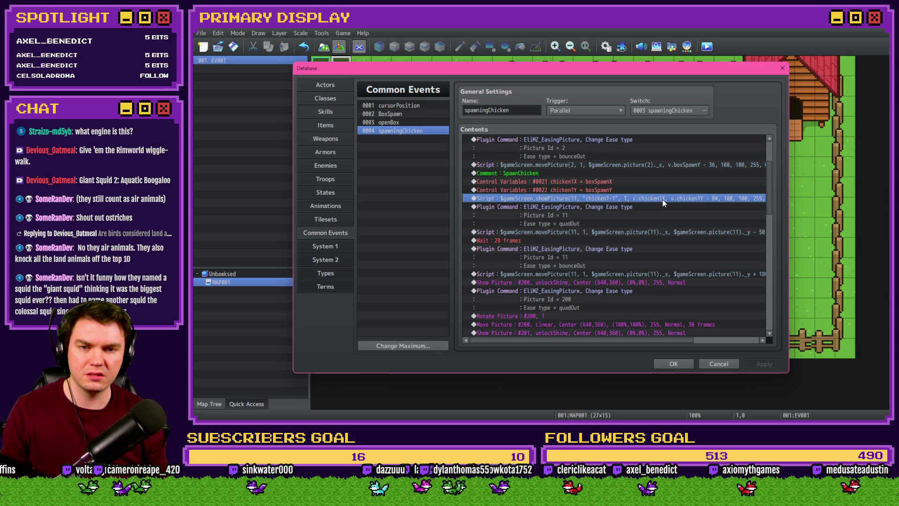
double_click(694, 199)
double_click(657, 165)
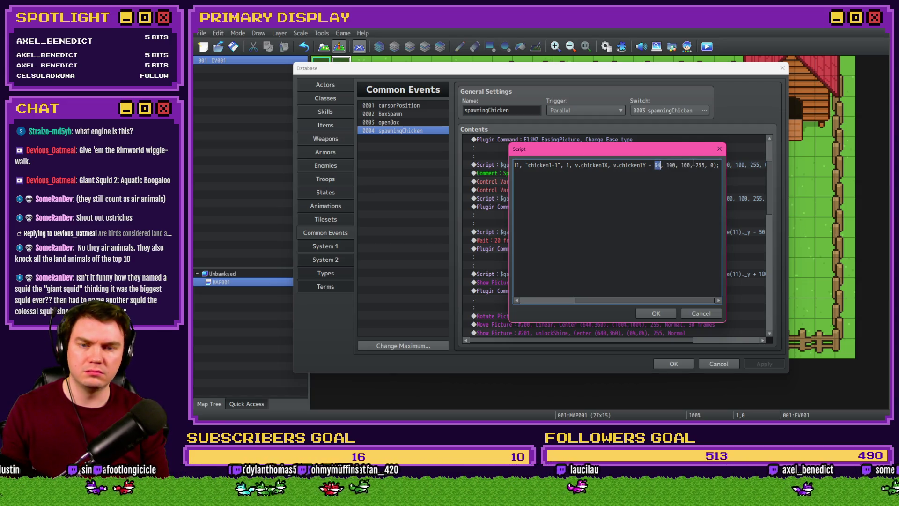
type("104")
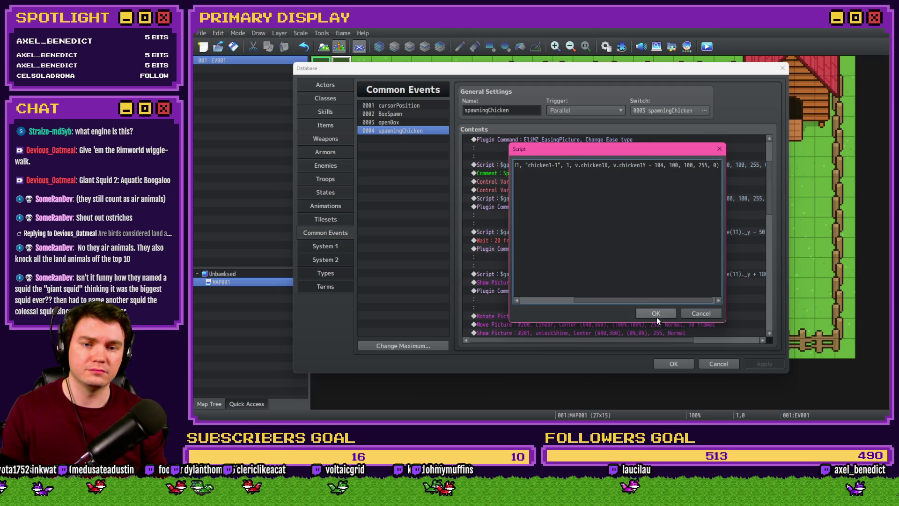
left_click(657, 314)
left_click(706, 362)
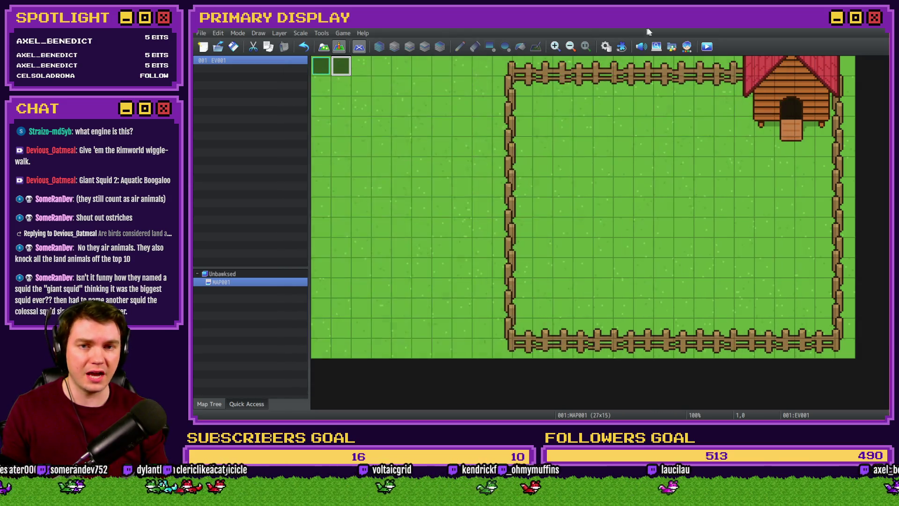
Step: Save and playtest: drop a box, open it to release the chicken, restart and repeat
left_click(707, 46)
left_click(528, 234)
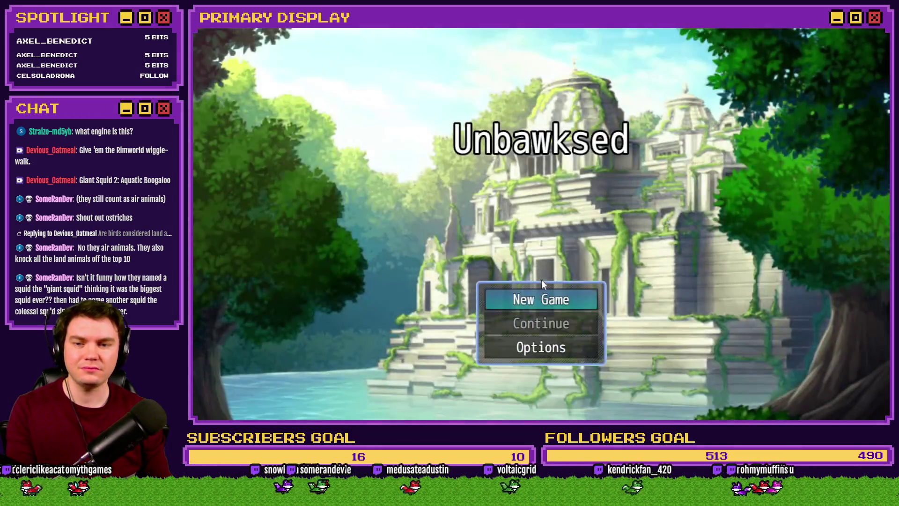
left_click(542, 293)
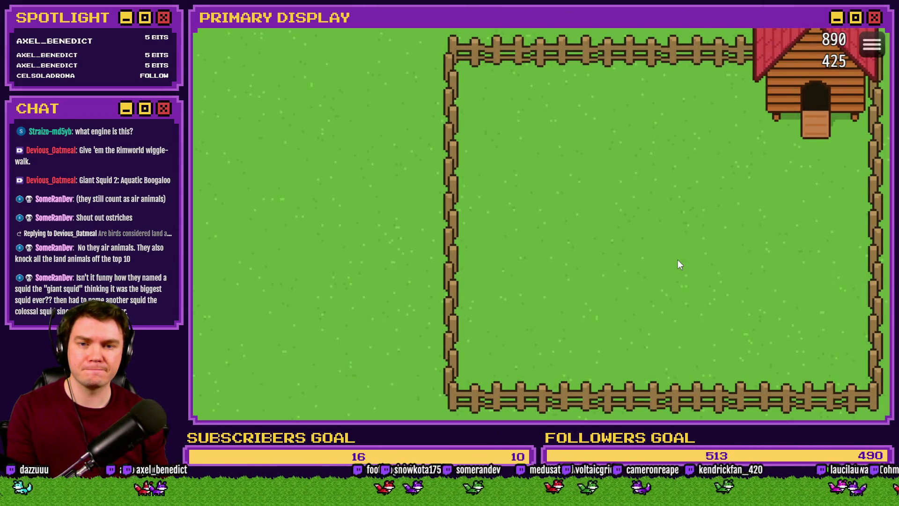
left_click(678, 260)
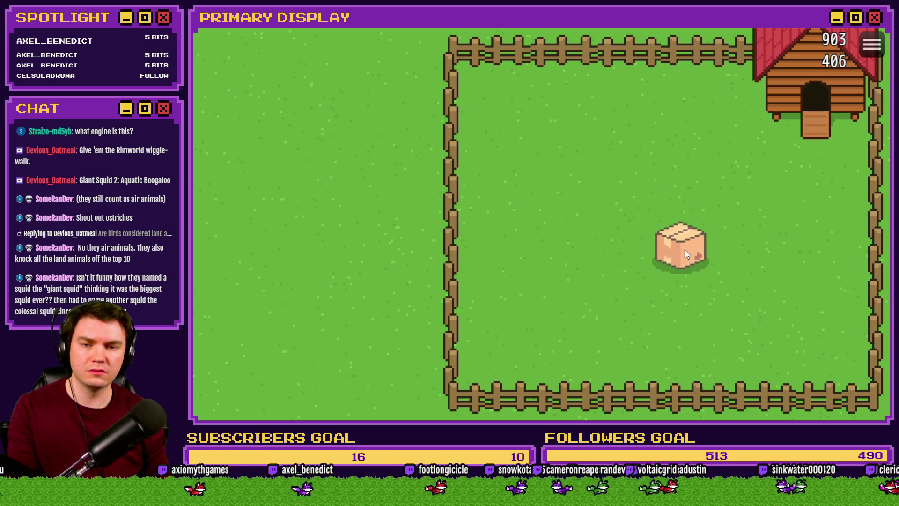
left_click(685, 249)
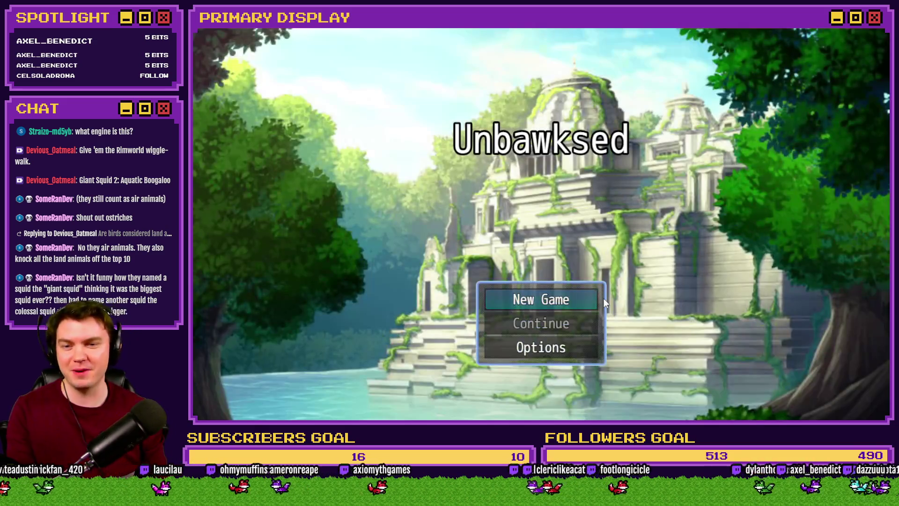
left_click(604, 298)
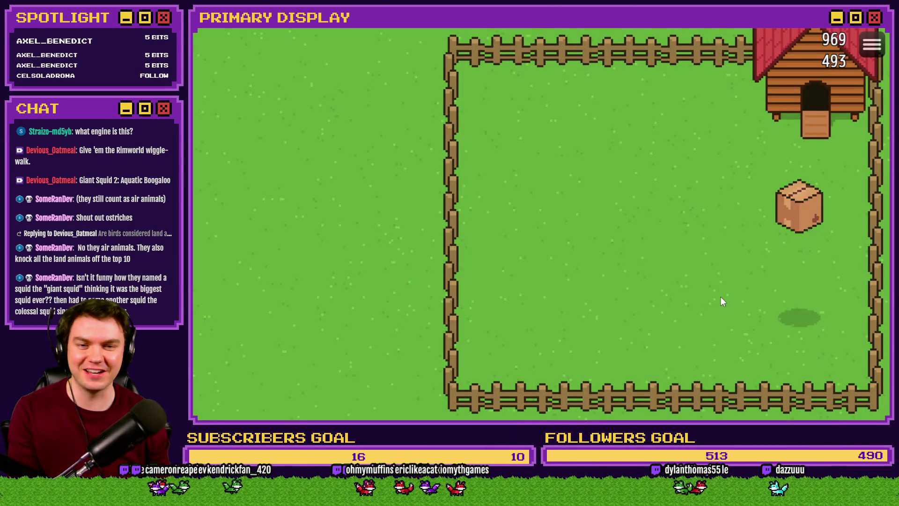
left_click(810, 311)
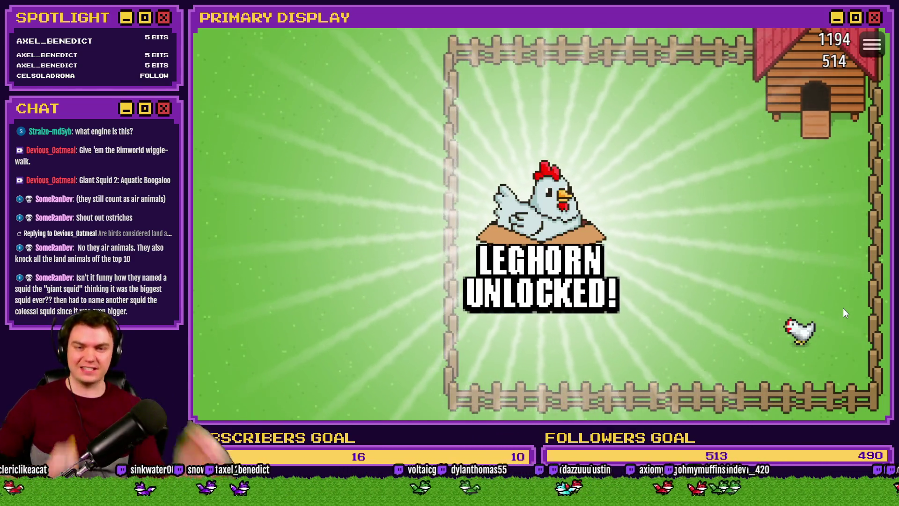
Step: End the playtest and raise the Common Events maximum to 5
key("alt+F4")
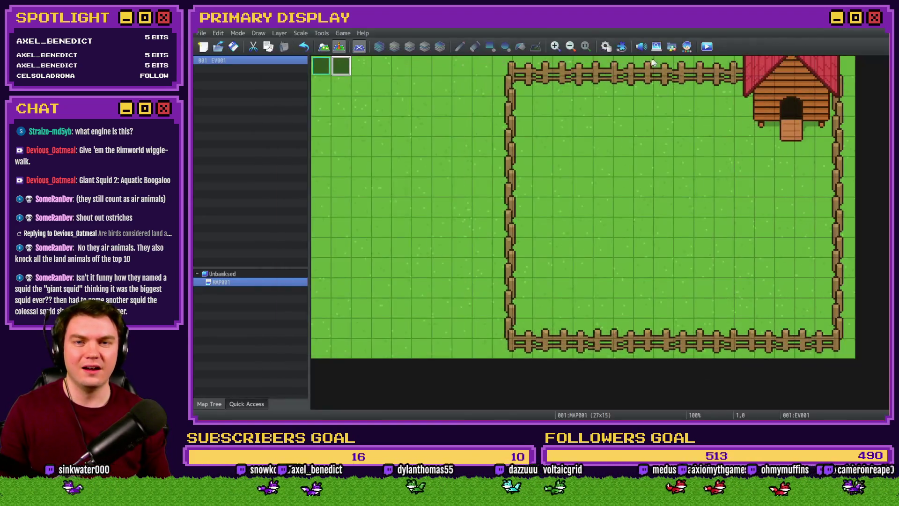
left_click(605, 47)
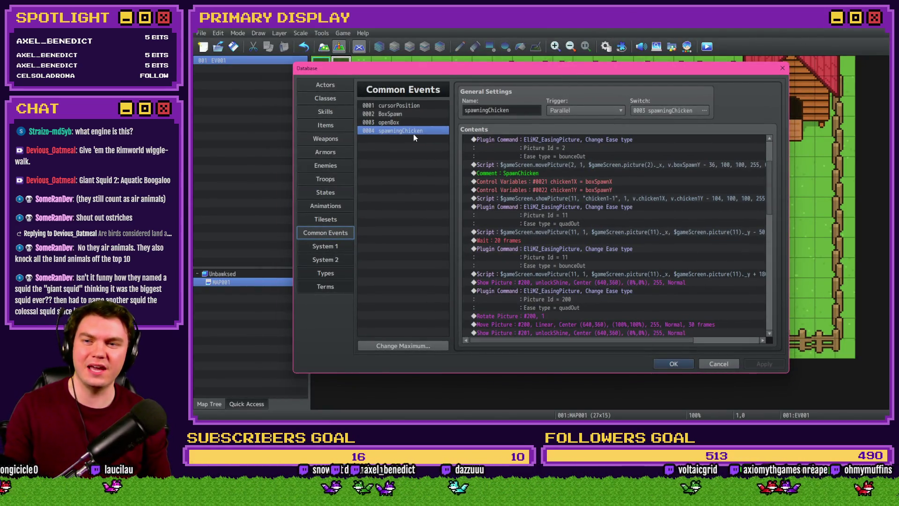
left_click(404, 345)
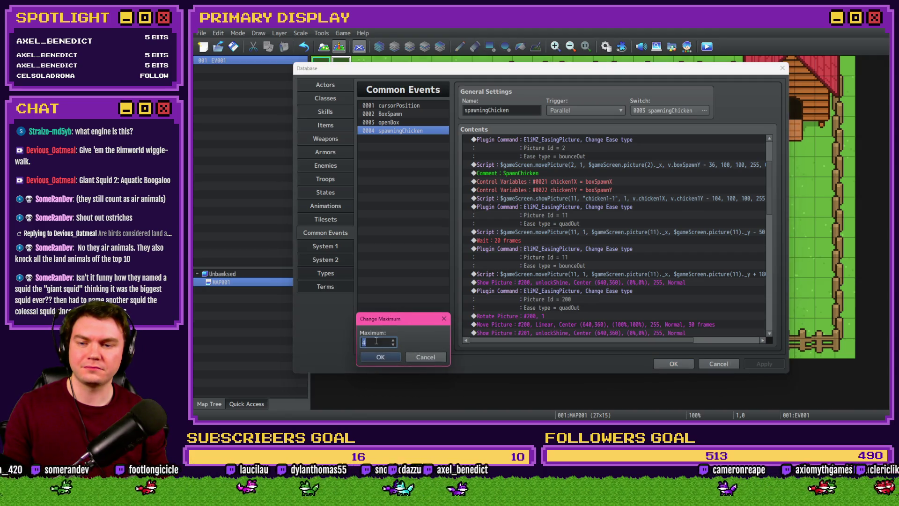
left_click(380, 357)
left_click(425, 138)
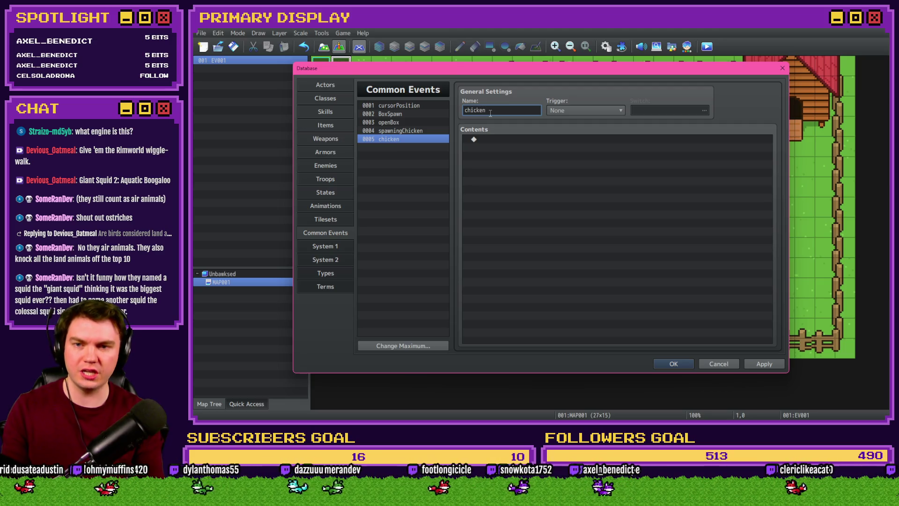
Step: Set the new chicken1 event to Parallel trigger on switch 0021 chicken1Spawned and apply
left_click(404, 131)
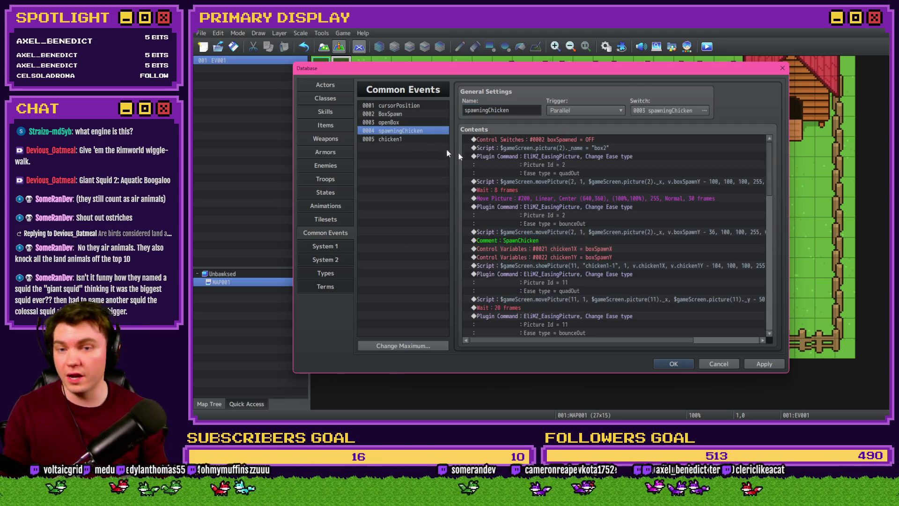
left_click(585, 110)
left_click(590, 140)
left_click(647, 108)
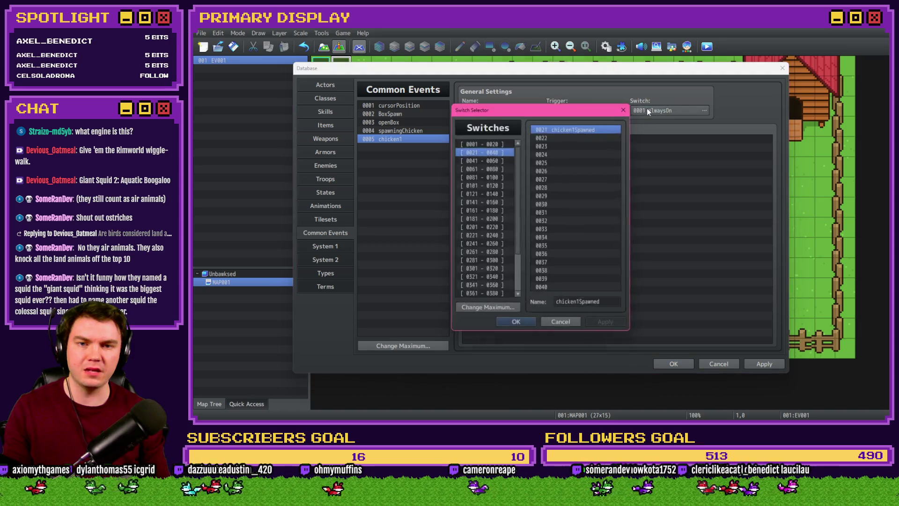
double_click(575, 128)
left_click(763, 362)
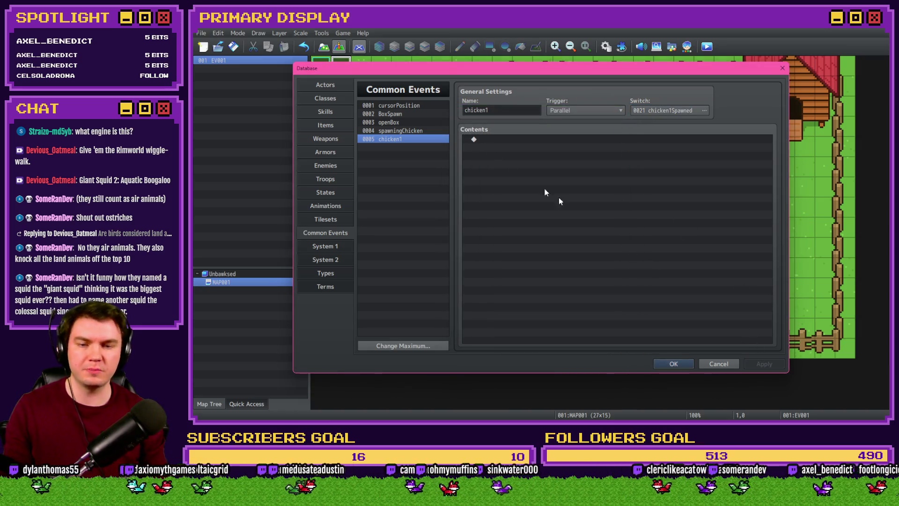
left_click(409, 131)
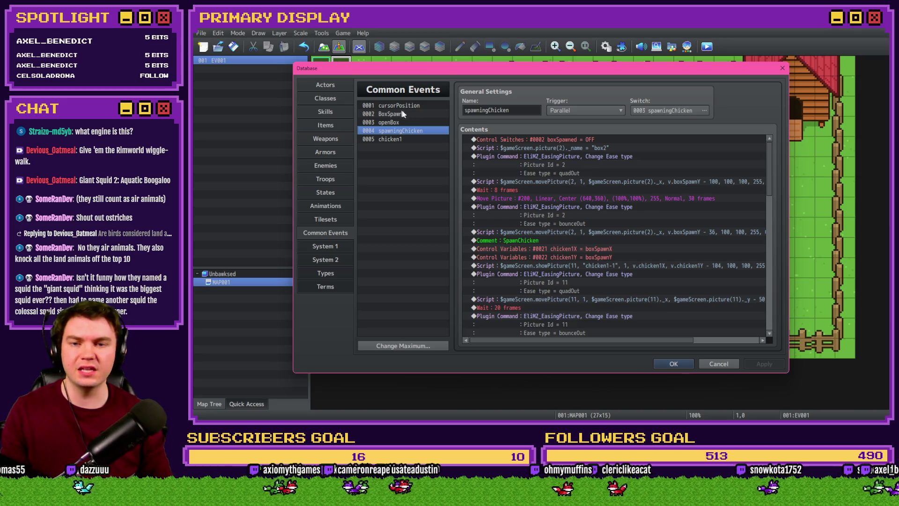
left_click_drag(770, 173, 777, 304)
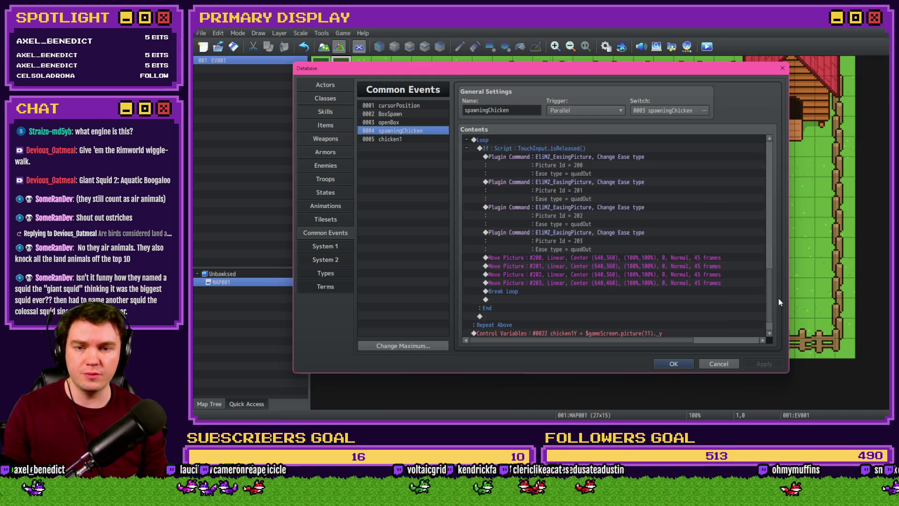
left_click_drag(776, 304, 785, 272)
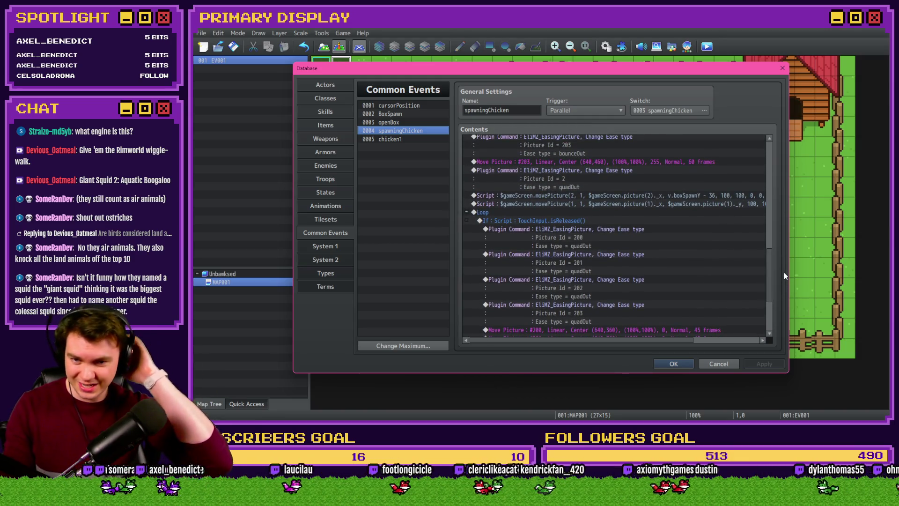
Step: Inspect commands in the spawningChicken sequence before returning to chicken1
left_click(611, 203)
scroll(616, 237, "down", 3)
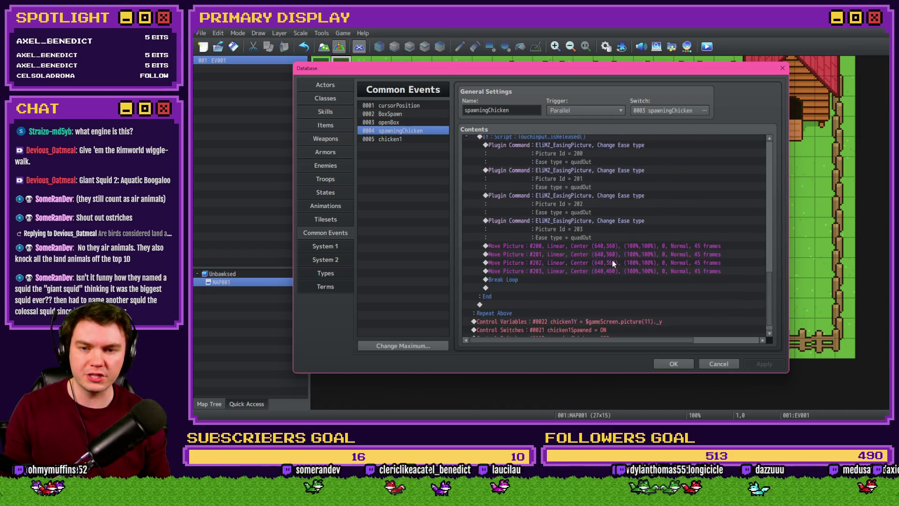
scroll(612, 260, "up", 2)
scroll(611, 261, "up", 2)
scroll(612, 262, "up", 2)
scroll(612, 263, "up", 2)
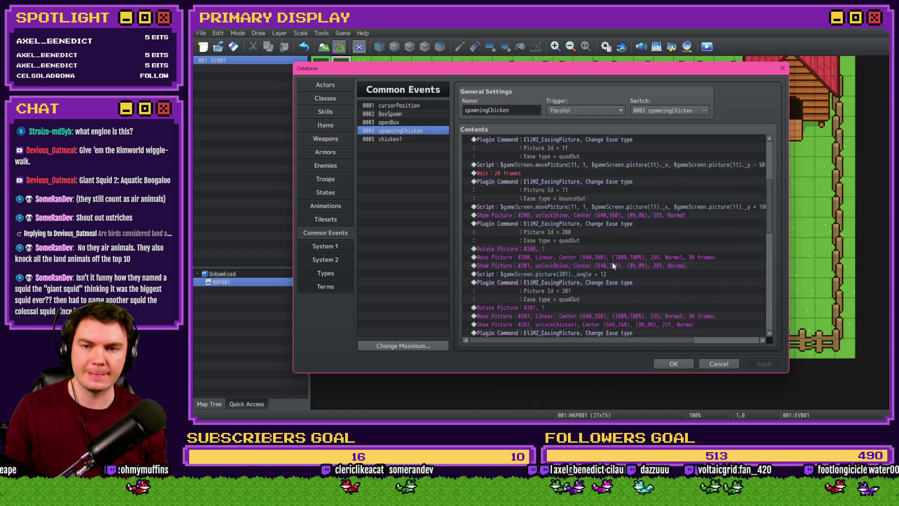
left_click(597, 241)
Step: Add a Control Variables command to chicken1 setting chicken1X to Random -1~1
left_click(399, 139)
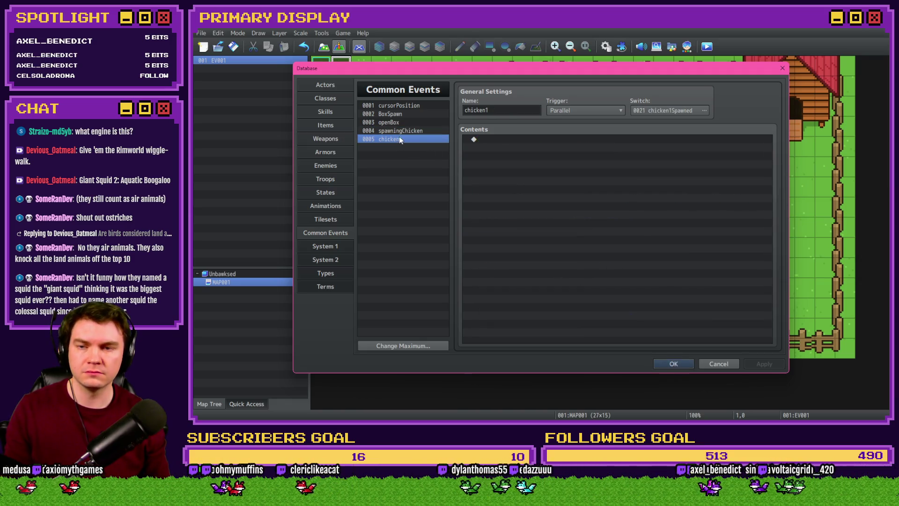
double_click(503, 139)
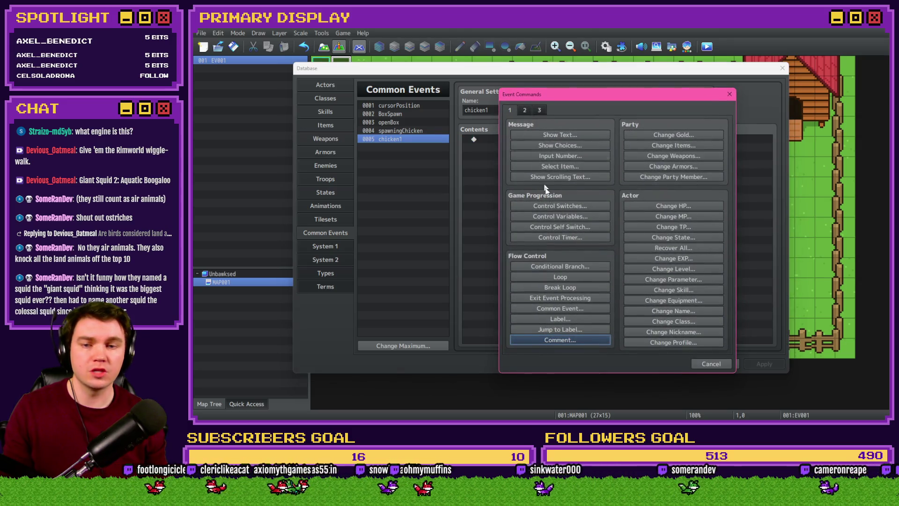
left_click(562, 216)
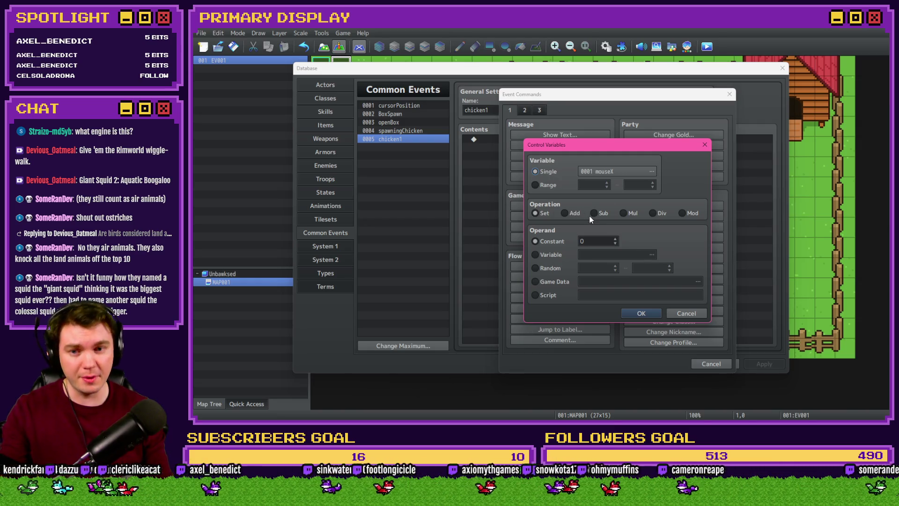
left_click(554, 268)
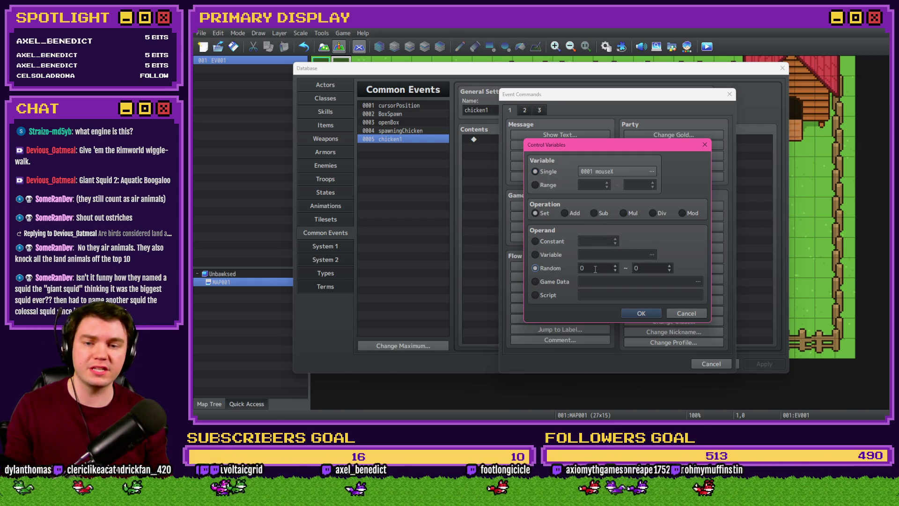
type("1")
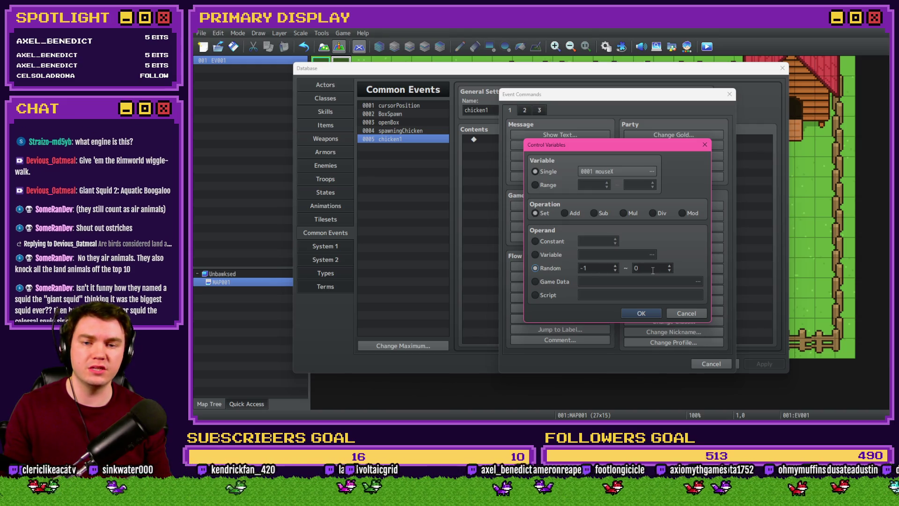
left_click(608, 171)
double_click(652, 146)
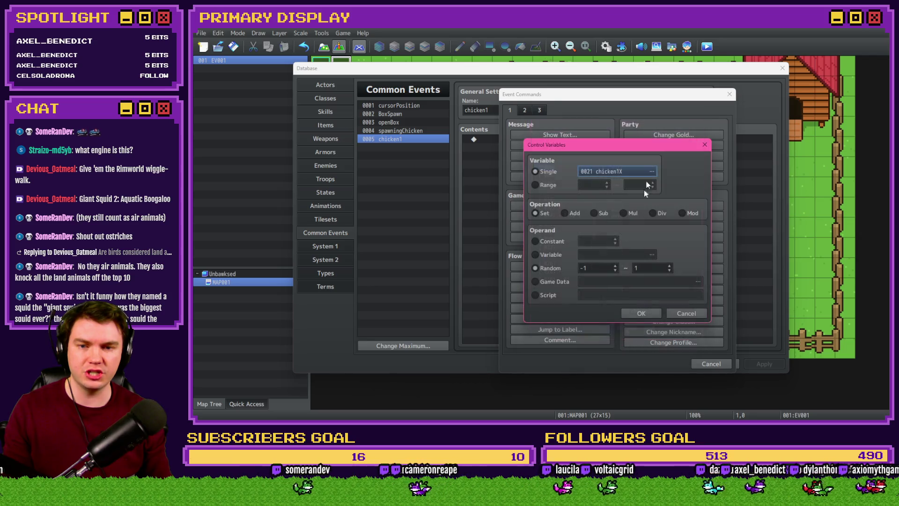
left_click(637, 313)
Step: Duplicate it as a Range 21~22 Add command, then delete the original chicken1X line
key("ctrl+v")
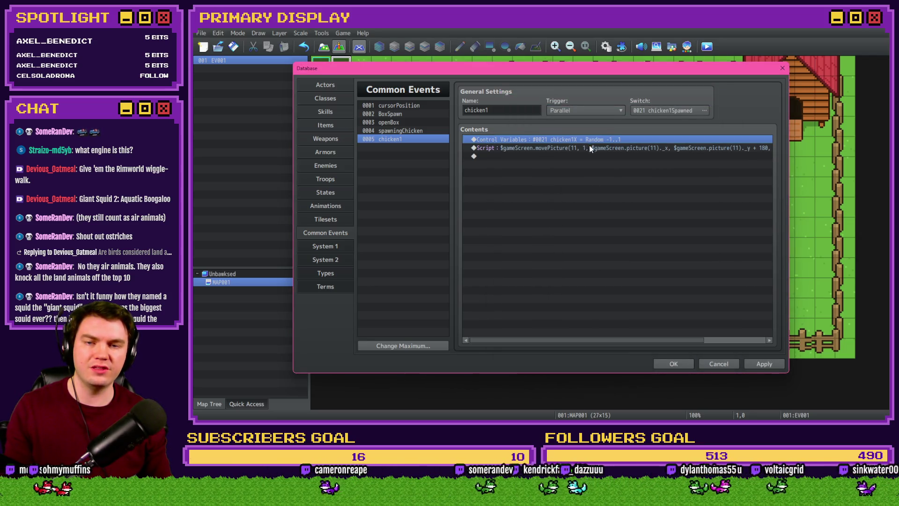
double_click(589, 146)
left_click(546, 188)
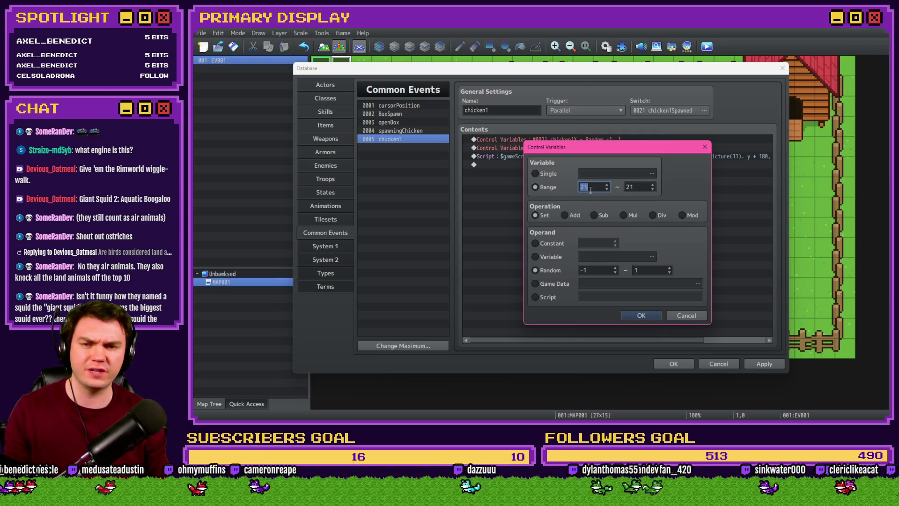
left_click(639, 314)
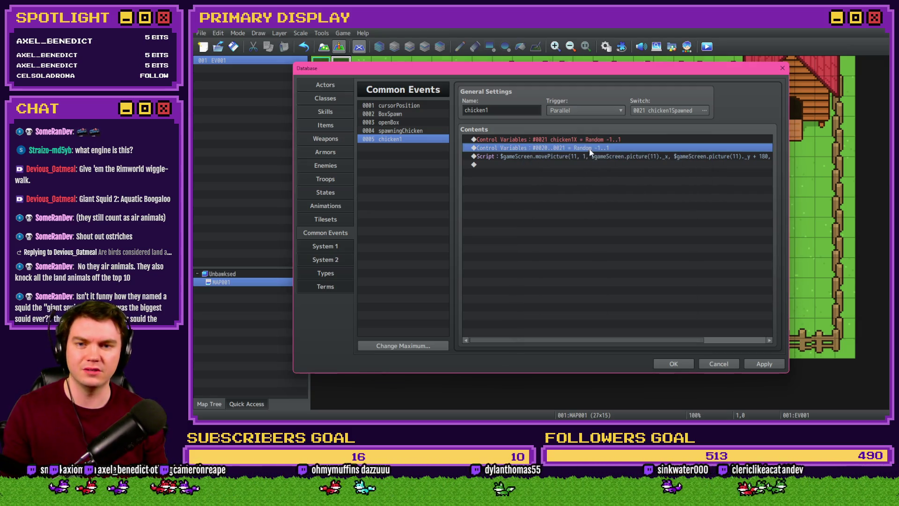
double_click(592, 148)
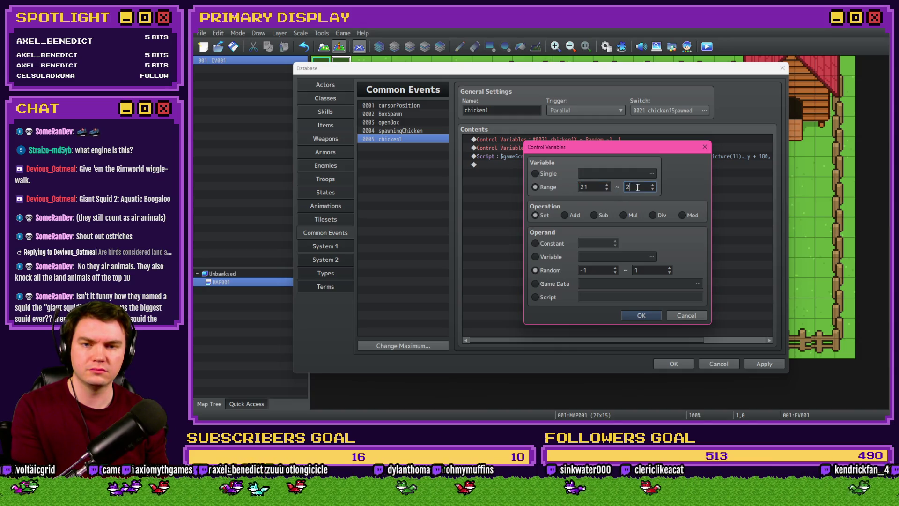
type("2")
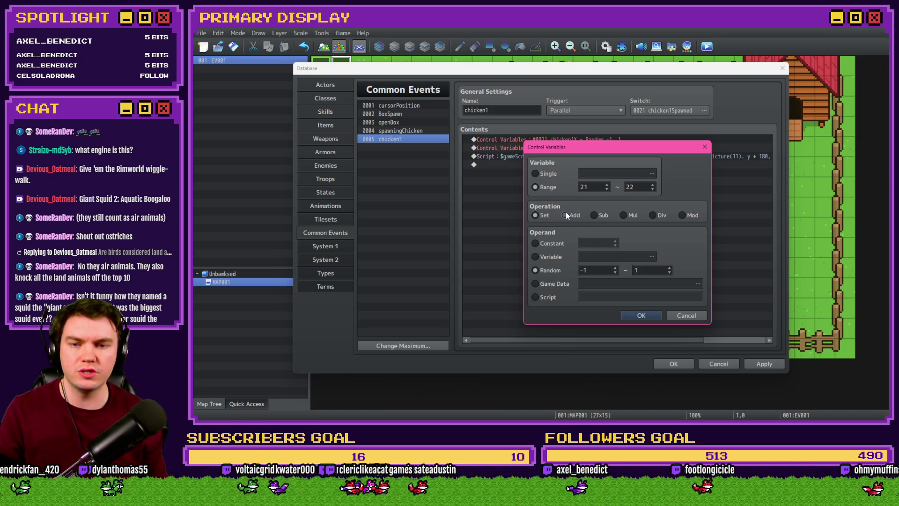
left_click(641, 317)
left_click(608, 141)
key("Delete")
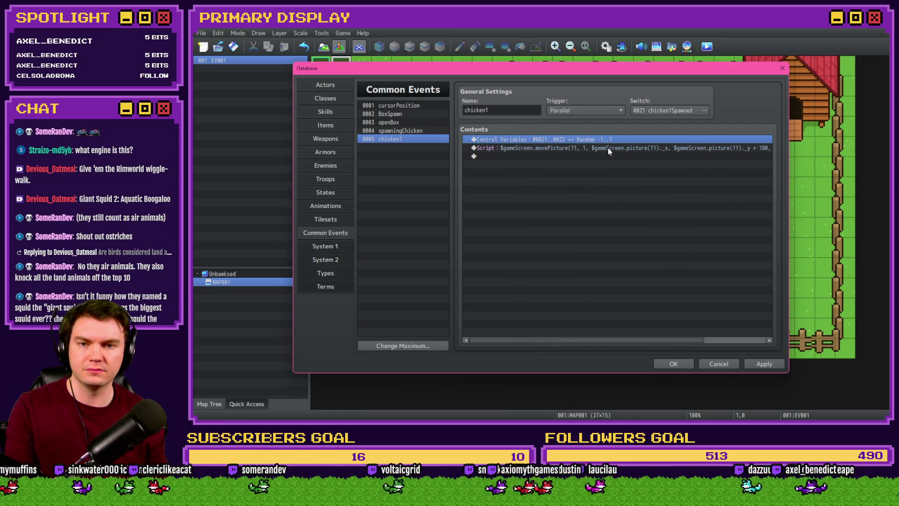
double_click(607, 147)
Step: Rewrite the movePicture script to use v.chicken1X and v.chicken1Y as coordinates
left_click_drag(600, 153, 603, 182)
key("ctrl+a")
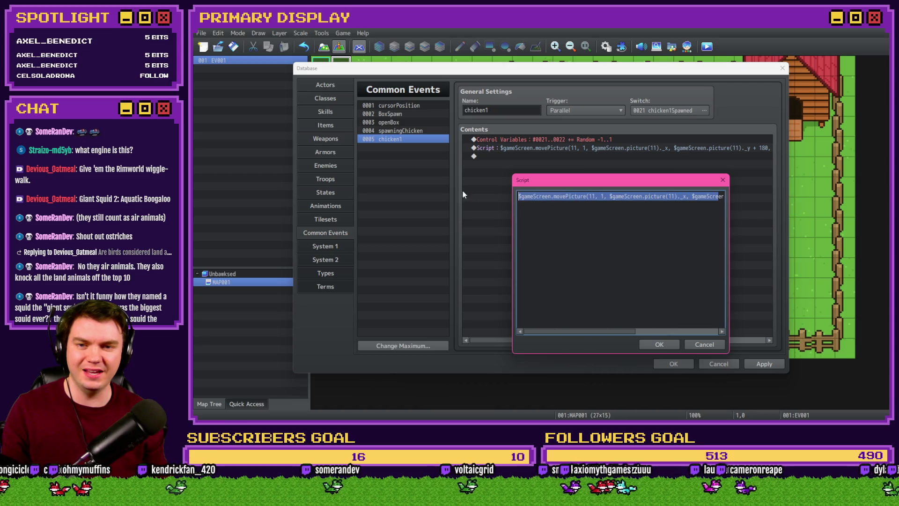
left_click(590, 198)
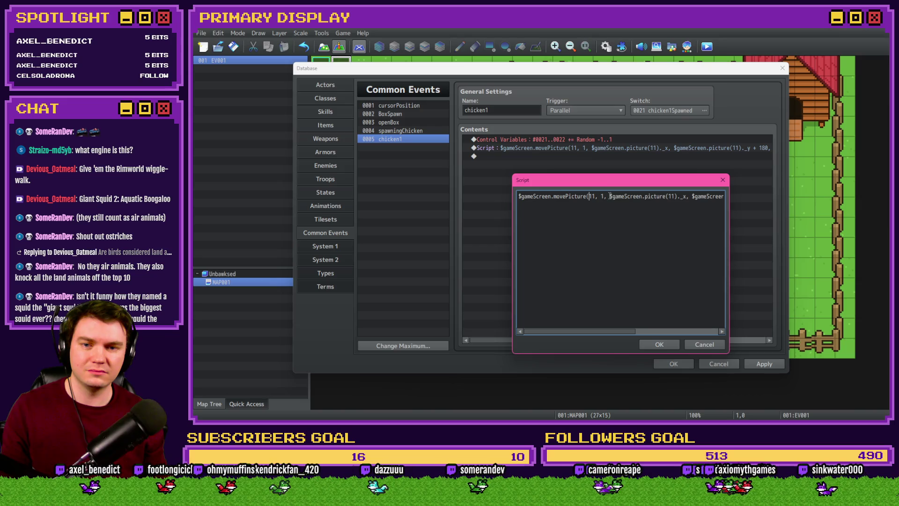
left_click_drag(609, 196, 681, 197)
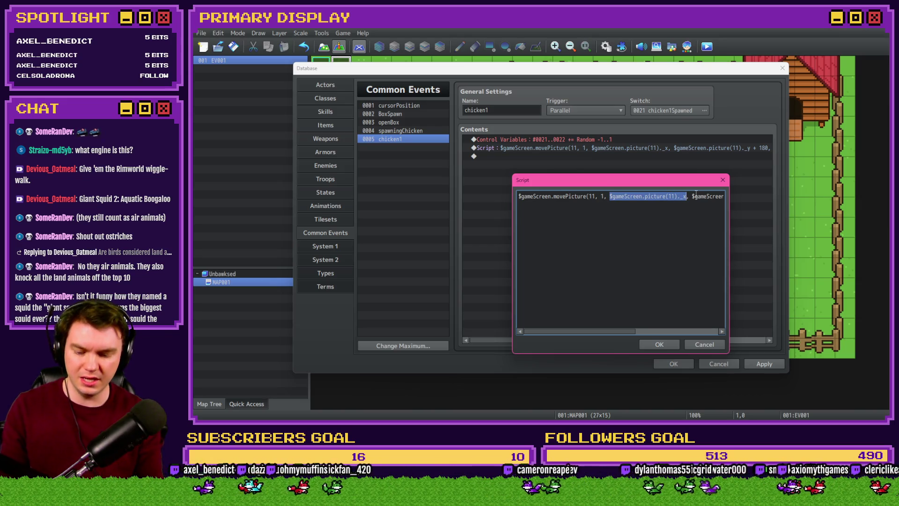
type("x")
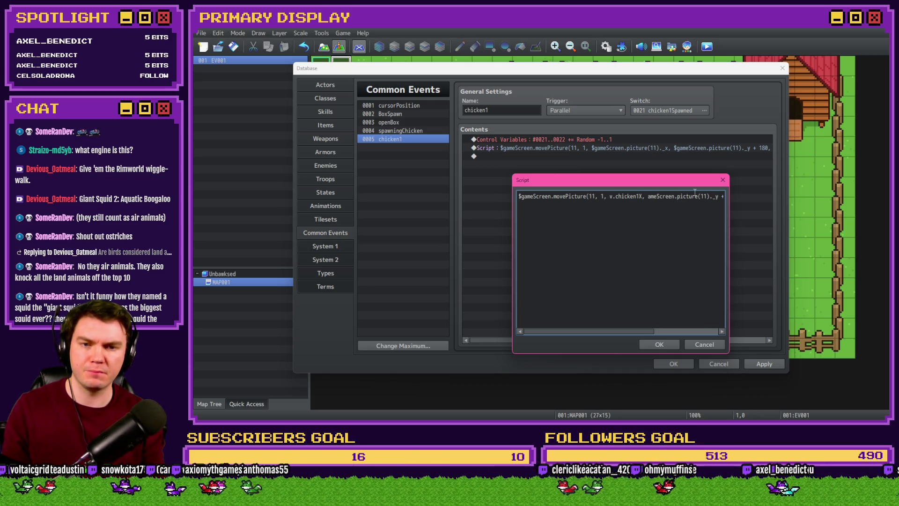
type("v.chicken1Y, 100,")
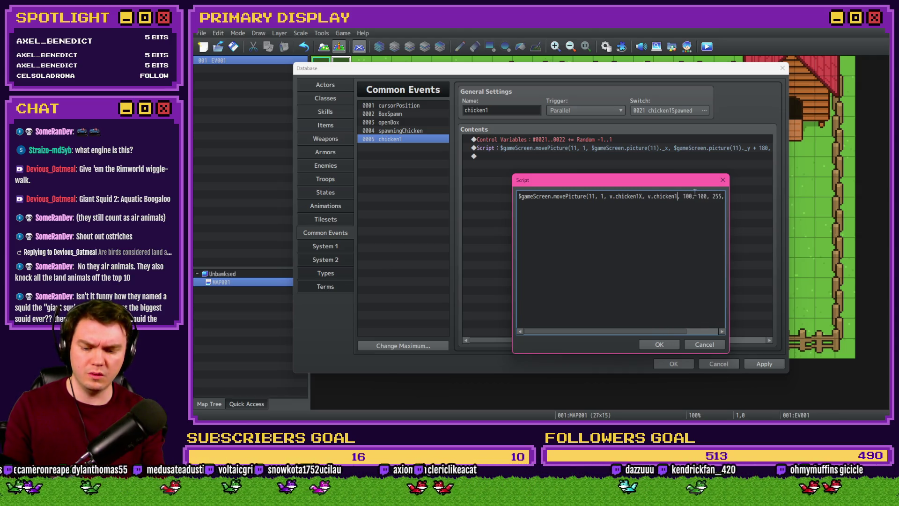
left_click(658, 344)
Step: Start a Control Variables command, peek at the variable picker, and cancel it
double_click(492, 156)
left_click(551, 215)
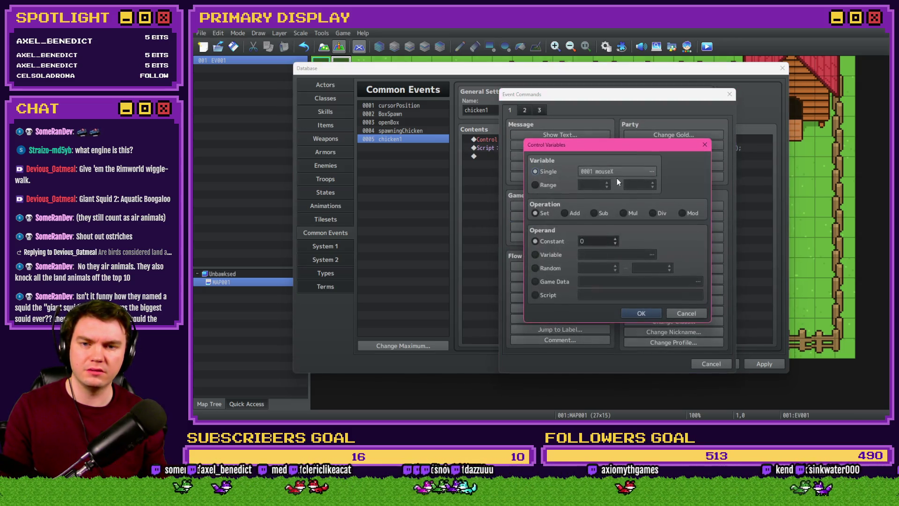
left_click(619, 172)
left_click(643, 150)
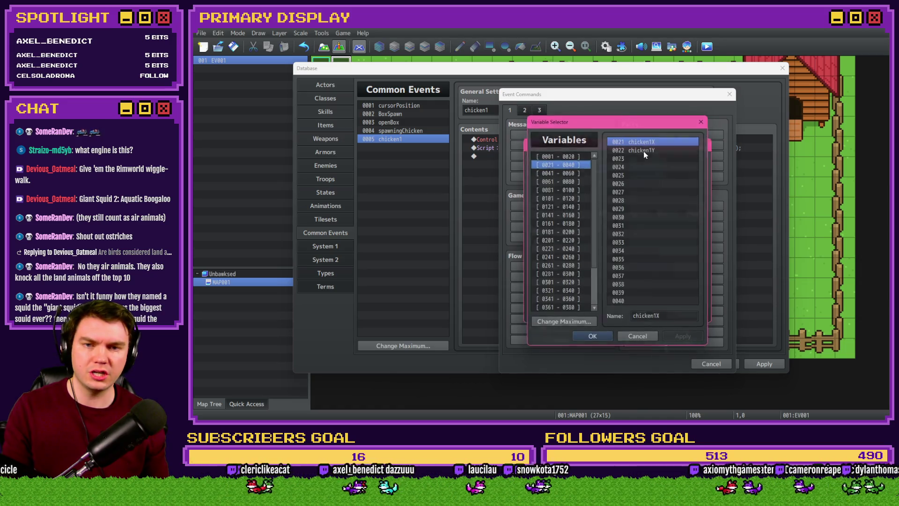
key("Return")
key("Return")
Step: Shorten the movePicture duration from 60 to 1 frame, apply, and close the database
double_click(598, 149)
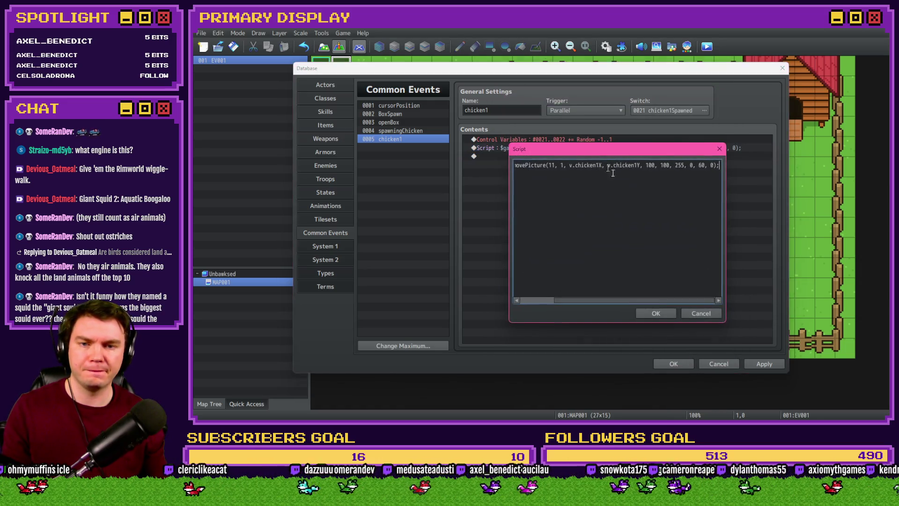
double_click(702, 165)
type("1")
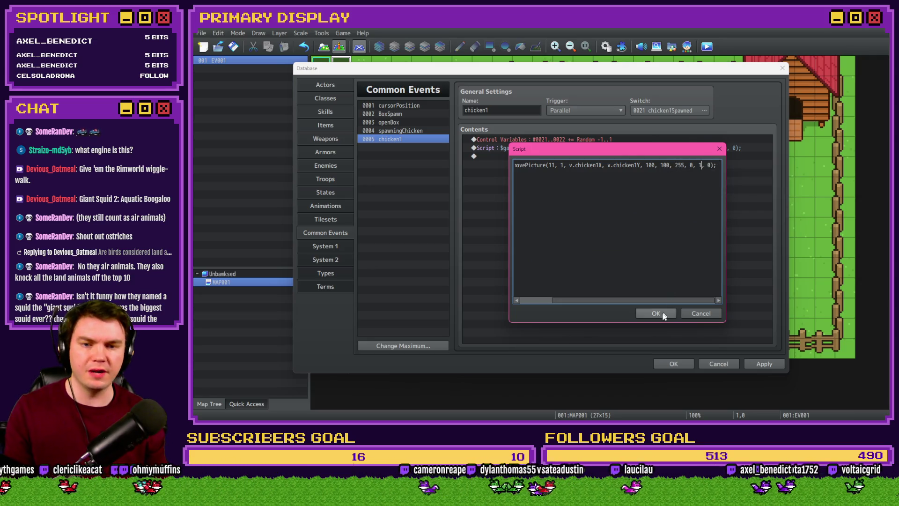
left_click(660, 315)
left_click(603, 139)
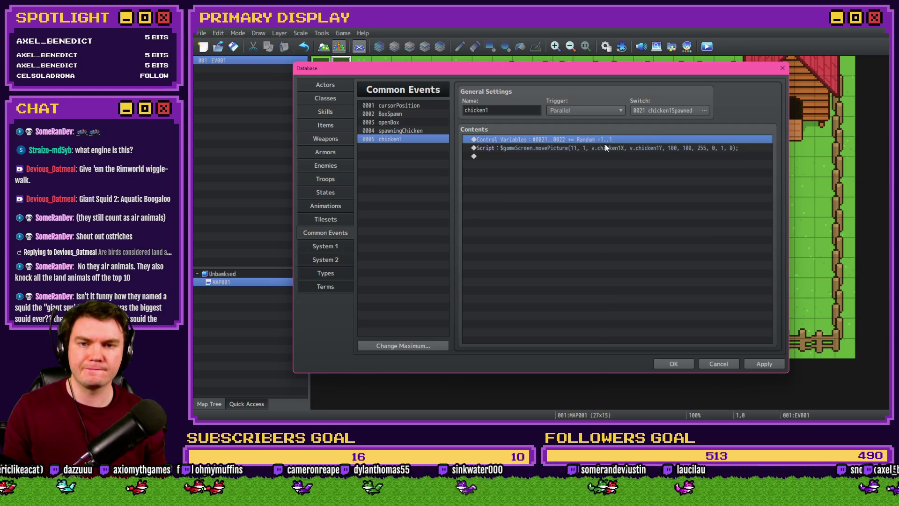
left_click(604, 146)
left_click(763, 364)
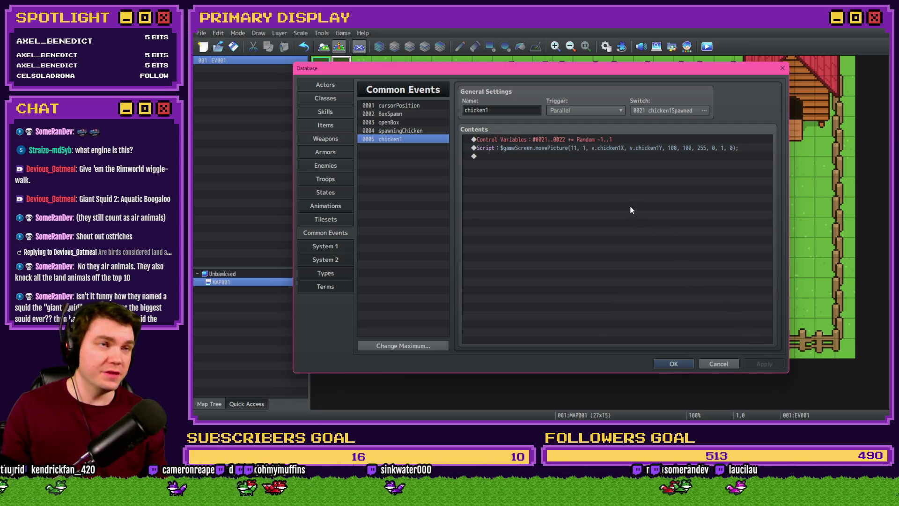
left_click(619, 147)
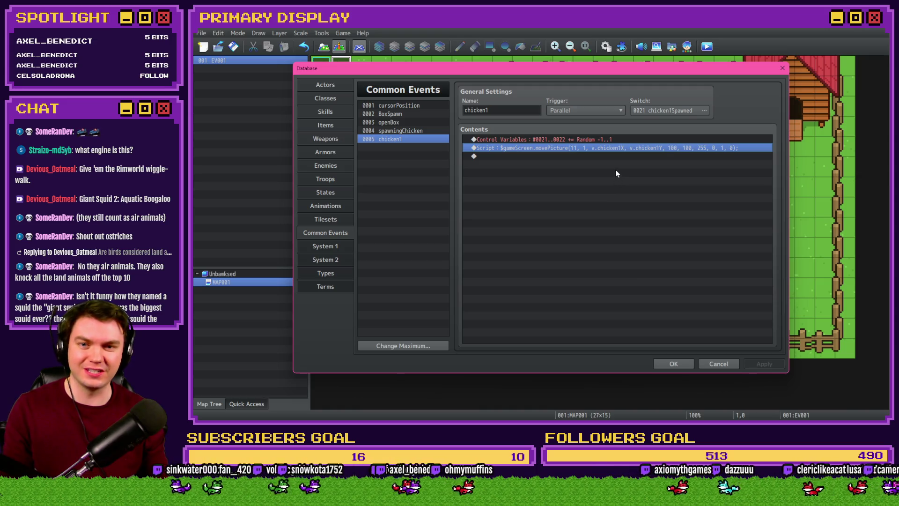
left_click(673, 363)
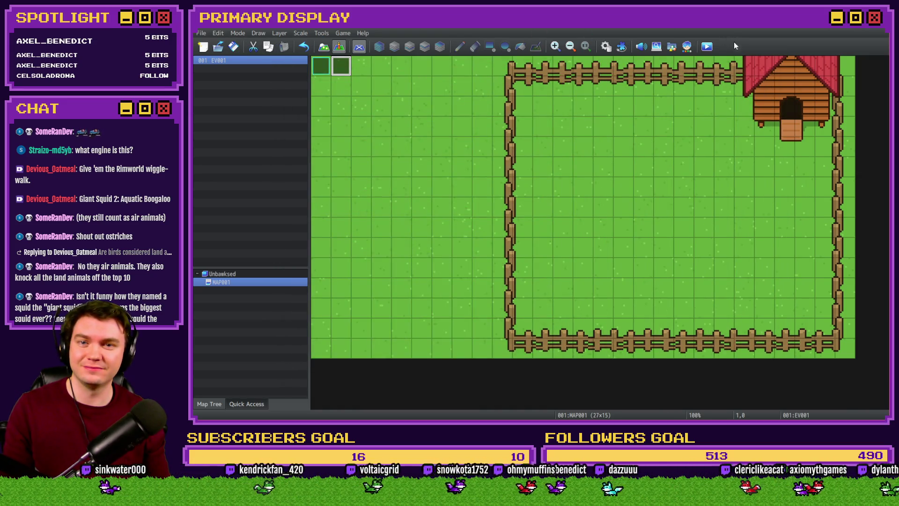
Step: Playtest a new game, restarting a few times, and release the chicken from the box
left_click(707, 47)
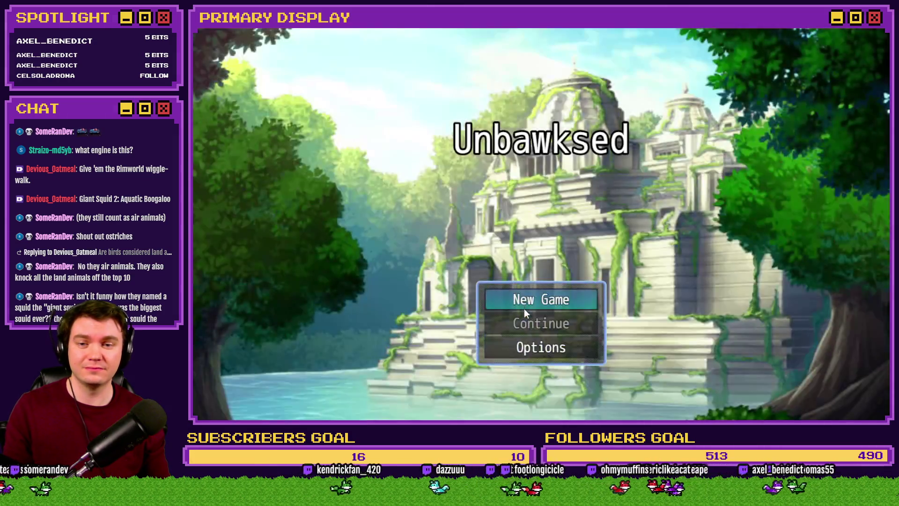
left_click(526, 301)
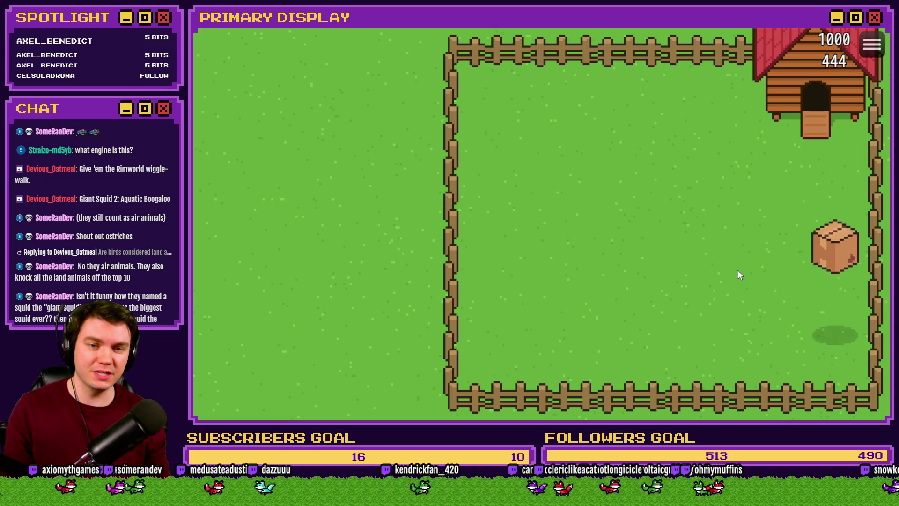
key("F5")
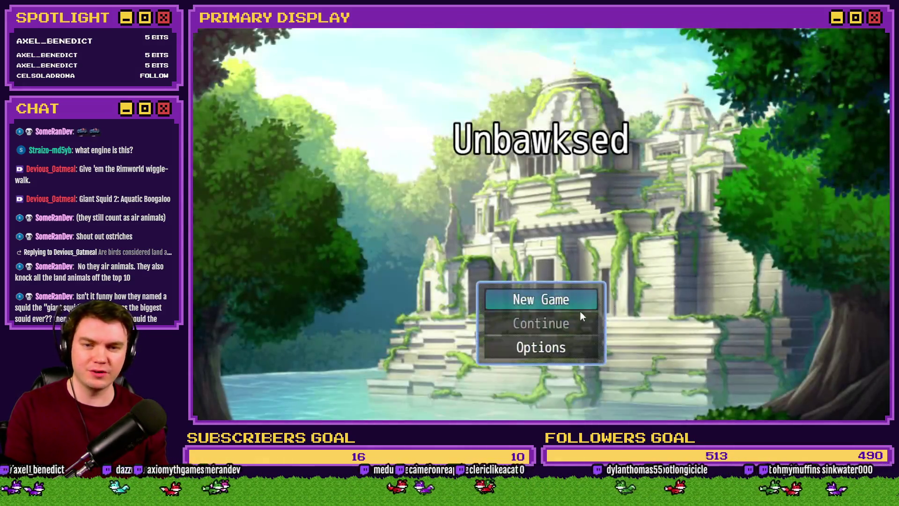
left_click(555, 305)
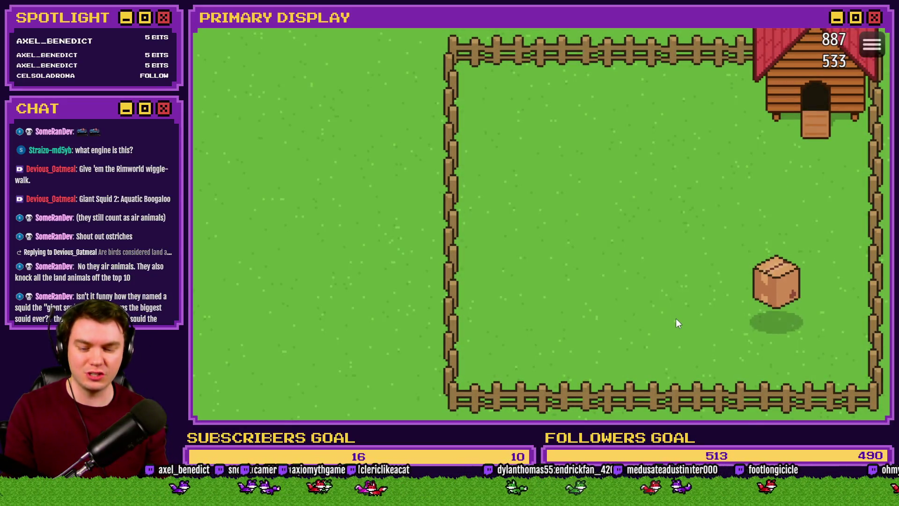
key("F5")
left_click(562, 299)
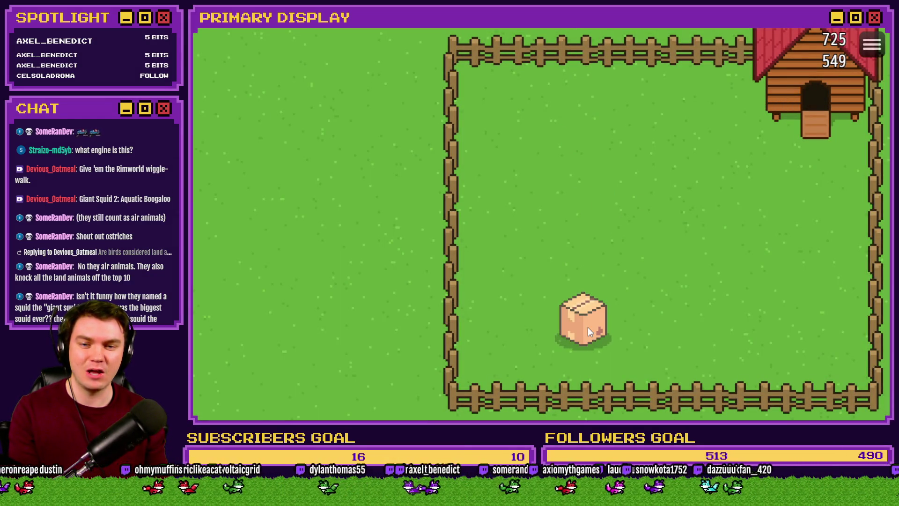
left_click(587, 326)
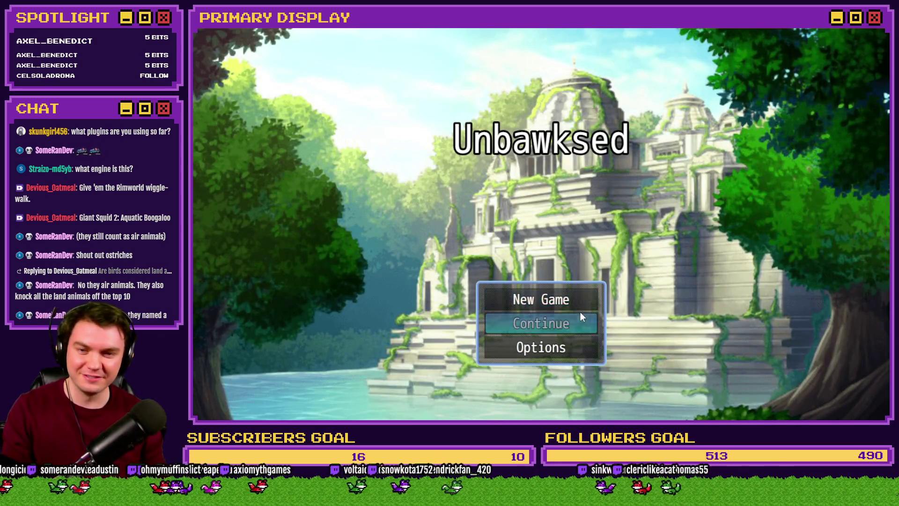
Step: Load the saved game, spawn a chicken from the box, then end the playtest
left_click(582, 313)
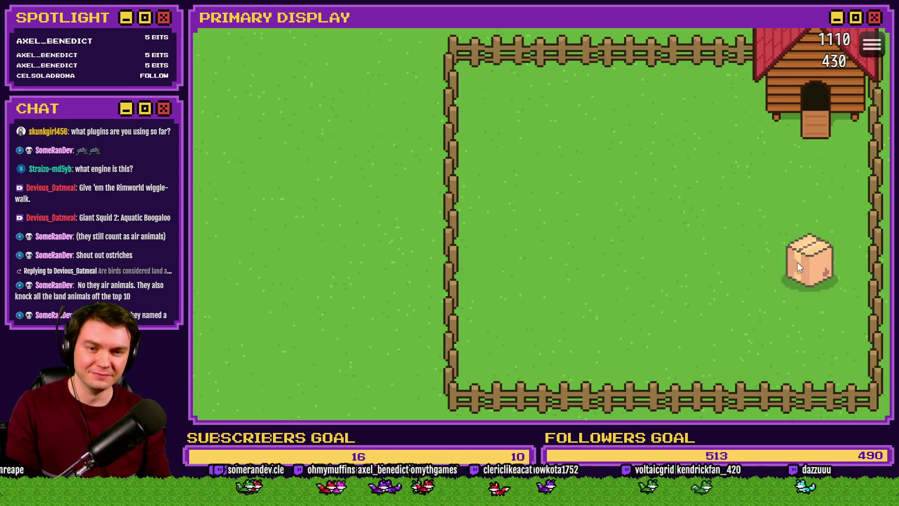
left_click(797, 263)
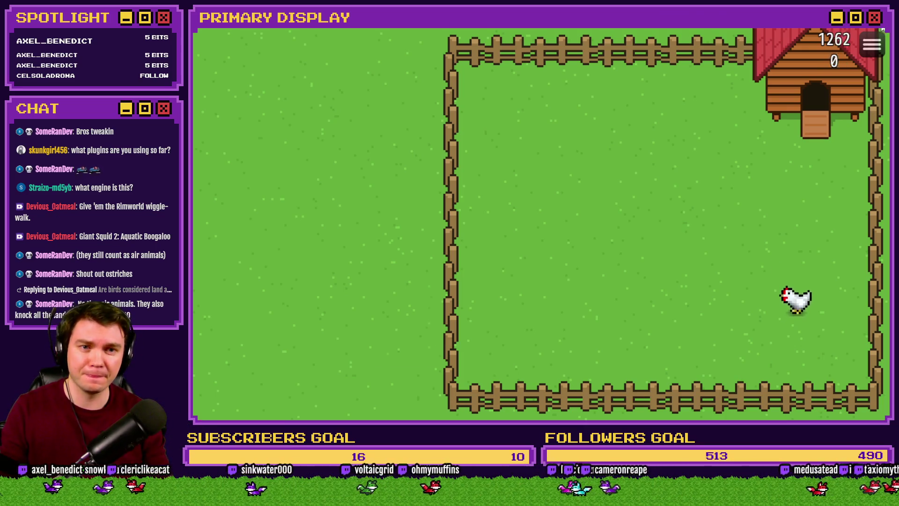
left_click(882, 28)
Step: Review chicken1's random variable command and change the movePicture script duration to 5 frames
left_click(606, 47)
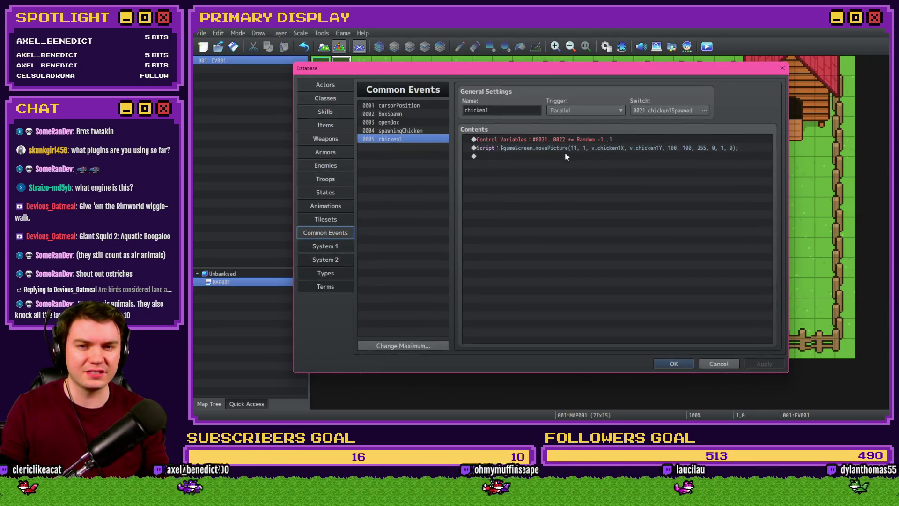
double_click(569, 141)
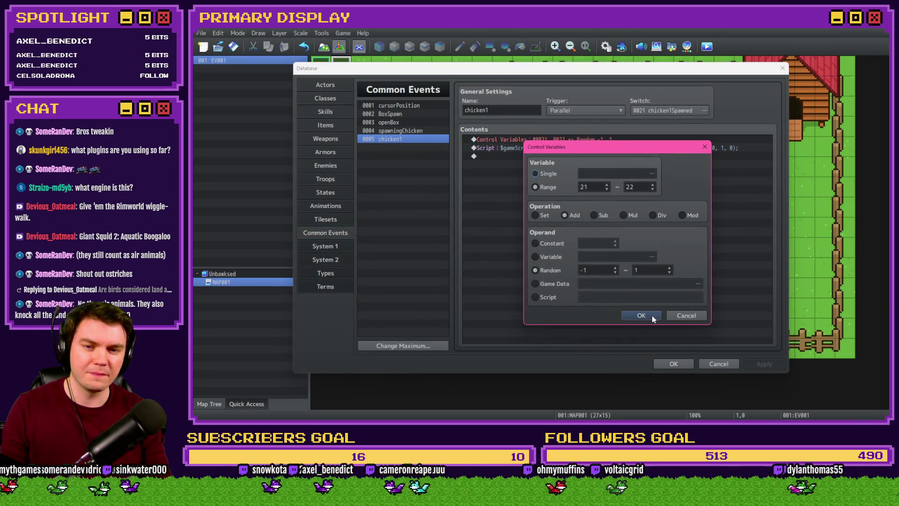
left_click(641, 316)
left_click(686, 152)
double_click(686, 151)
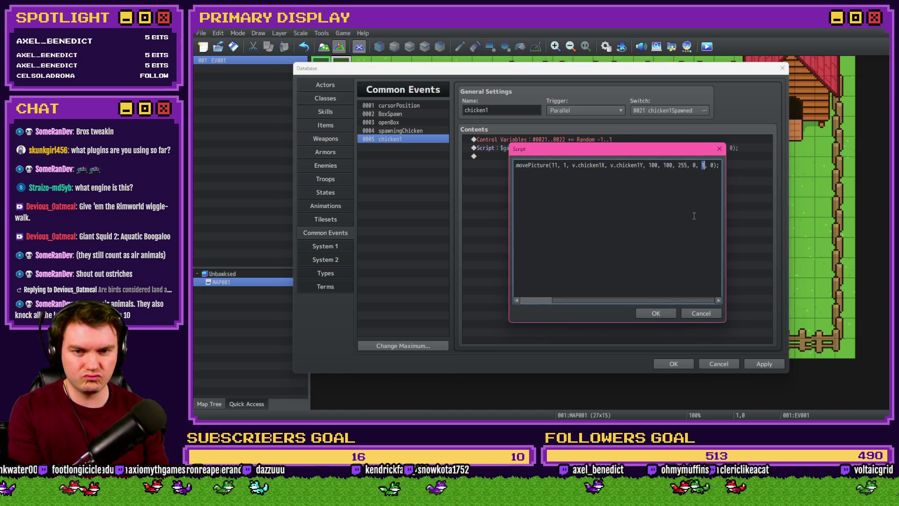
key("Escape")
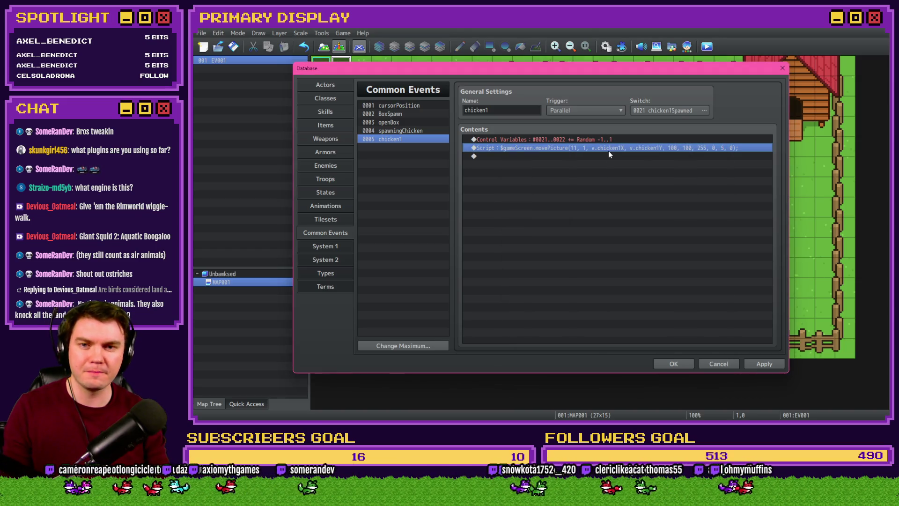
Step: Add a Wait of 5 frames at the end of the chicken1 event
double_click(608, 155)
left_click(524, 111)
left_click(656, 133)
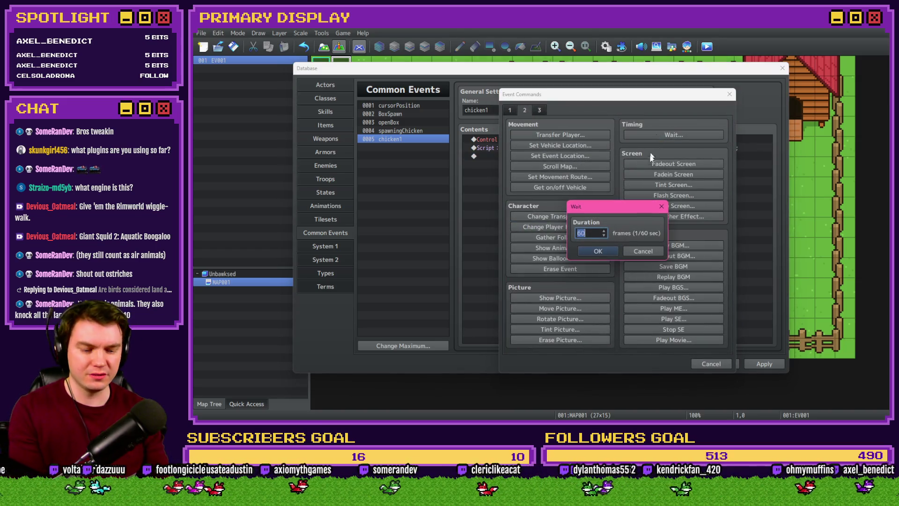
type("5")
key("Return")
Step: Widen the random range for variables 21–22 to -20..20 and apply the common event changes
double_click(618, 142)
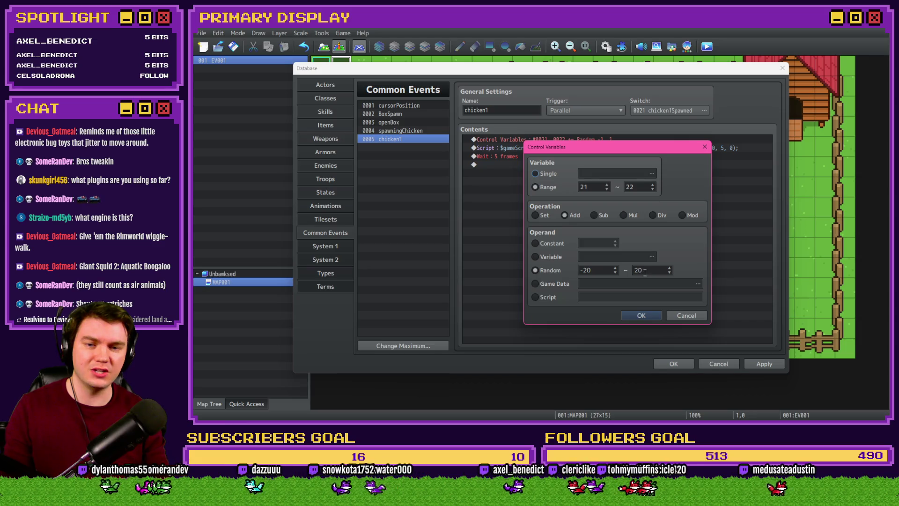
left_click(638, 320)
left_click(683, 148)
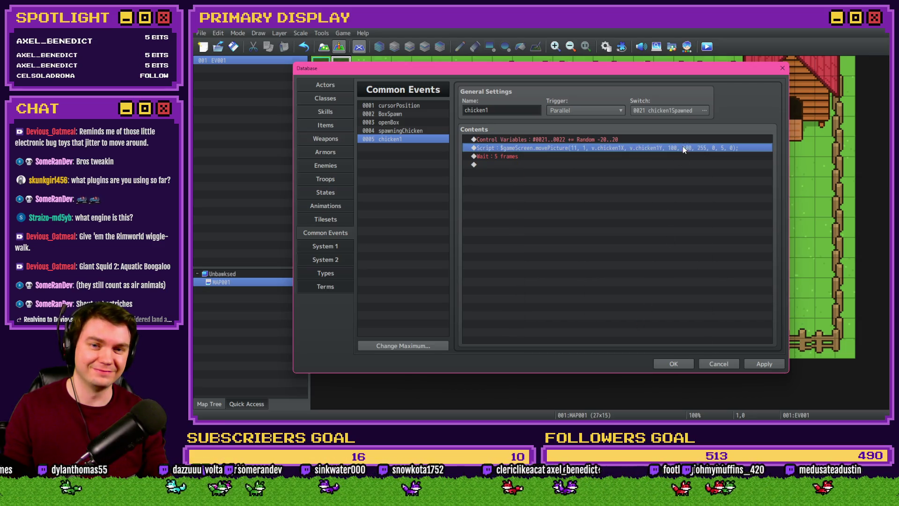
left_click(758, 365)
left_click(674, 364)
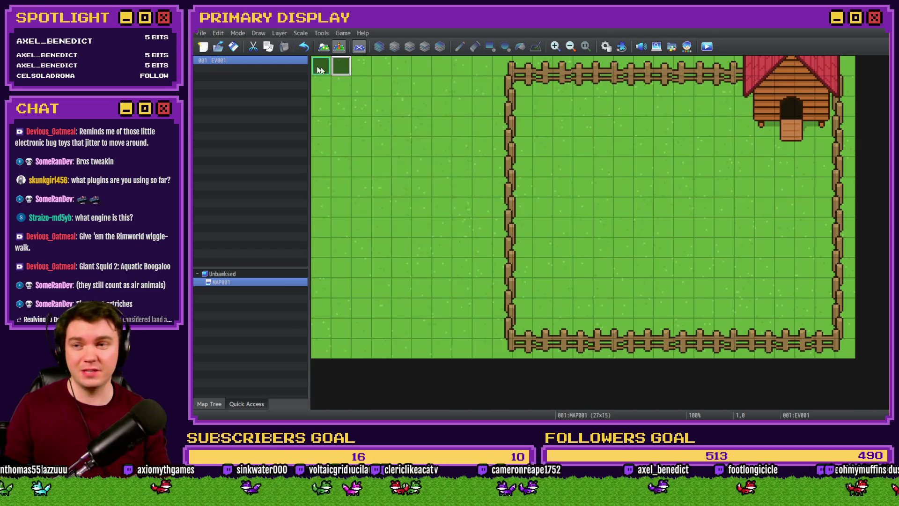
left_click(707, 47)
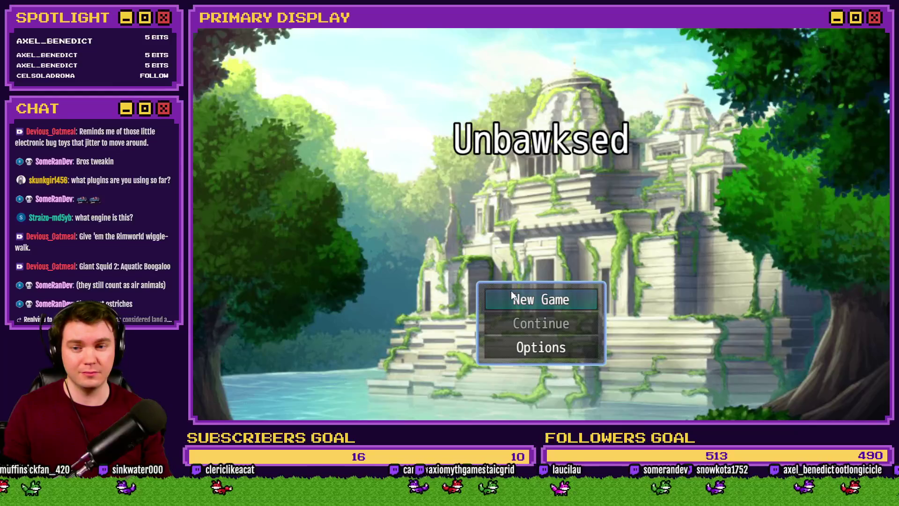
left_click(521, 298)
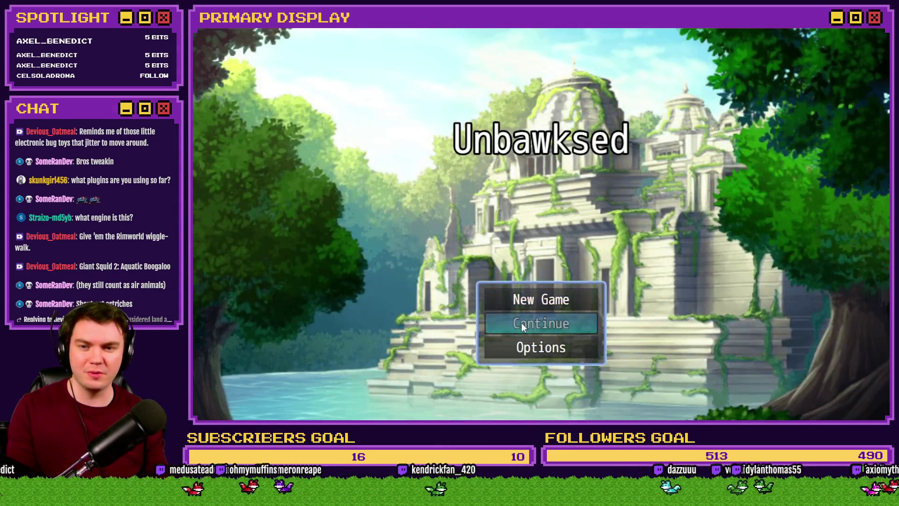
left_click(534, 302)
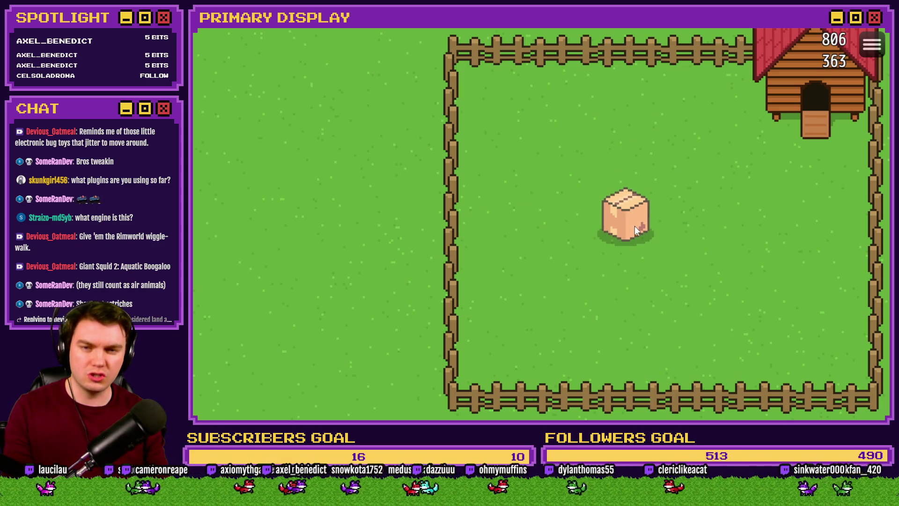
left_click(638, 225)
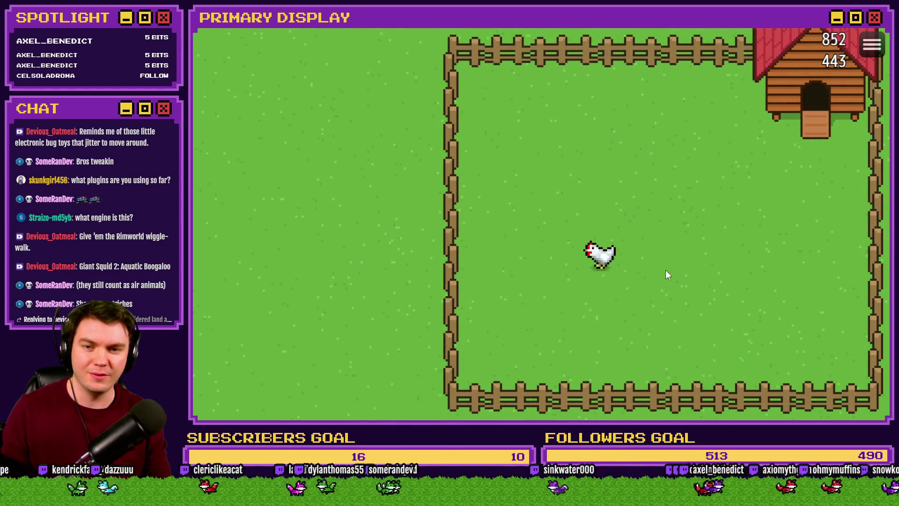
left_click(711, 279)
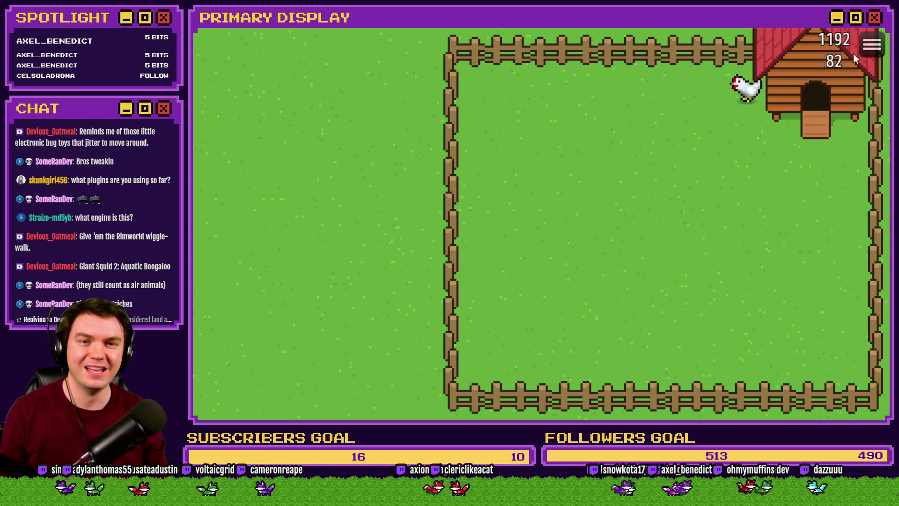
key("alt+F4")
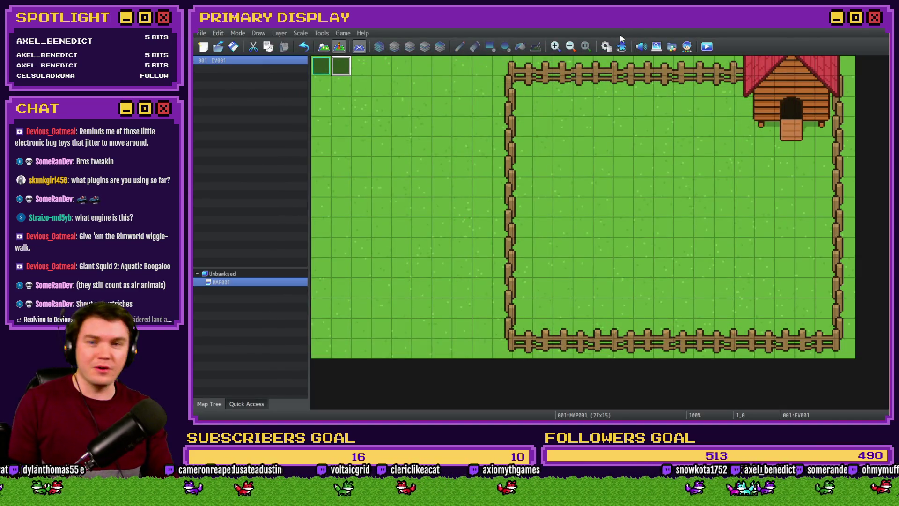
Step: Confirm SRD_UltraBase, HUDMakerUltra and HUDMakerUltraPro are enabled in the Plugin Manager
left_click(620, 46)
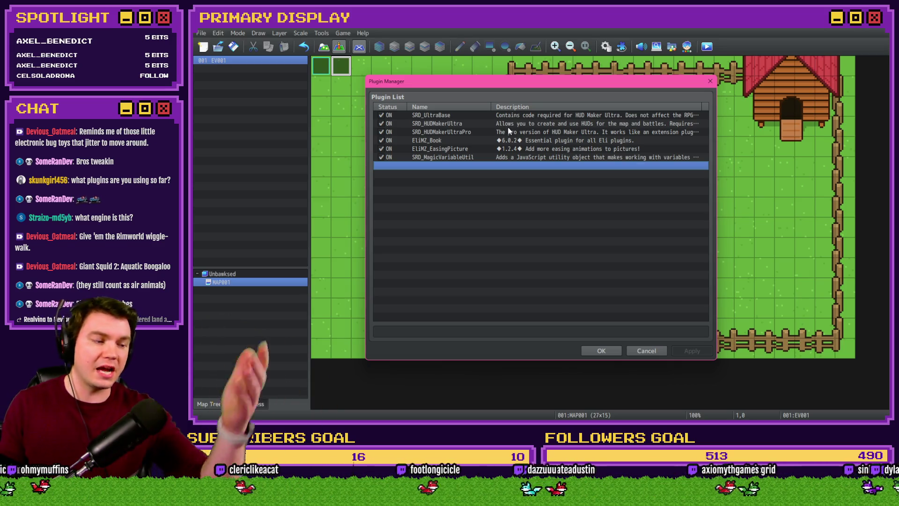
left_click(438, 117)
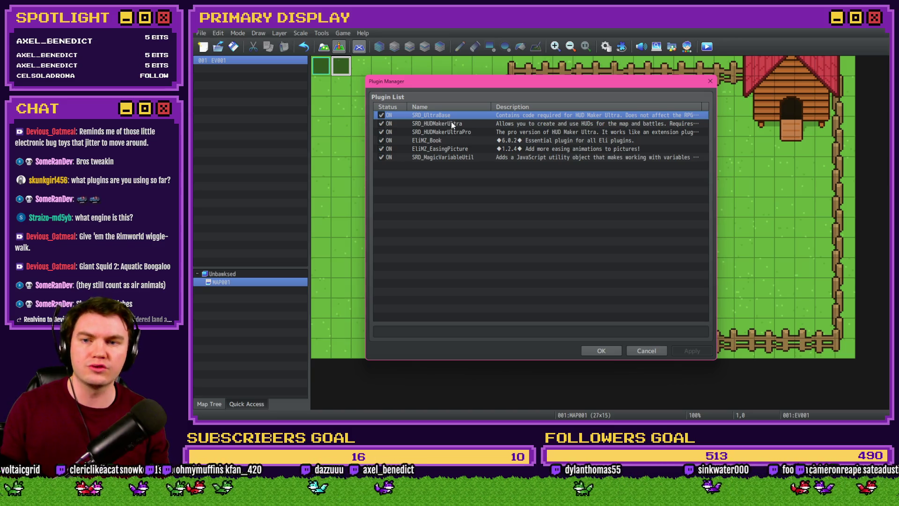
left_click(447, 124)
left_click(450, 133)
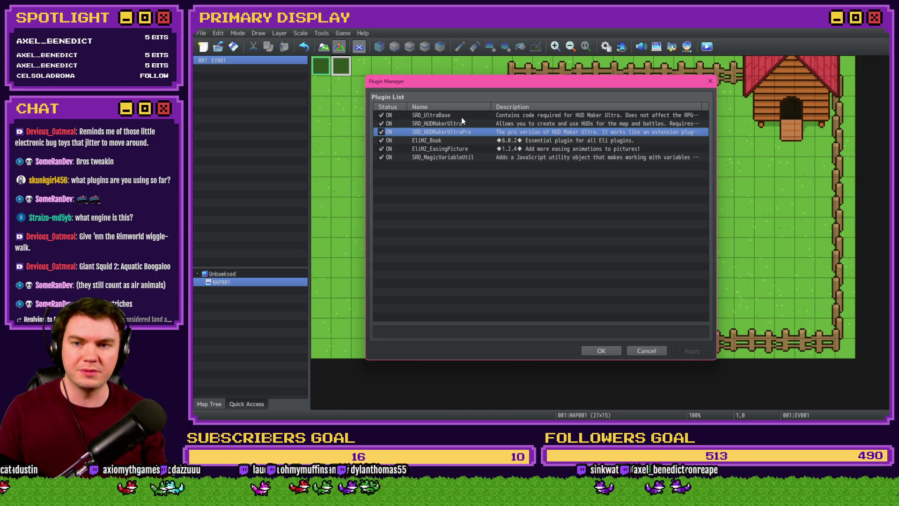
left_click(461, 118, "shift")
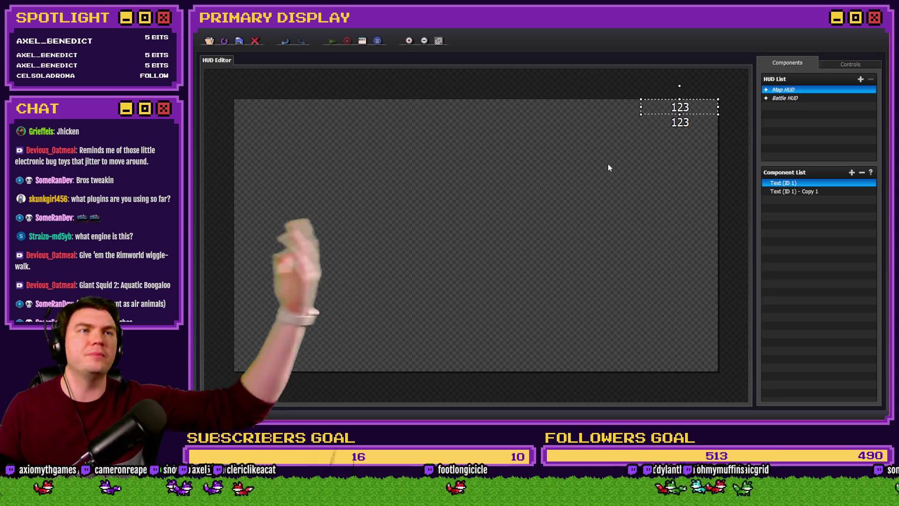
Step: Close the plugin list and start a playtest, bringing up the save-changes prompt
key("Escape")
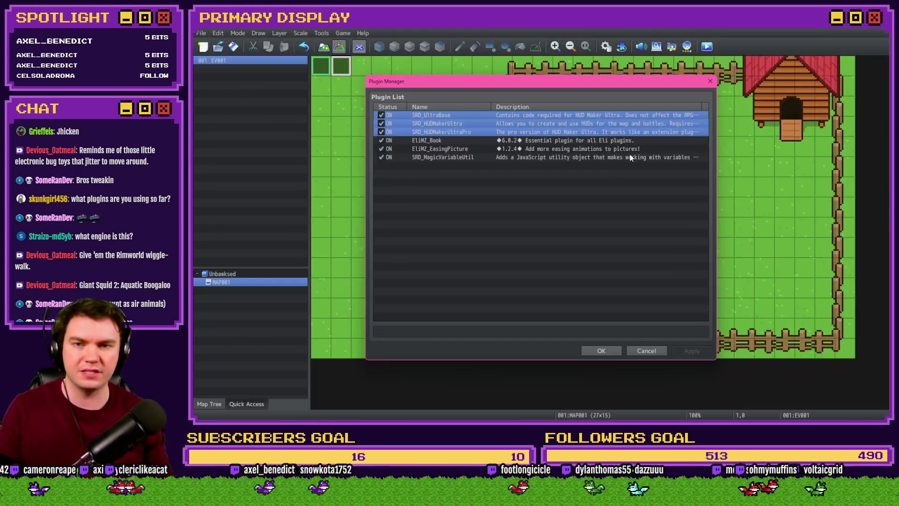
left_click(612, 352)
left_click(703, 46)
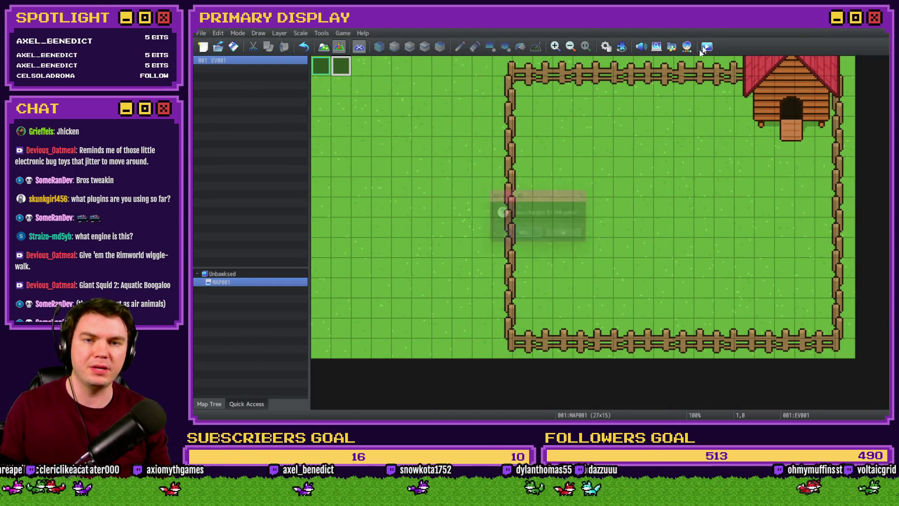
Step: Save the changes and playtest a new game showing the two HUD numbers
left_click(526, 238)
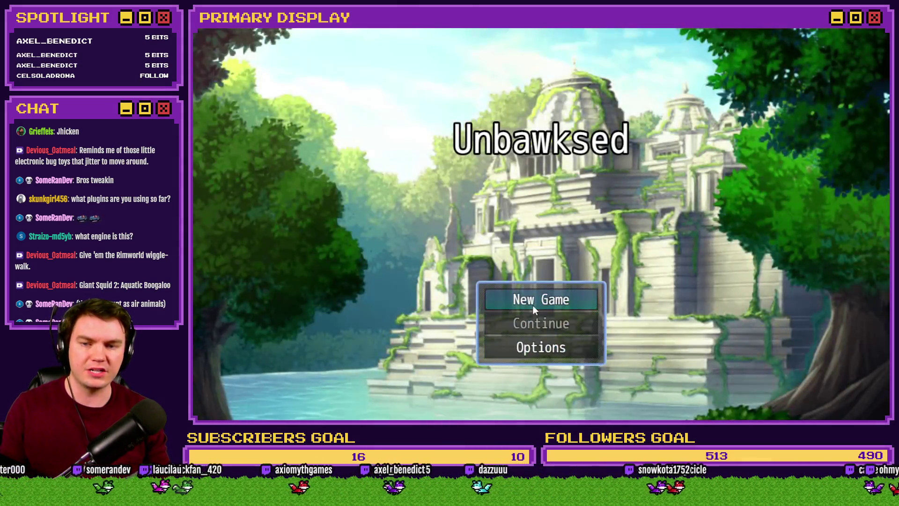
left_click(533, 306)
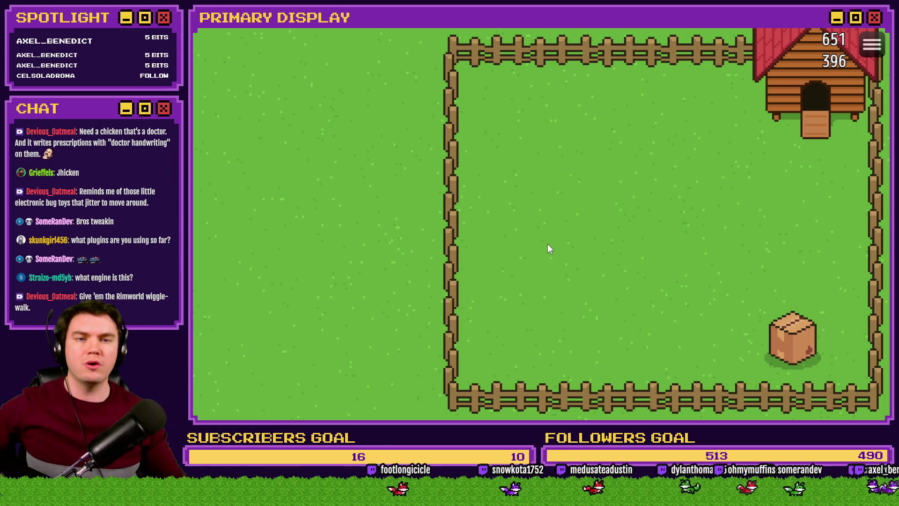
left_click(880, 29)
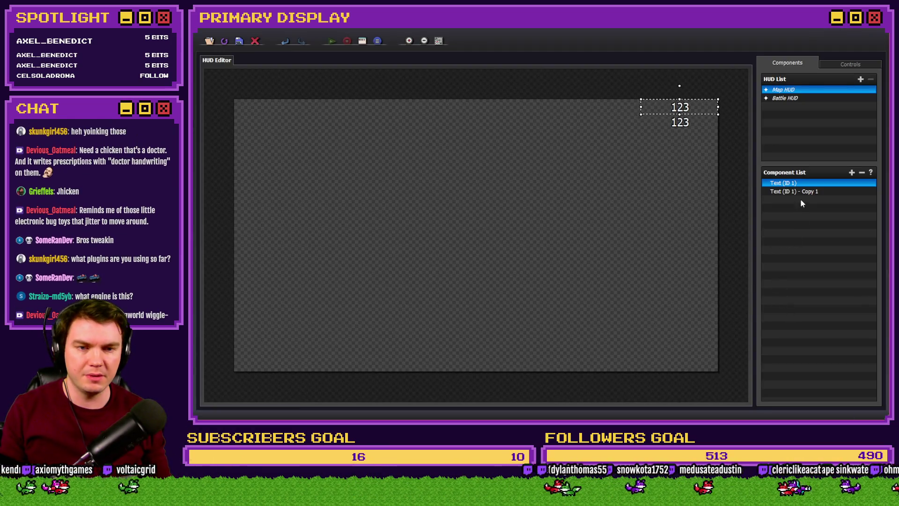
Step: Choose Add New Component from the Map HUD component list's context menu
right_click(802, 201)
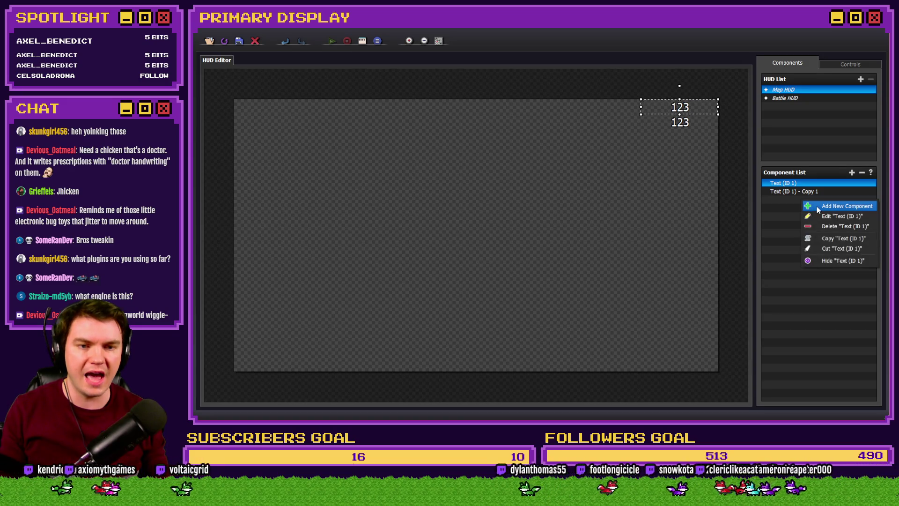
left_click(818, 209)
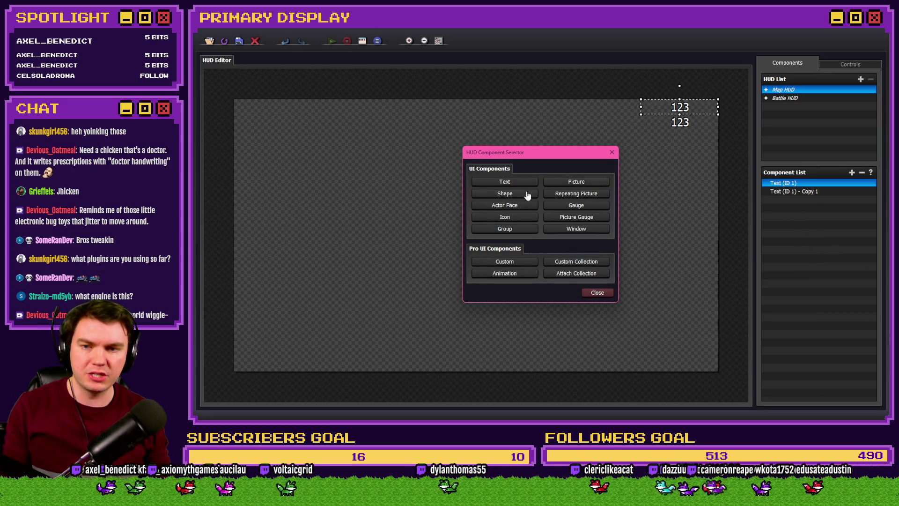